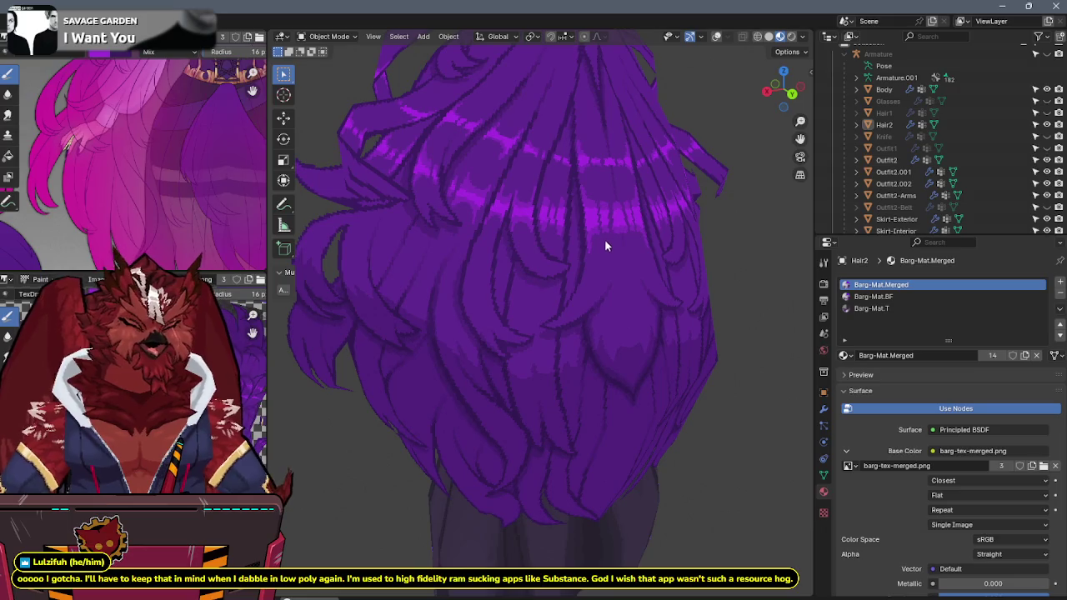
# Step: Orbit slightly around the back of the purple hair model, then bring up its texture in Aseprite
pyautogui.moveTo(618, 235); pyautogui.dragTo(630, 234, button='middle')
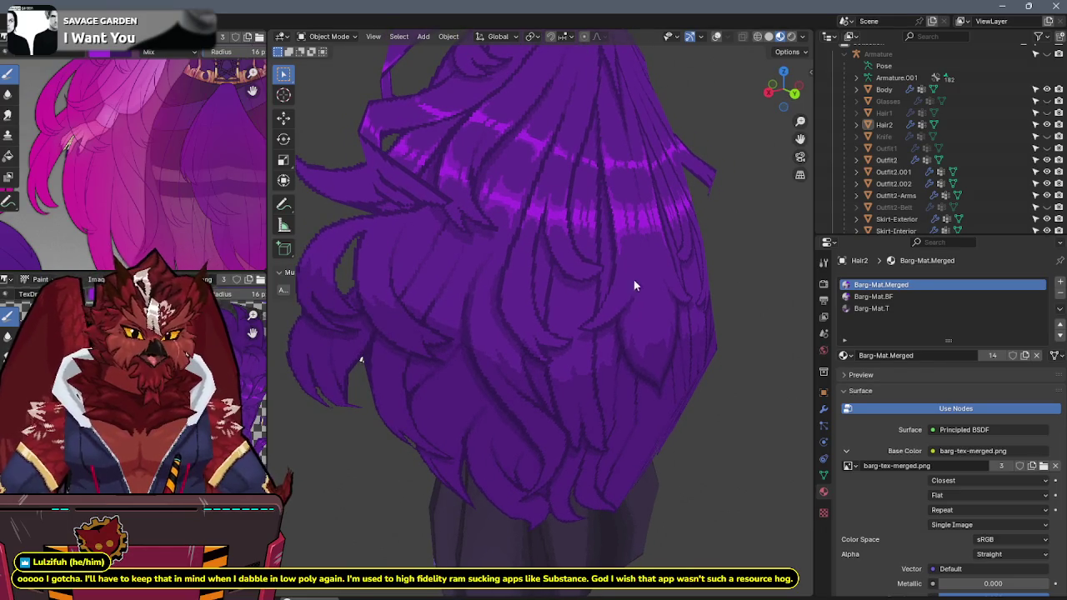
pyautogui.hotkey('alt', 'Tab')
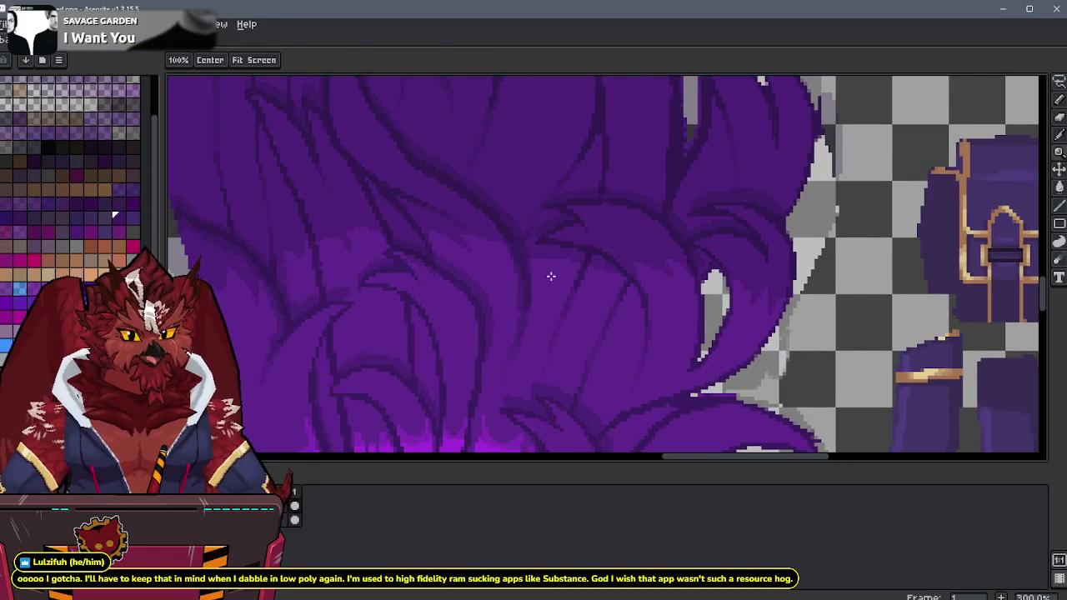
# Step: Pick the Pencil tool, pan the hair texture canvas, then return to the Blender hair model
pyautogui.press('b')
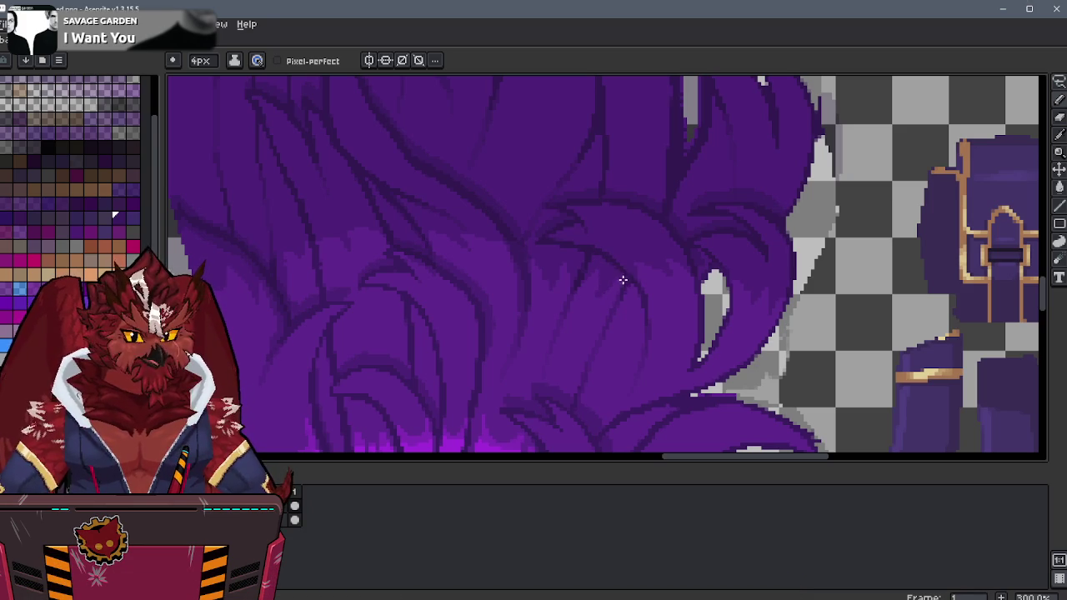
pyautogui.hscroll(-2, 613, 238)
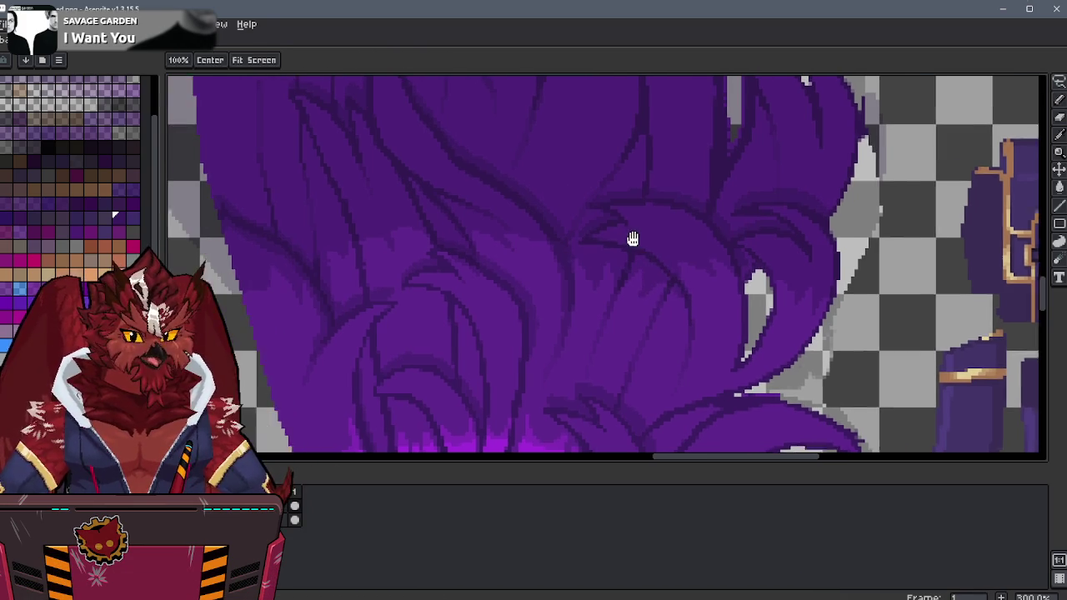
pyautogui.scroll(-1, 639, 252)
pyautogui.hotkey('alt', 'Tab')
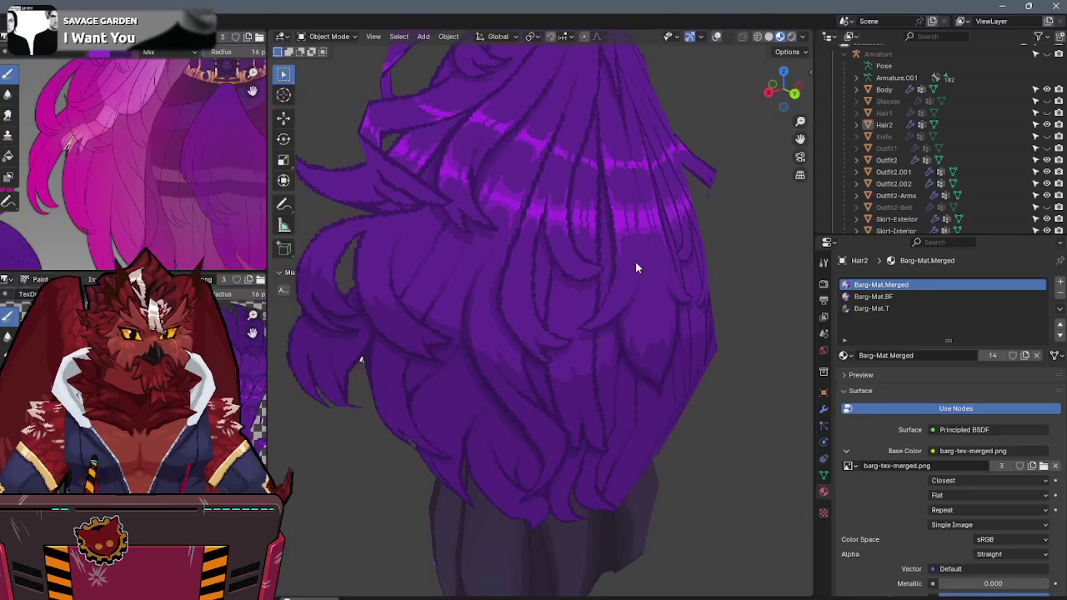
# Step: Zoom out to see the whole hair model, then pan the hair texture canvas in Aseprite
pyautogui.scroll(-2, 634, 319)
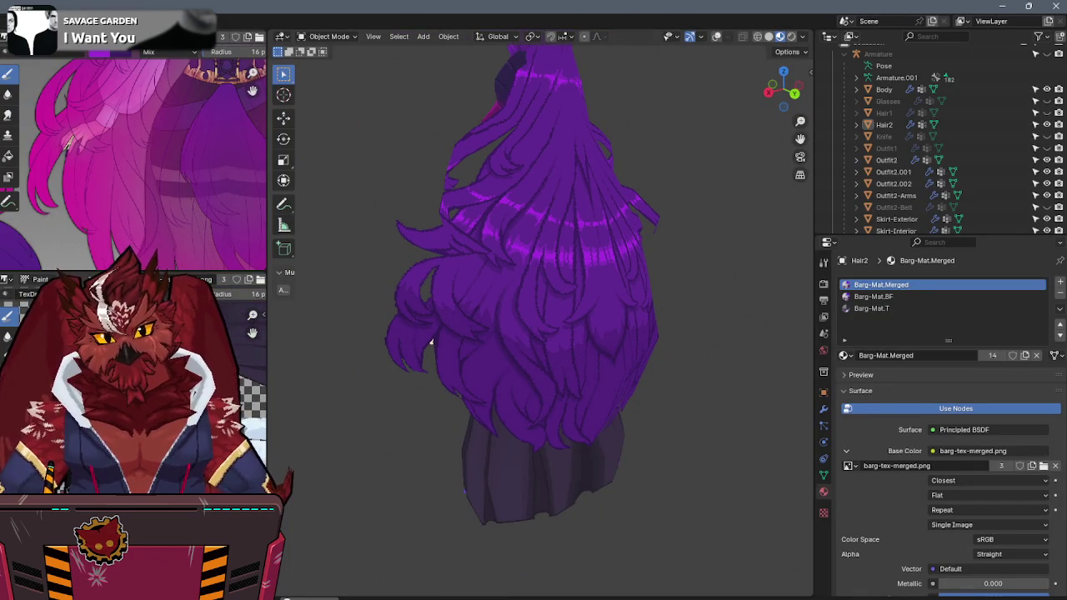
pyautogui.hotkey('alt', 'Tab')
pyautogui.moveTo(495, 279); pyautogui.dragTo(520, 291, button='middle')
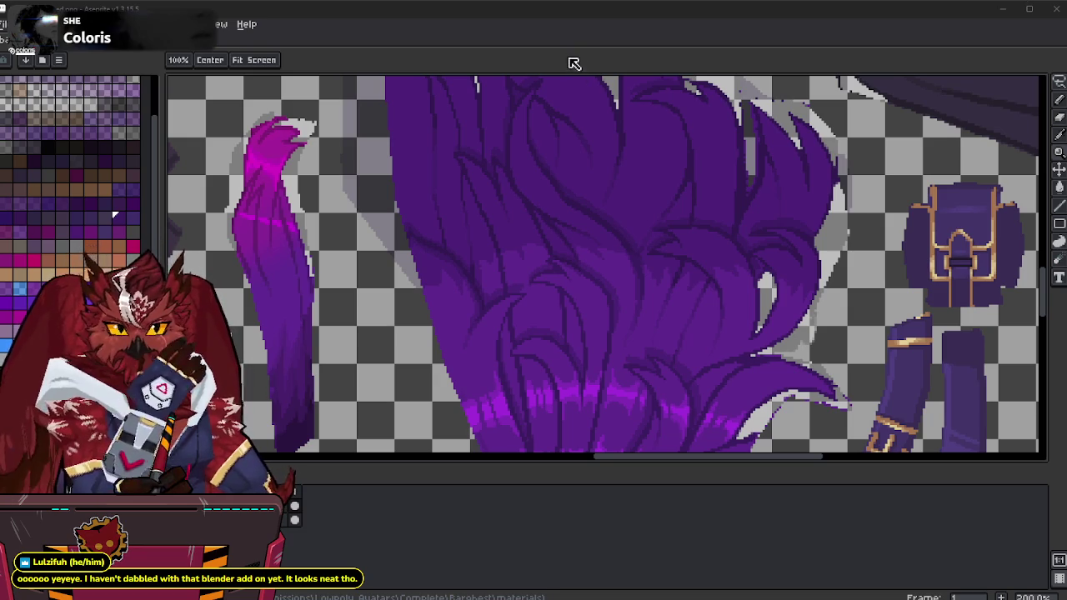
# Step: Open the pink-haired reference PNG from Barghest\materials and dock it beside the texture sheet
pyautogui.scroll(-1, 625, 255)
pyautogui.scroll(-1, 636, 184)
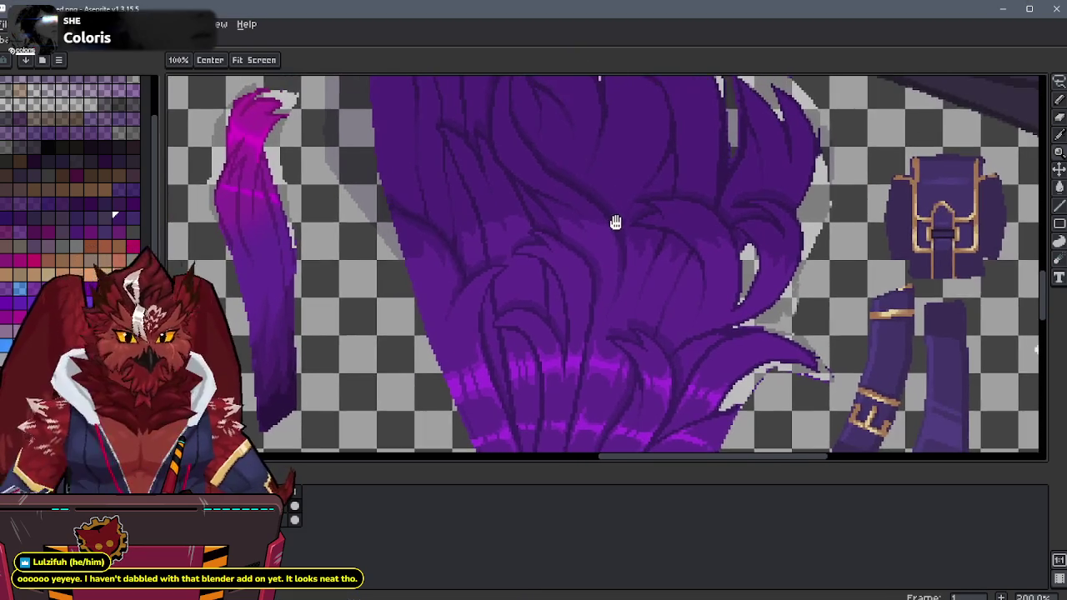
pyautogui.keyDown('ctrl'); pyautogui.scroll(-1, 616, 222); pyautogui.keyUp('ctrl')
pyautogui.moveTo(609, 190)
pyautogui.mouseDown(button='middle')
pyautogui.moveTo(584, 192)
pyautogui.moveTo(671, 134)
pyautogui.mouseUp(button='middle')
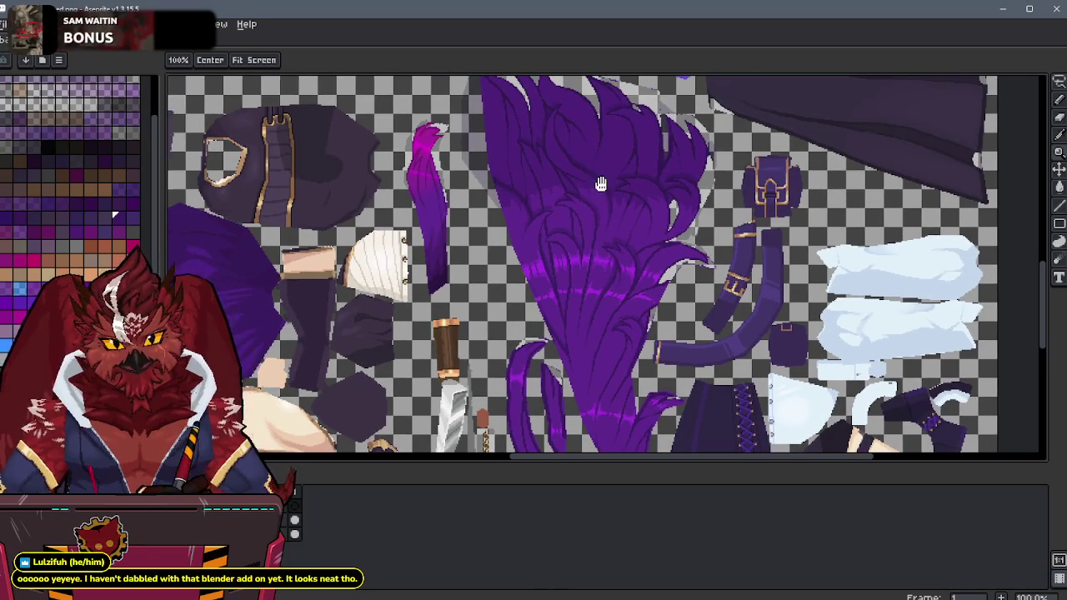
pyautogui.click(7, 23)
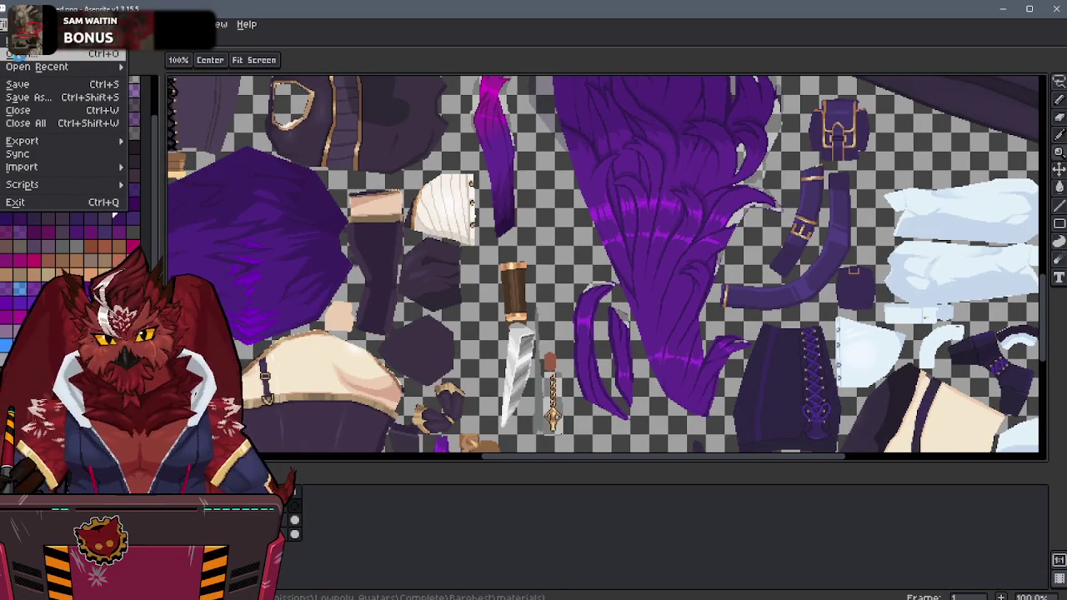
pyautogui.click(23, 60)
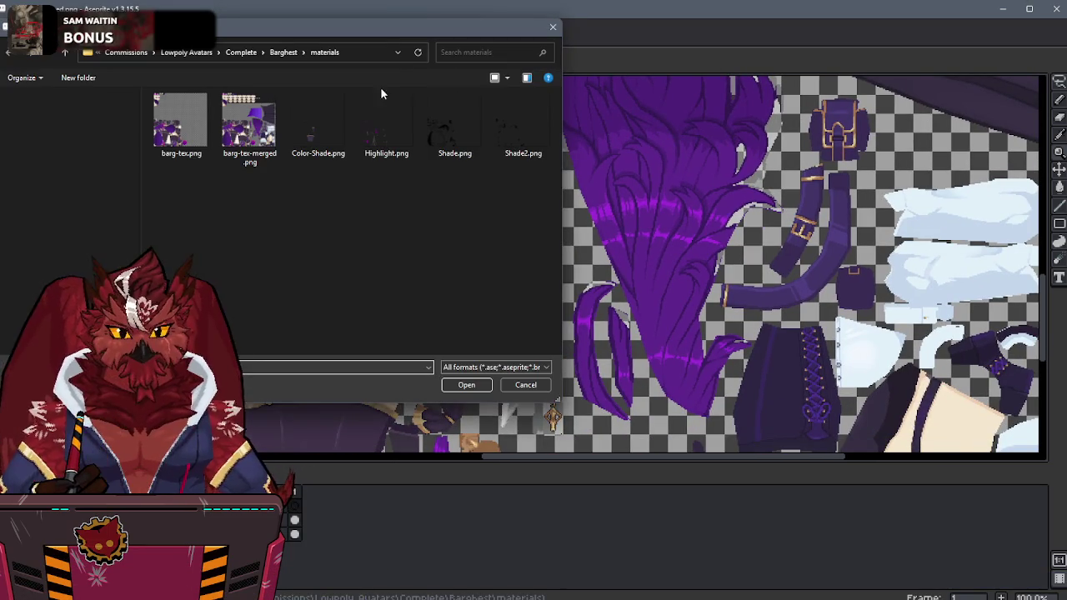
pyautogui.click(283, 52)
pyautogui.doubleClick(194, 212)
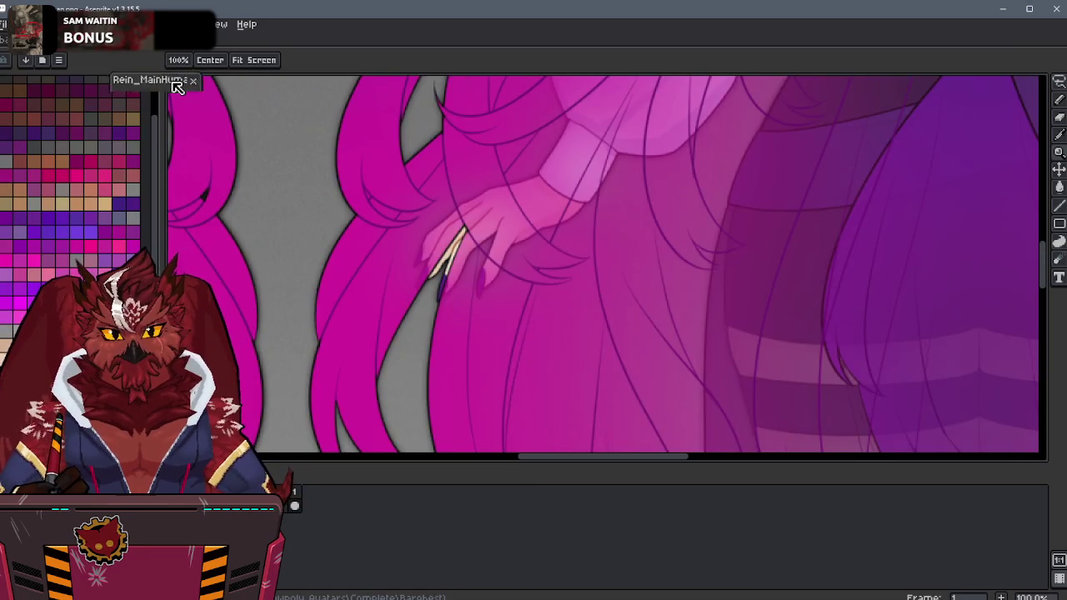
pyautogui.moveTo(173, 83); pyautogui.dragTo(210, 149)
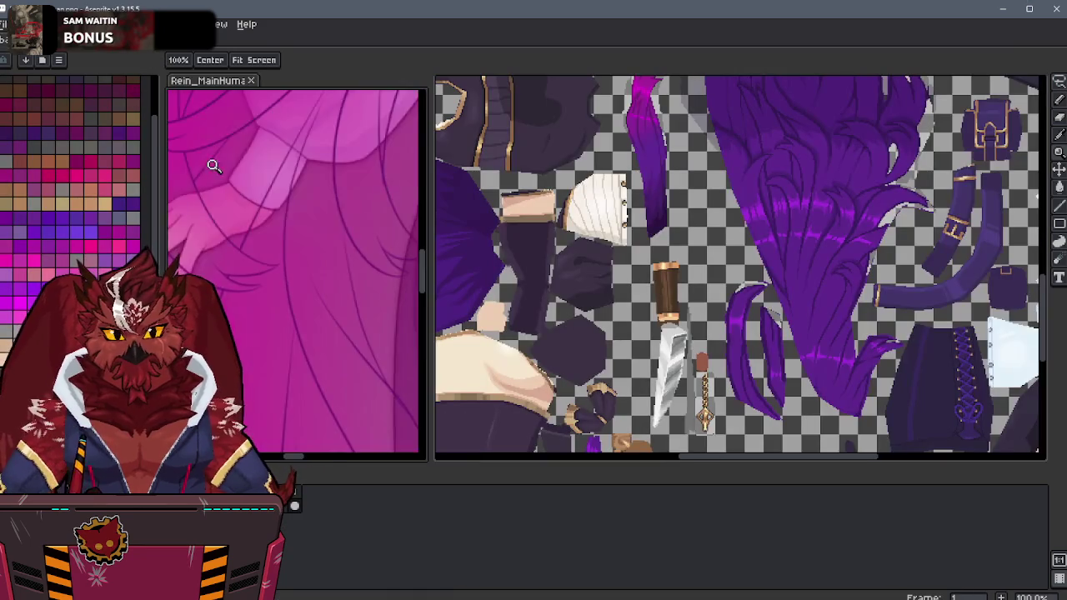
# Step: Sample a colour from the pink reference with the eyedropper and check its RGBA values
pyautogui.scroll(-3, 211, 149)
pyautogui.scroll(1, 322, 230)
pyautogui.scroll(1, 322, 231)
pyautogui.press('i')
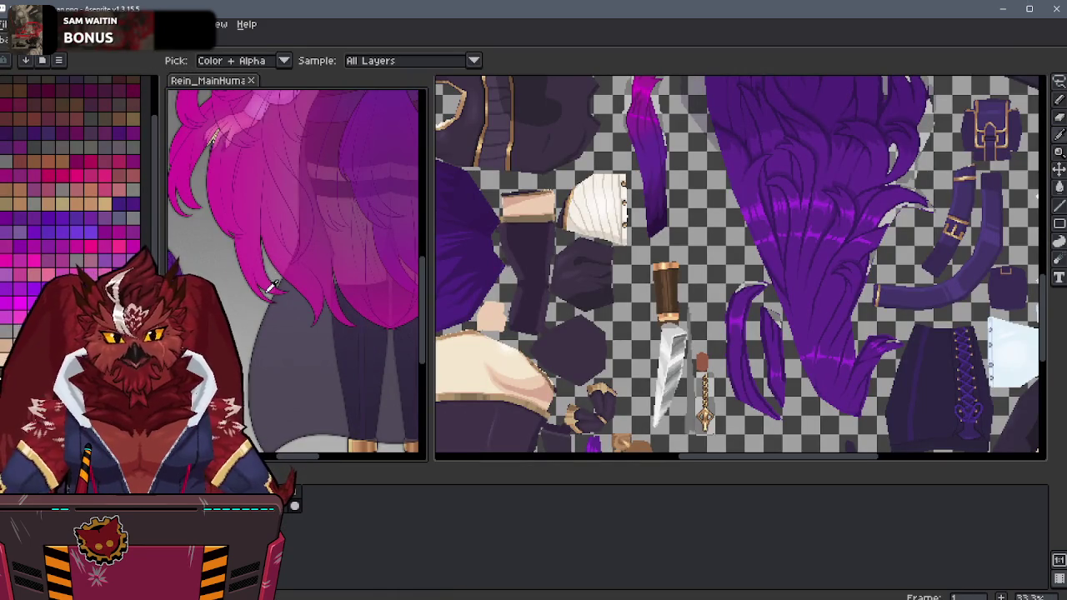
pyautogui.press('b')
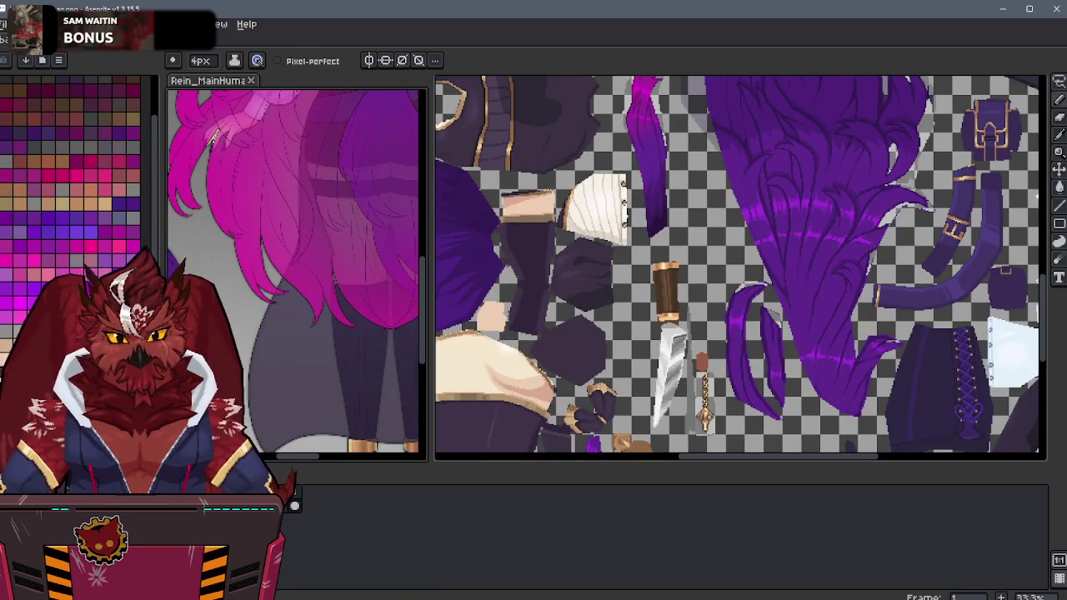
pyautogui.click(294, 505)
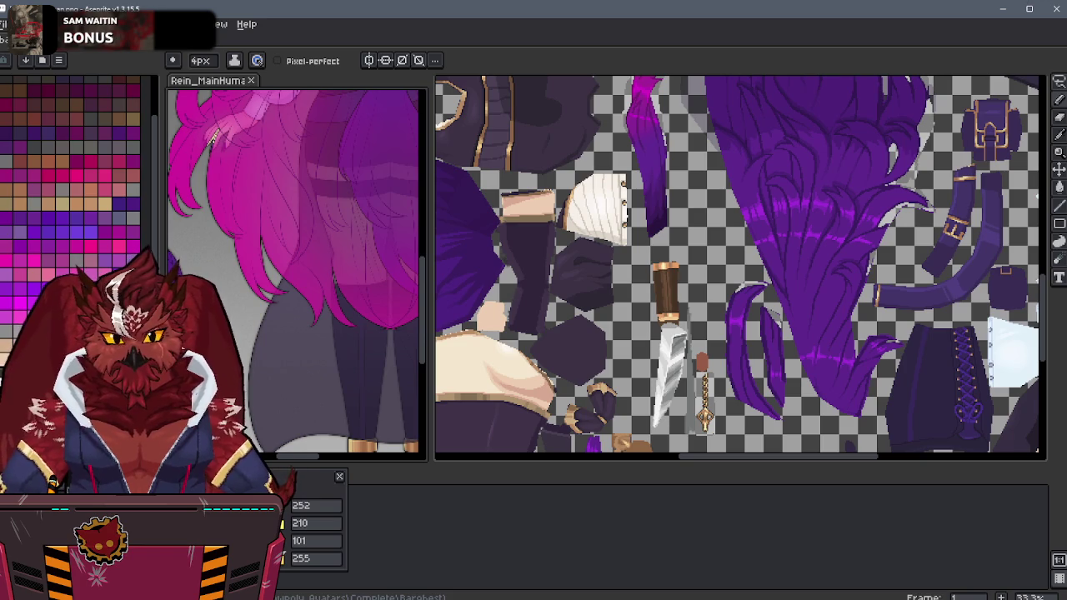
# Step: Switch to the Gradient fill tool, with tolerance 0 and no dithering, framing the texture sheet
pyautogui.moveTo(748, 229)
pyautogui.mouseDown(button='middle')
pyautogui.moveTo(670, 382)
pyautogui.moveTo(649, 299)
pyautogui.mouseUp(button='middle')
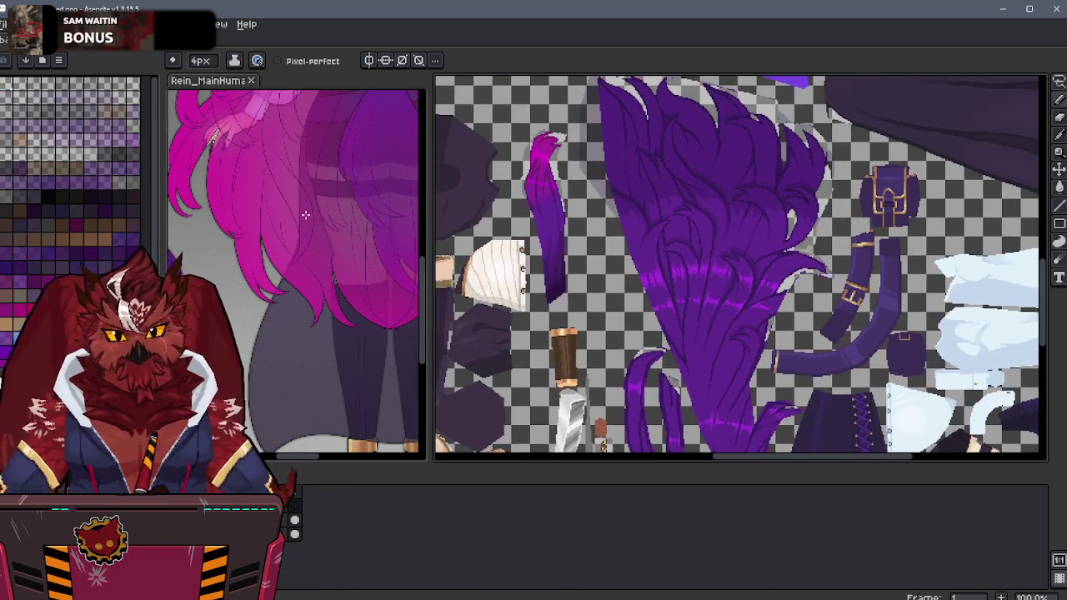
pyautogui.click(1059, 187)
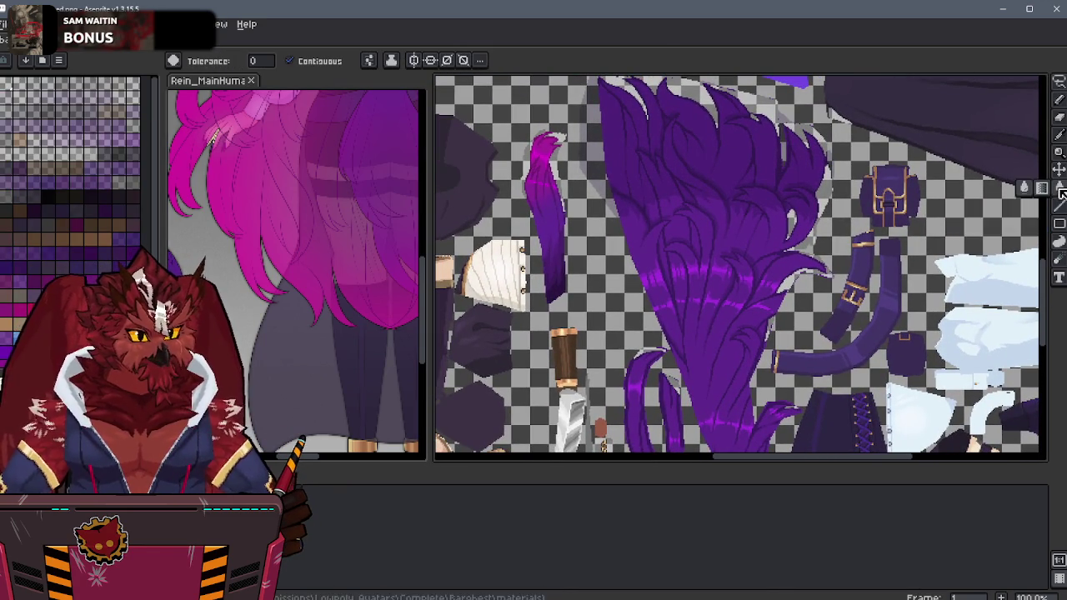
pyautogui.moveTo(702, 237)
pyautogui.mouseDown(button='middle')
pyautogui.moveTo(665, 284)
pyautogui.moveTo(697, 221)
pyautogui.mouseUp(button='middle')
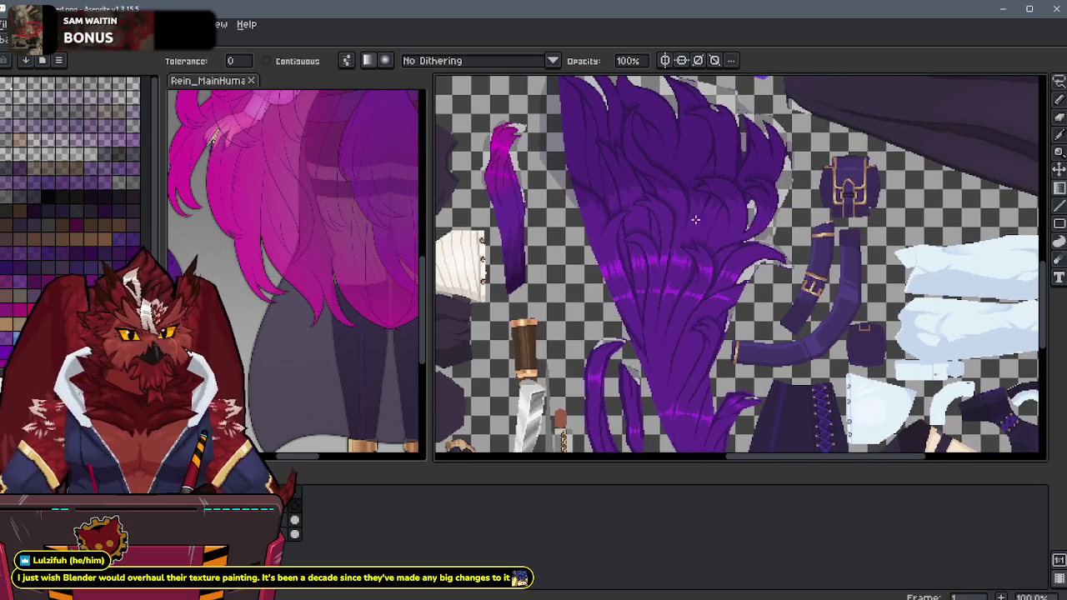
# Step: Draw a magenta-to-transparent gradient down the sheet top on Layer 2, then open Layer Properties
pyautogui.moveTo(697, 221); pyautogui.dragTo(697, 317)
pyautogui.hotkey('ctrl', 'z')
pyautogui.moveTo(674, 218); pyautogui.dragTo(673, 400)
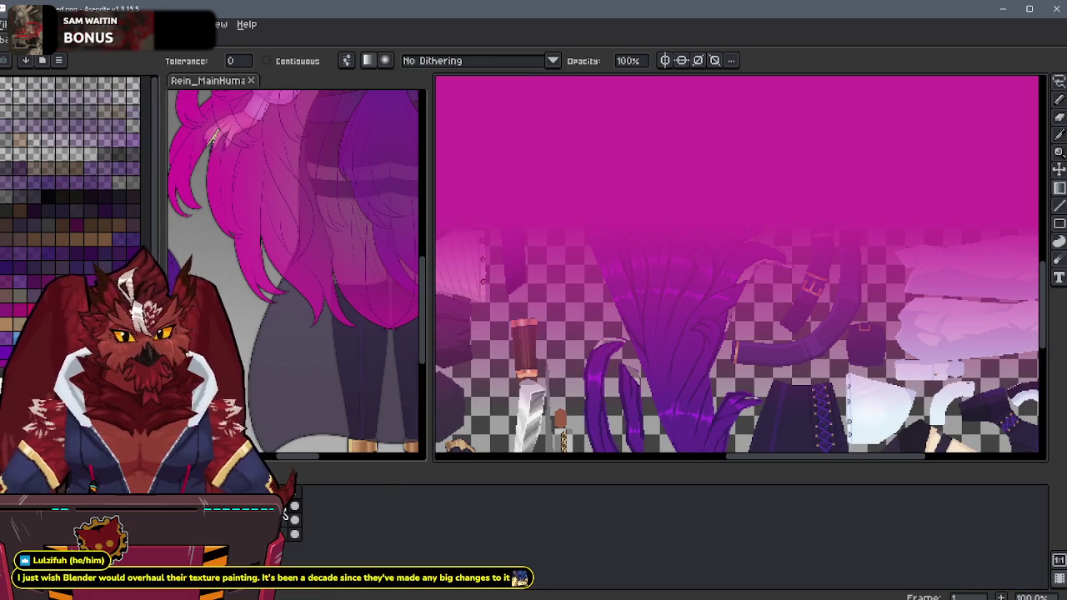
pyautogui.hotkey('ctrl', 'z')
pyautogui.moveTo(674, 262); pyautogui.dragTo(674, 343)
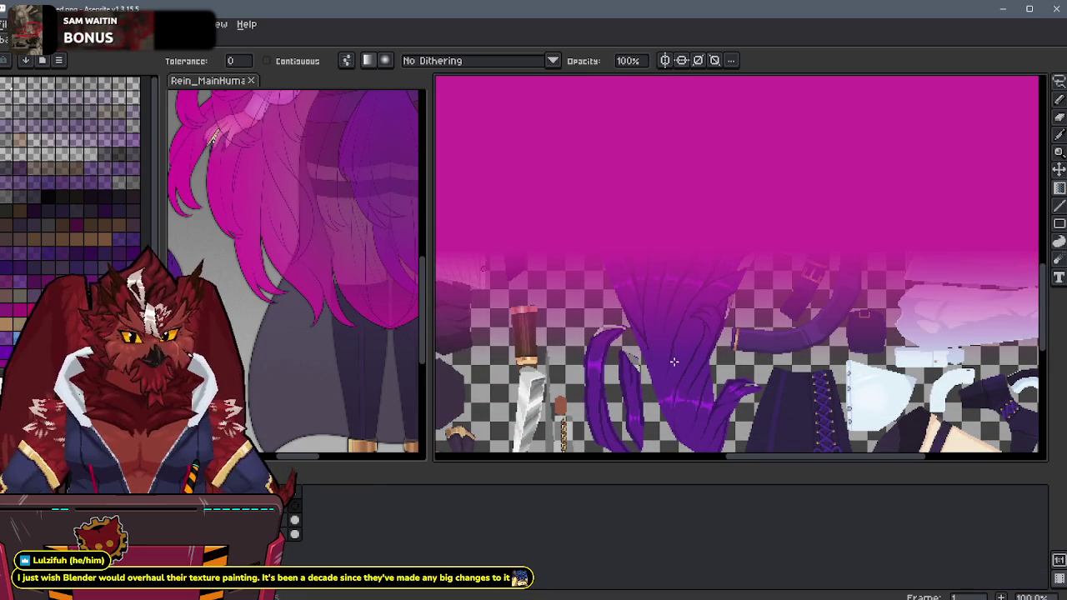
pyautogui.doubleClick(250, 506)
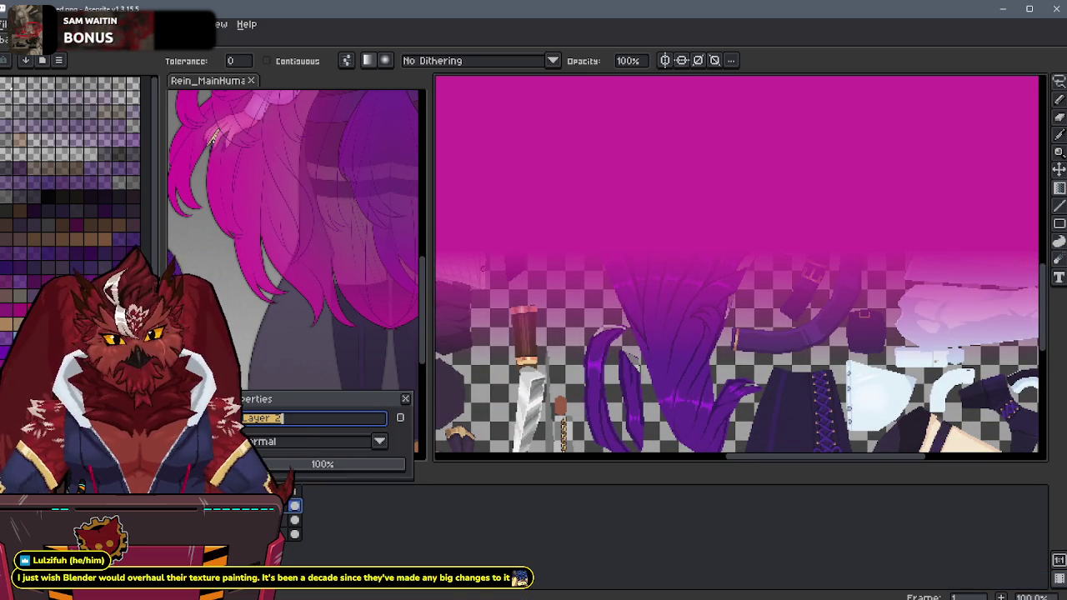
# Step: Try Overlay, Soft Light, Hard Light, Color Dodge and Addition blend modes on Layer 2
pyautogui.click(315, 442)
pyautogui.click(263, 298)
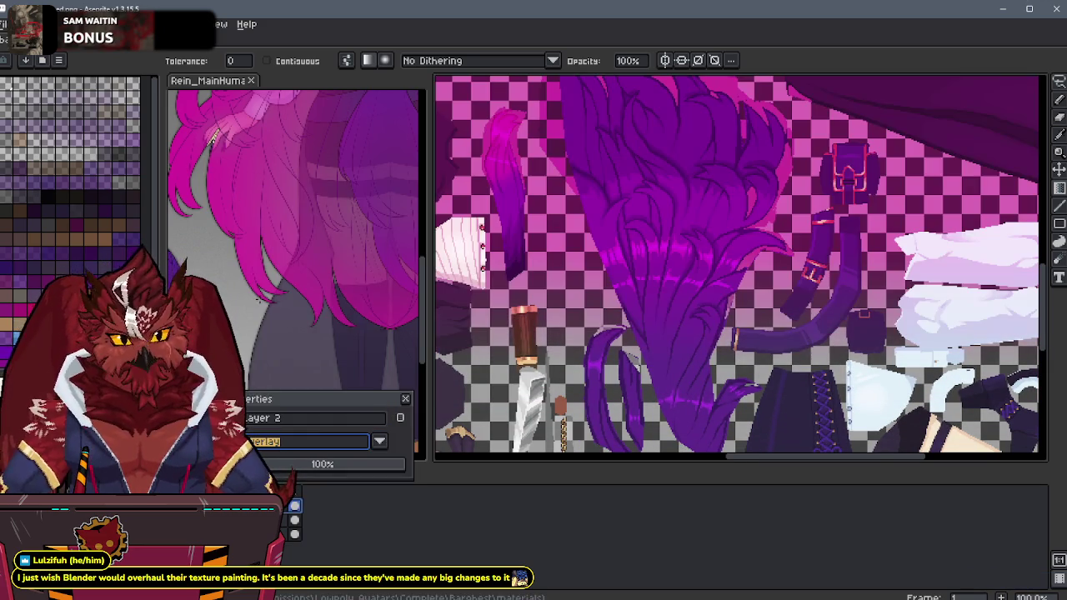
pyautogui.moveTo(713, 197); pyautogui.dragTo(738, 239, button='middle')
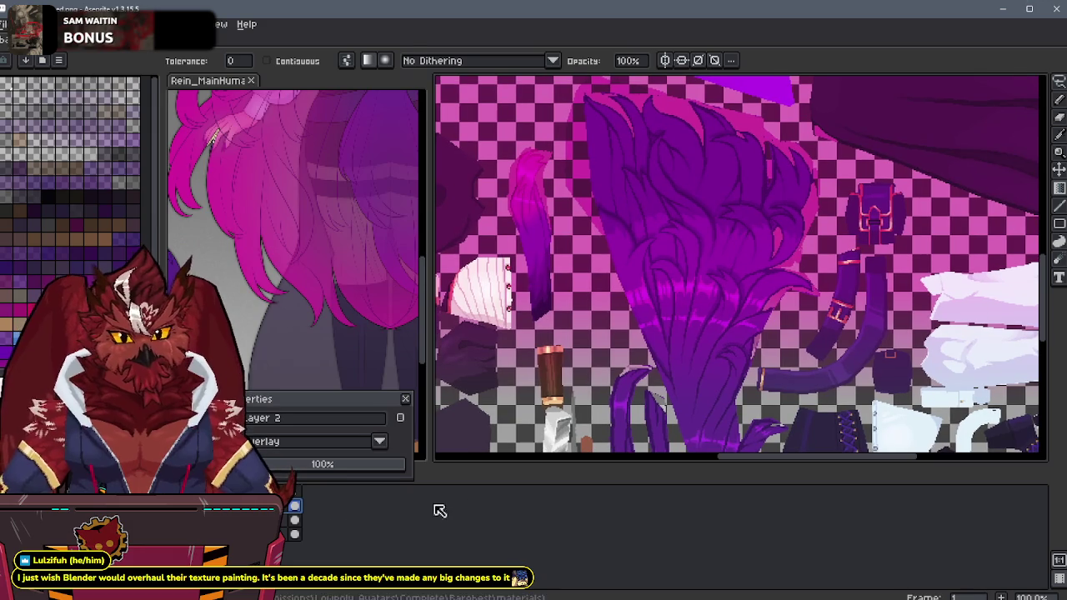
pyautogui.click(308, 444)
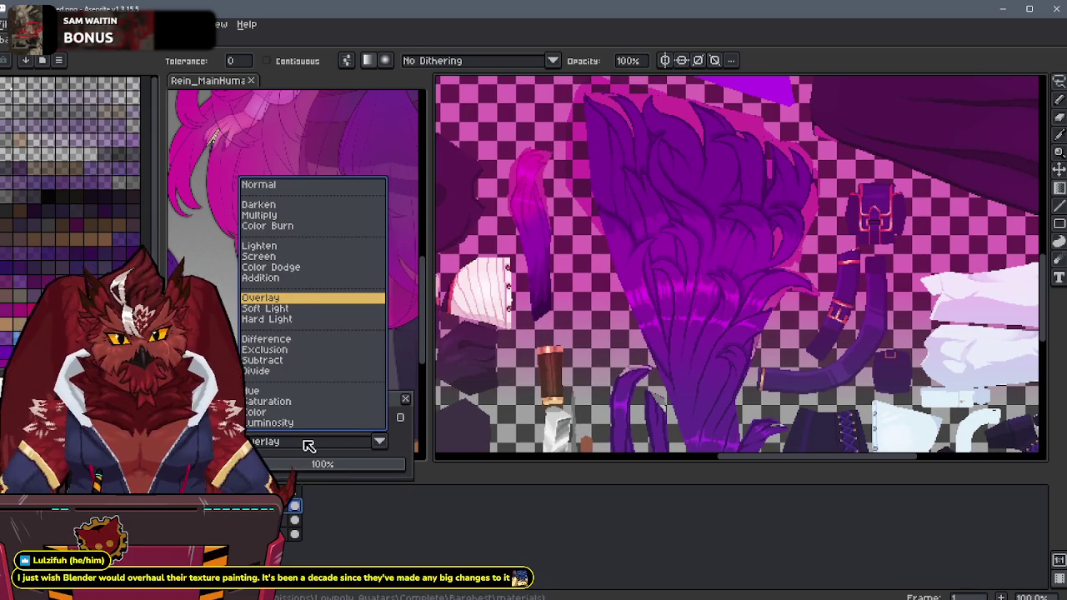
pyautogui.click(286, 309)
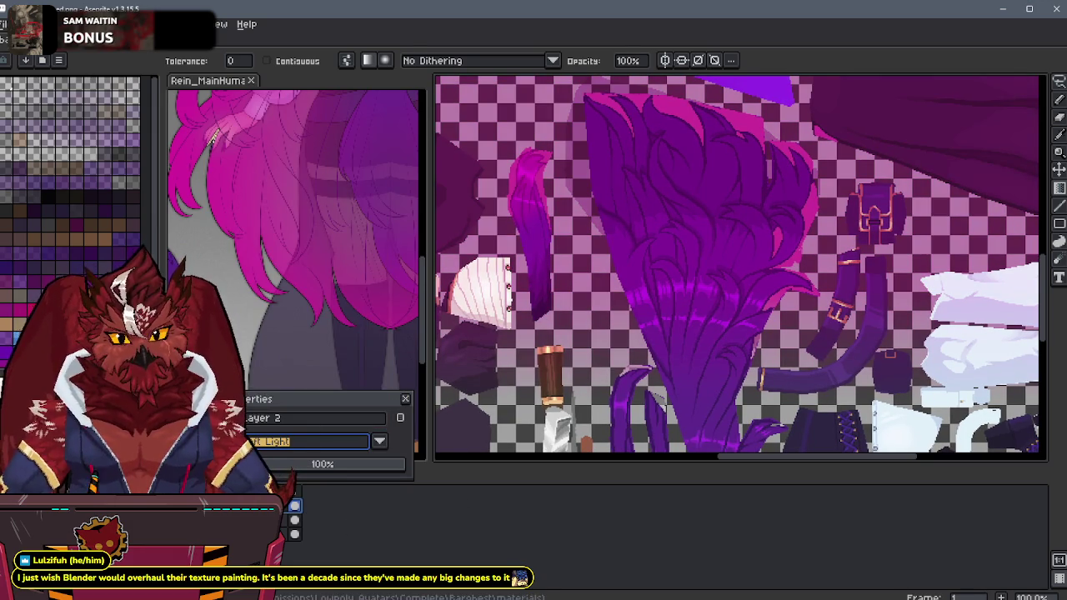
pyautogui.click(297, 444)
pyautogui.click(277, 315)
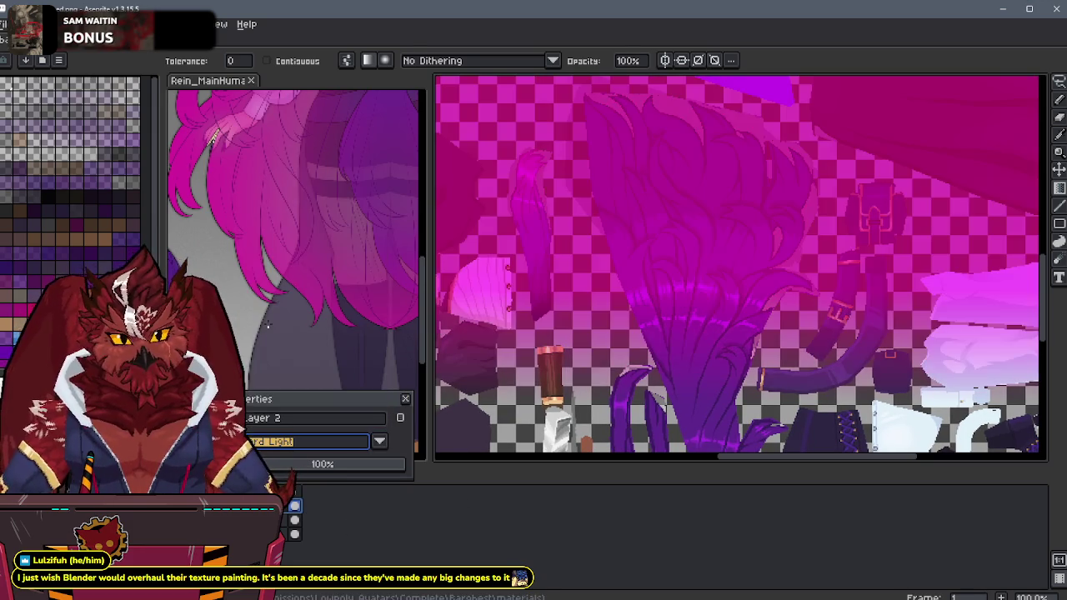
pyautogui.click(298, 441)
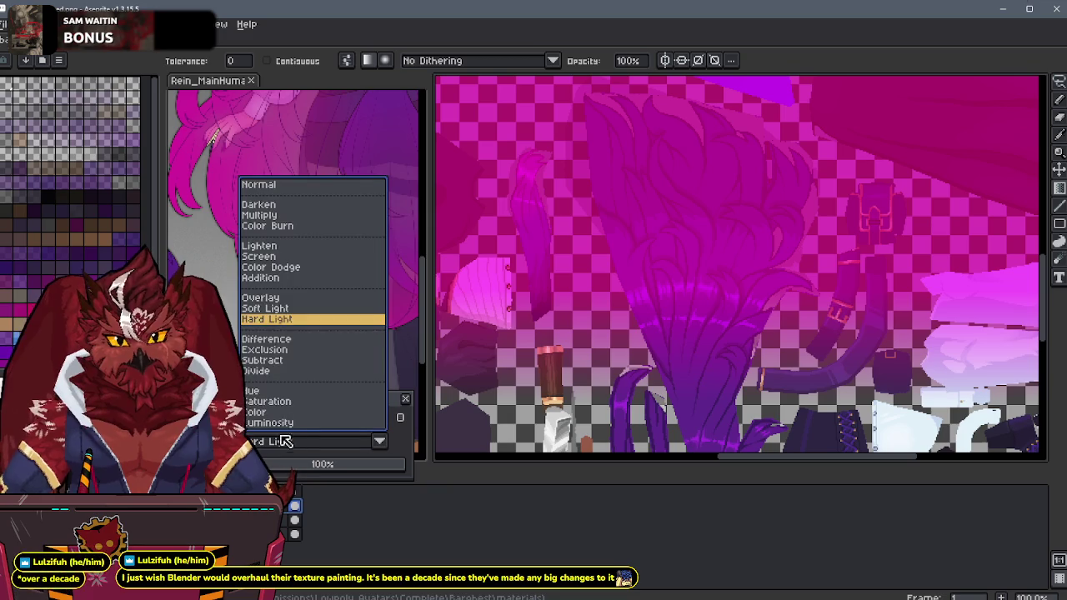
pyautogui.click(275, 268)
pyautogui.click(302, 442)
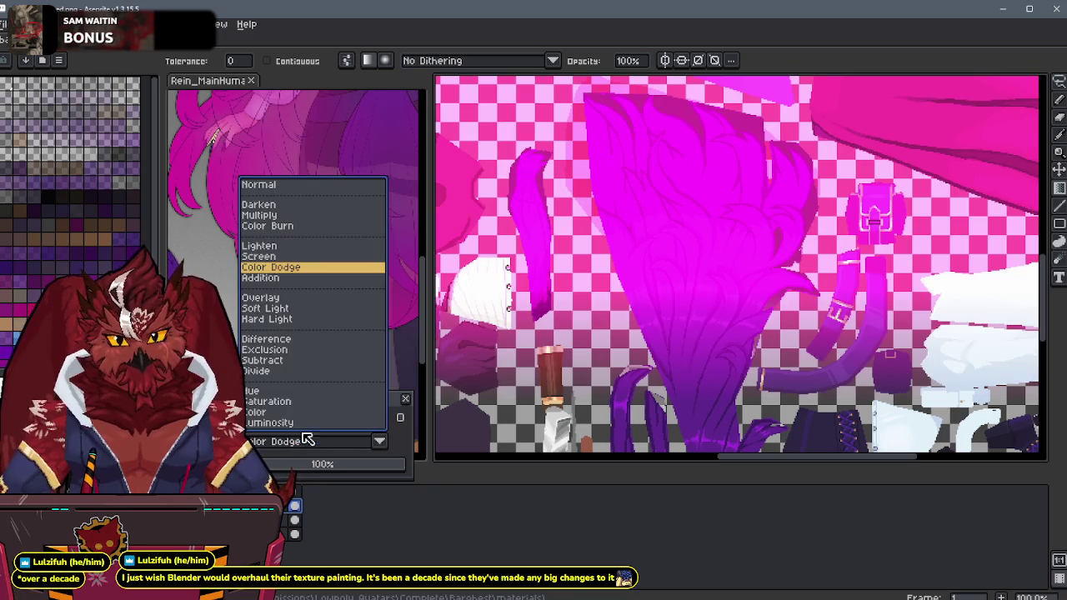
pyautogui.click(289, 280)
# Step: Try Screen, Lighten and Color Burn, then settle on Hue blending for Layer 2
pyautogui.click(287, 443)
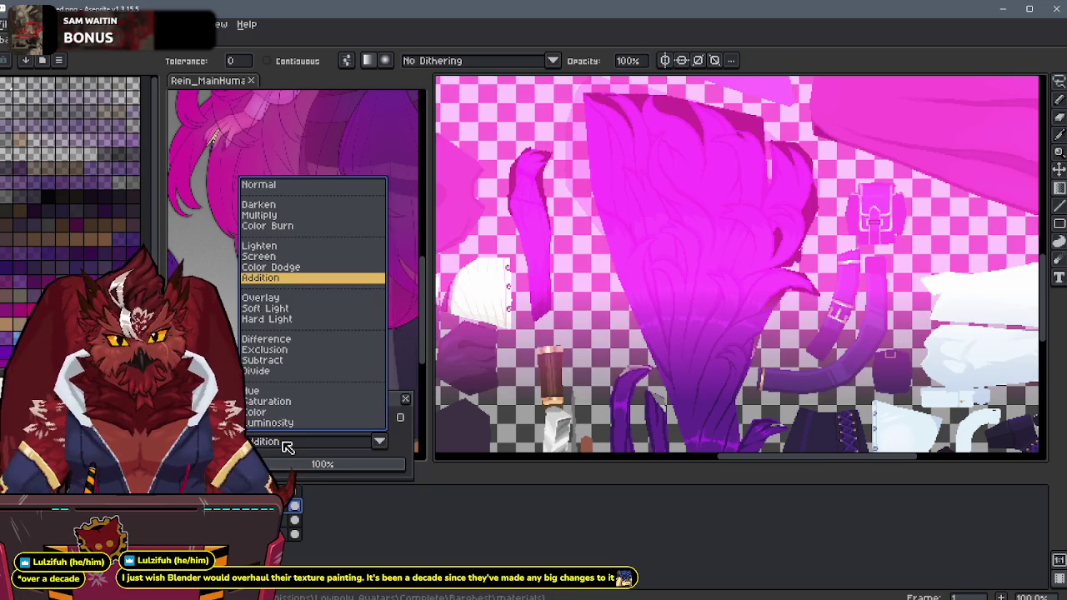
pyautogui.click(277, 260)
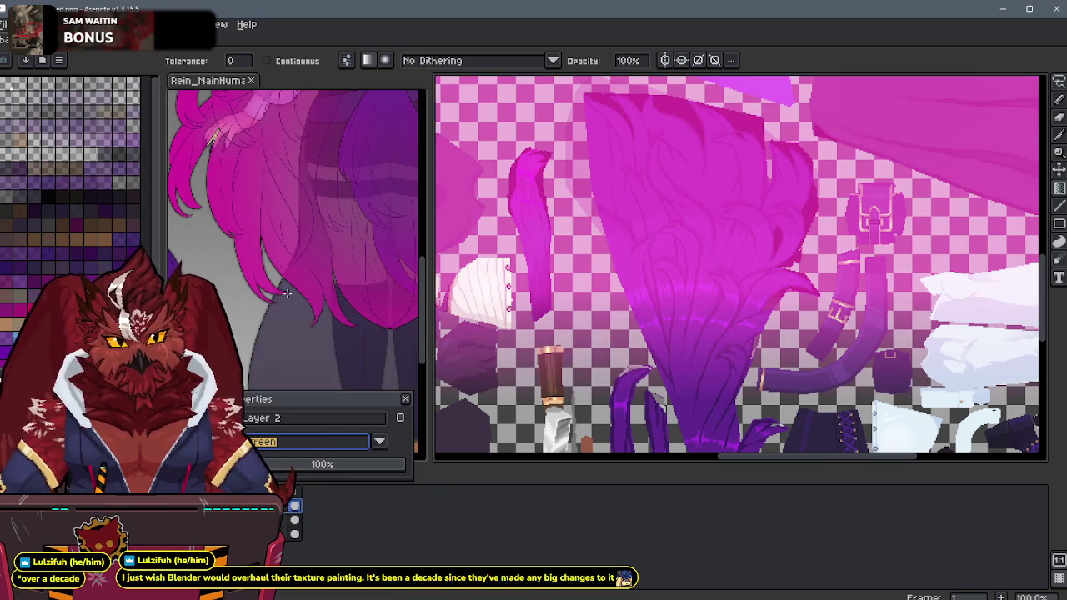
pyautogui.click(309, 444)
pyautogui.click(284, 259)
pyautogui.click(288, 443)
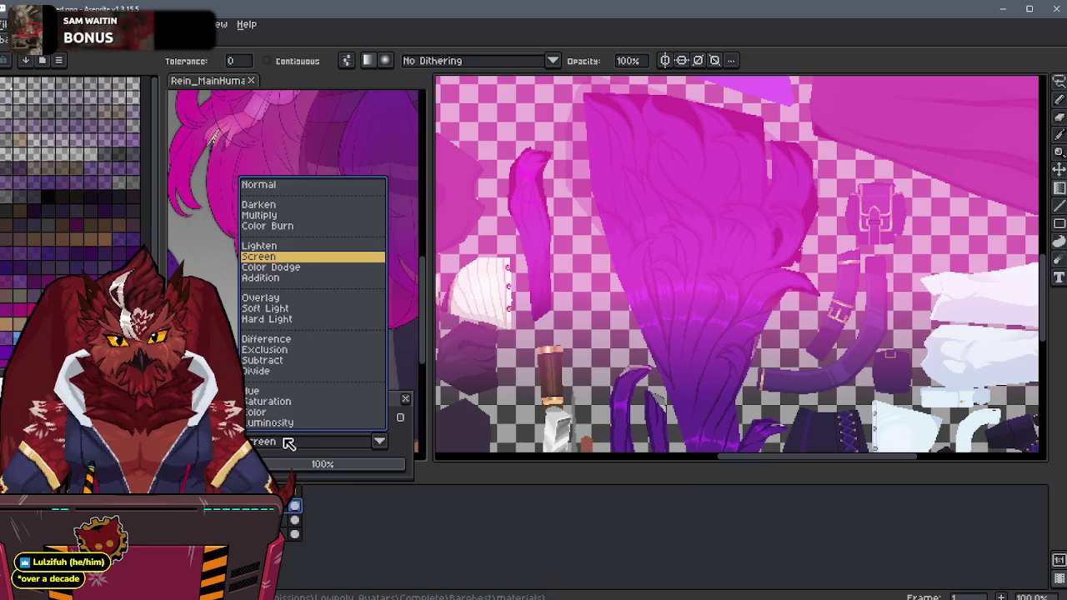
pyautogui.click(278, 246)
pyautogui.click(318, 440)
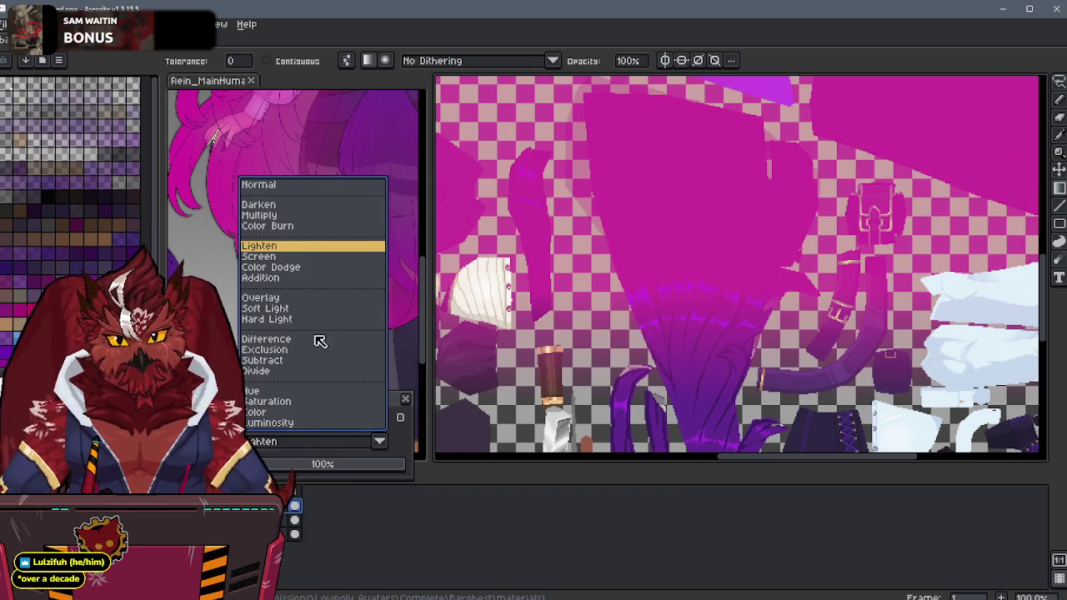
pyautogui.click(309, 227)
pyautogui.click(315, 440)
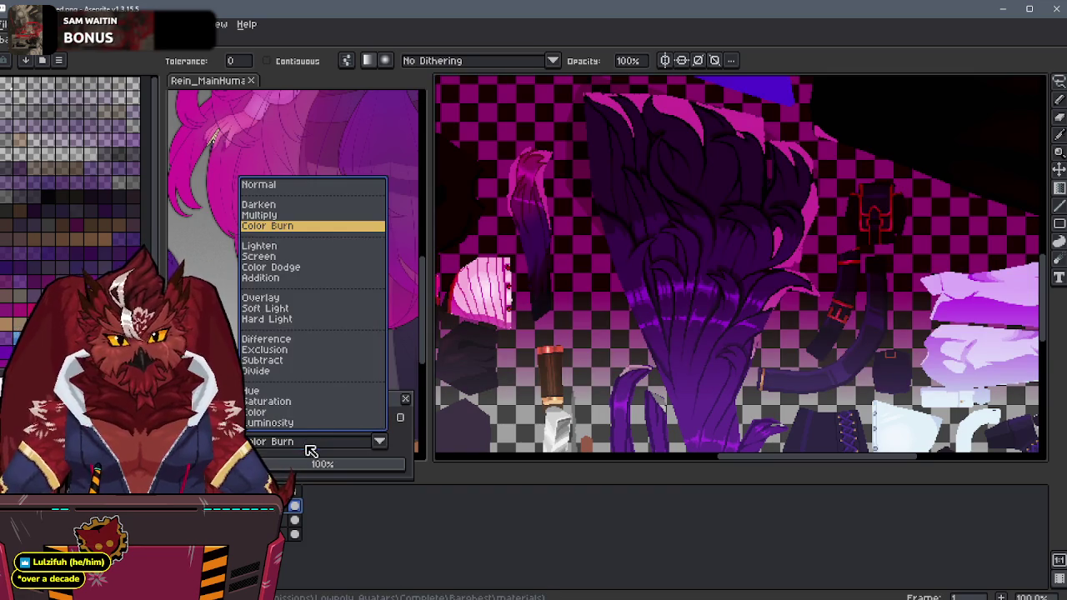
pyautogui.click(297, 391)
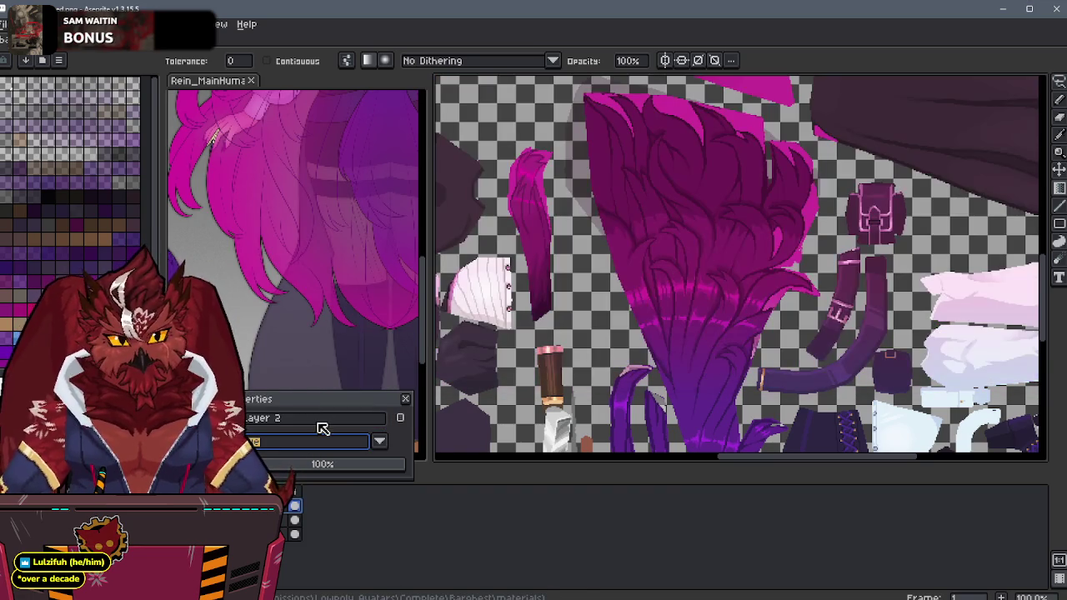
pyautogui.scroll(-2, 476, 341)
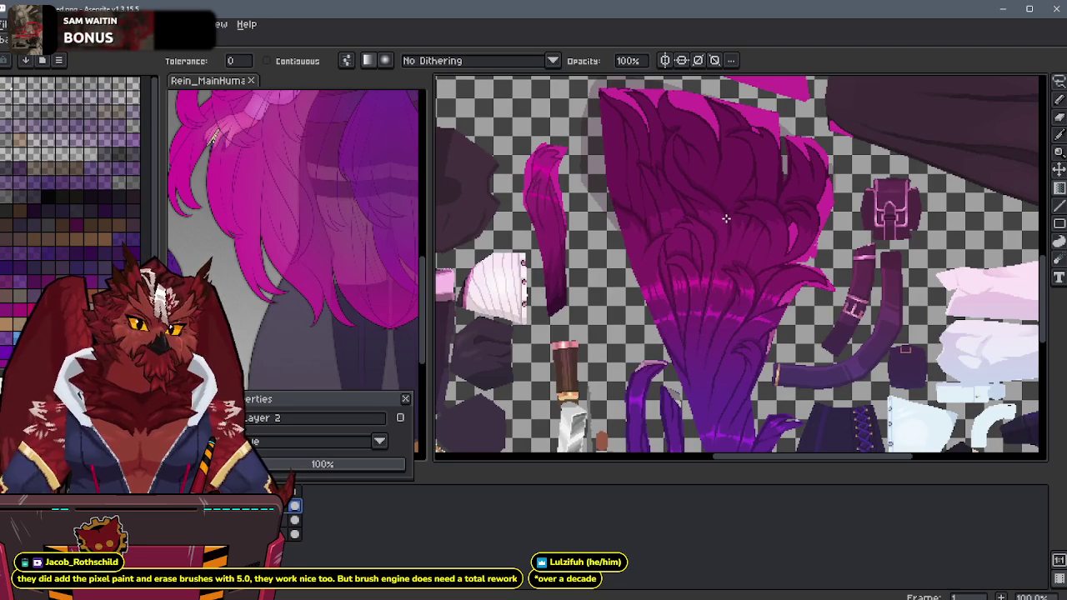
# Step: Magic-wand the bright magenta pixels on Layer 2 and delete them
pyautogui.moveTo(726, 218); pyautogui.dragTo(722, 226, button='middle')
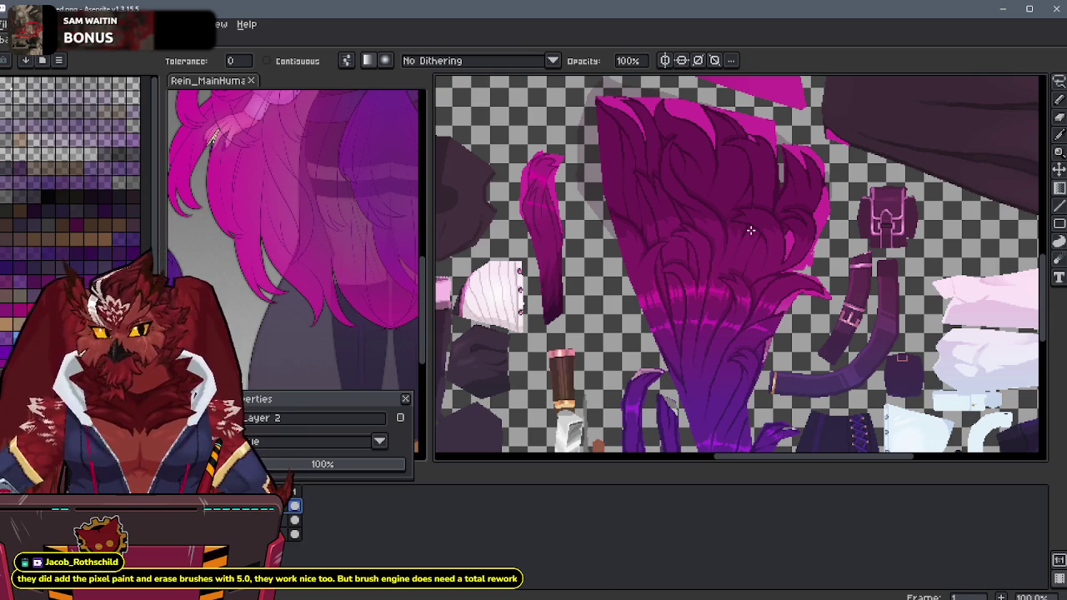
pyautogui.click(658, 257)
pyautogui.moveTo(658, 257); pyautogui.dragTo(666, 266, button='middle')
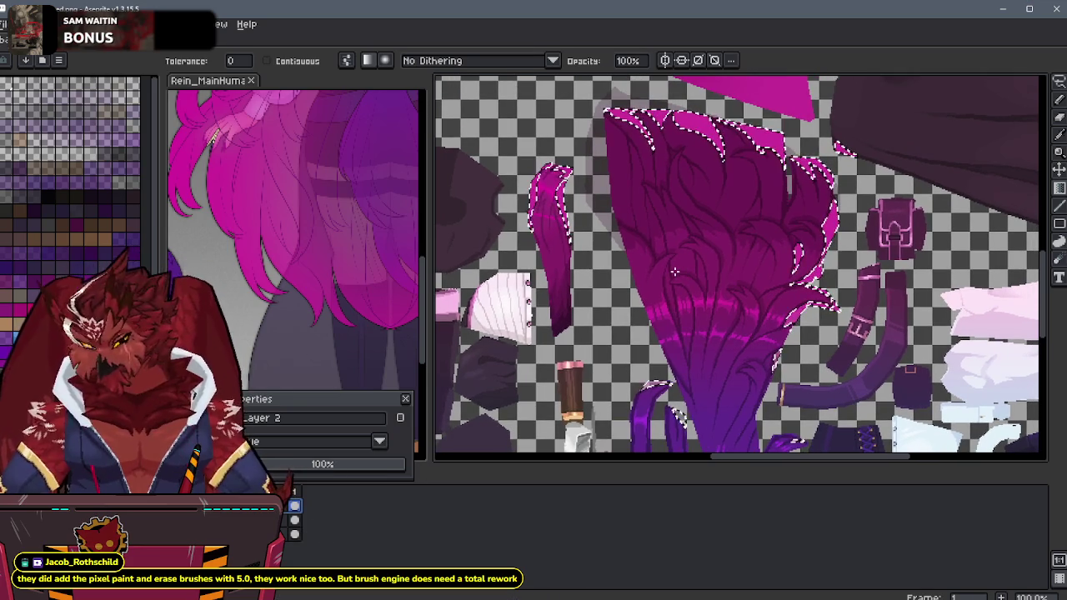
pyautogui.press('Delete')
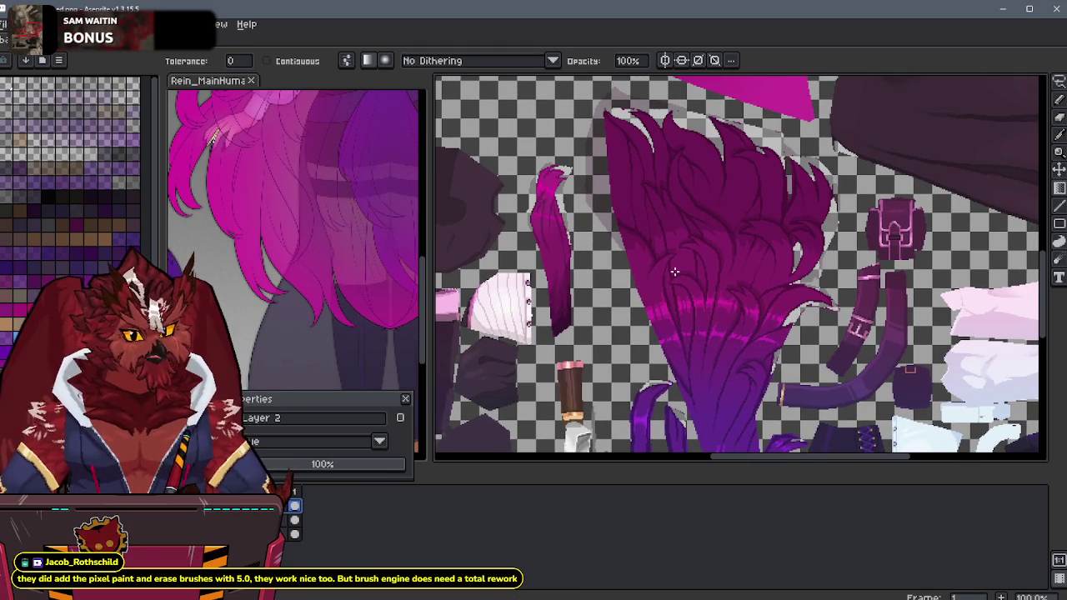
pyautogui.scroll(-1, 785, 253)
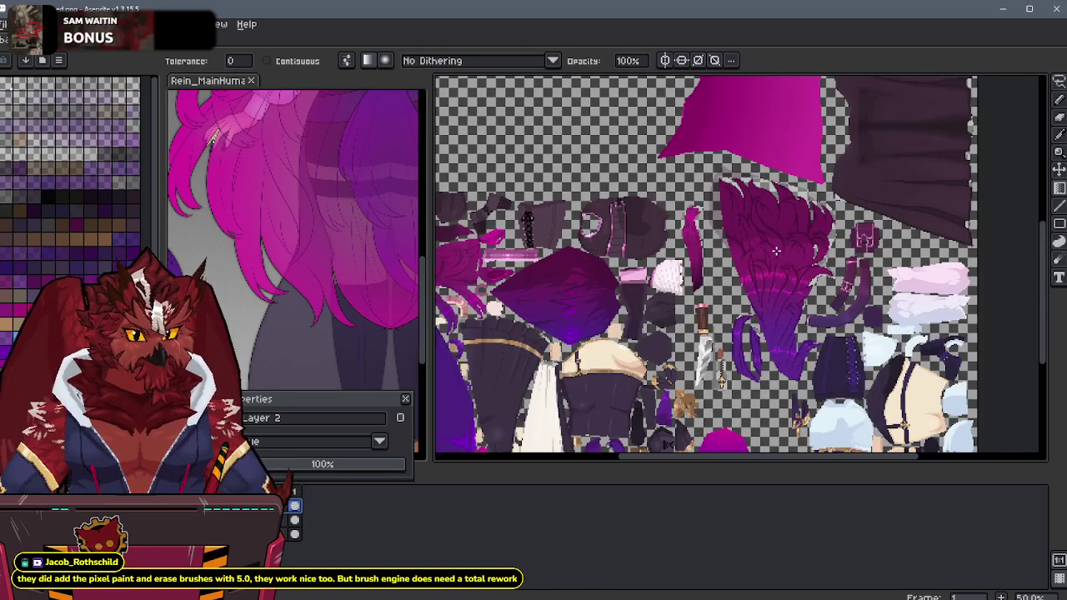
# Step: Lasso around the hair piece and clear the tint everywhere outside it
pyautogui.press('m')
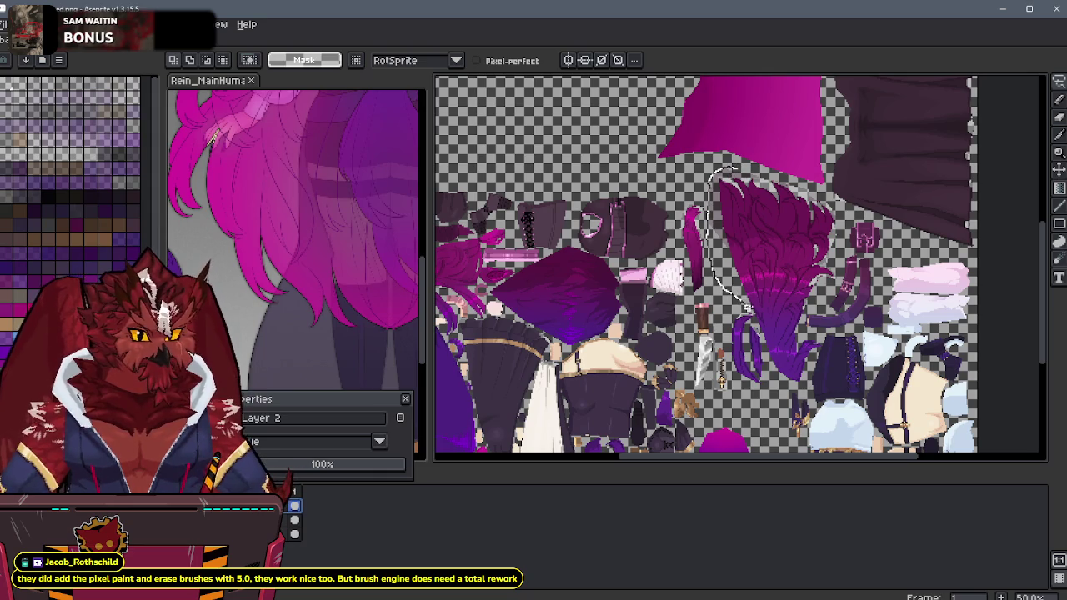
pyautogui.moveTo(746, 420); pyautogui.dragTo(625, 333)
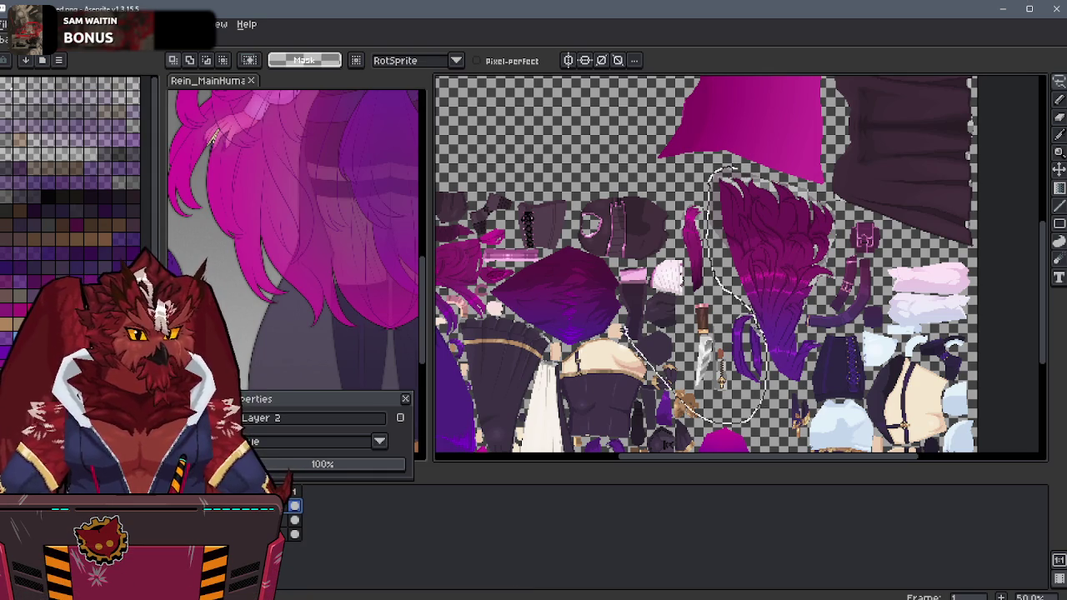
pyautogui.moveTo(768, 394); pyautogui.dragTo(754, 234)
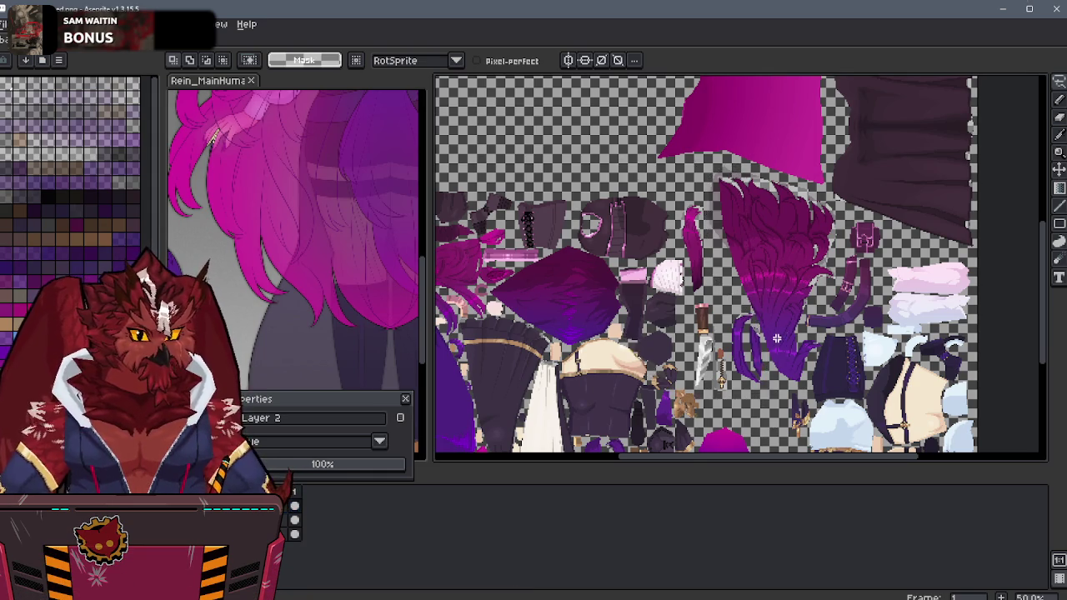
pyautogui.scroll(1, 786, 326)
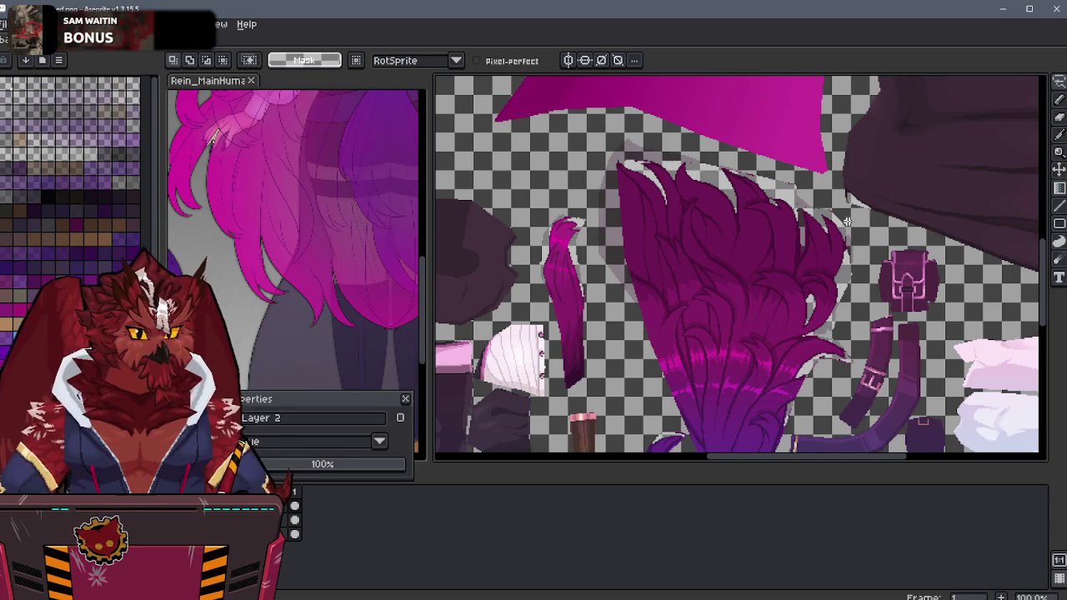
pyautogui.moveTo(822, 202)
pyautogui.mouseDown()
pyautogui.moveTo(740, 145)
pyautogui.moveTo(637, 126)
pyautogui.moveTo(597, 180)
pyautogui.moveTo(609, 323)
pyautogui.moveTo(637, 379)
pyautogui.moveTo(784, 385)
pyautogui.mouseUp()
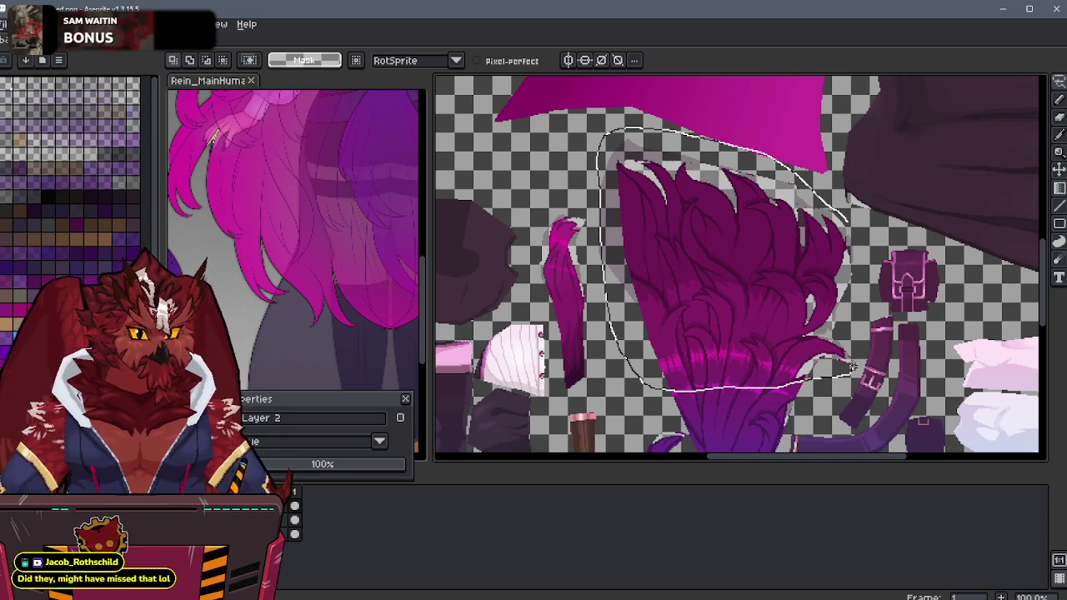
pyautogui.moveTo(856, 299); pyautogui.dragTo(850, 250)
pyautogui.moveTo(800, 175); pyautogui.dragTo(796, 183, button='middle')
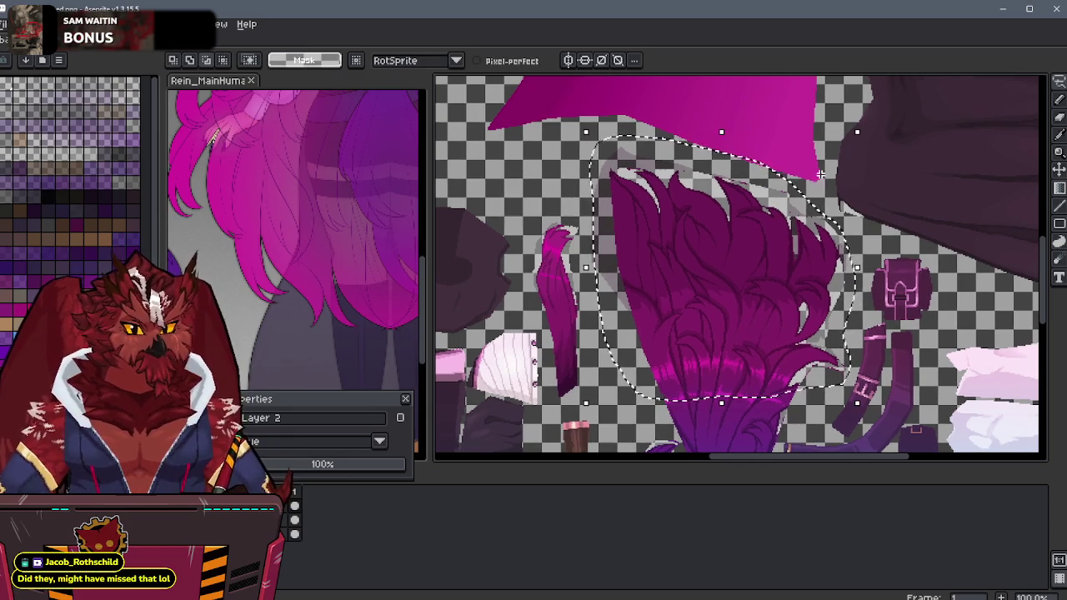
pyautogui.moveTo(795, 183); pyautogui.dragTo(719, 331)
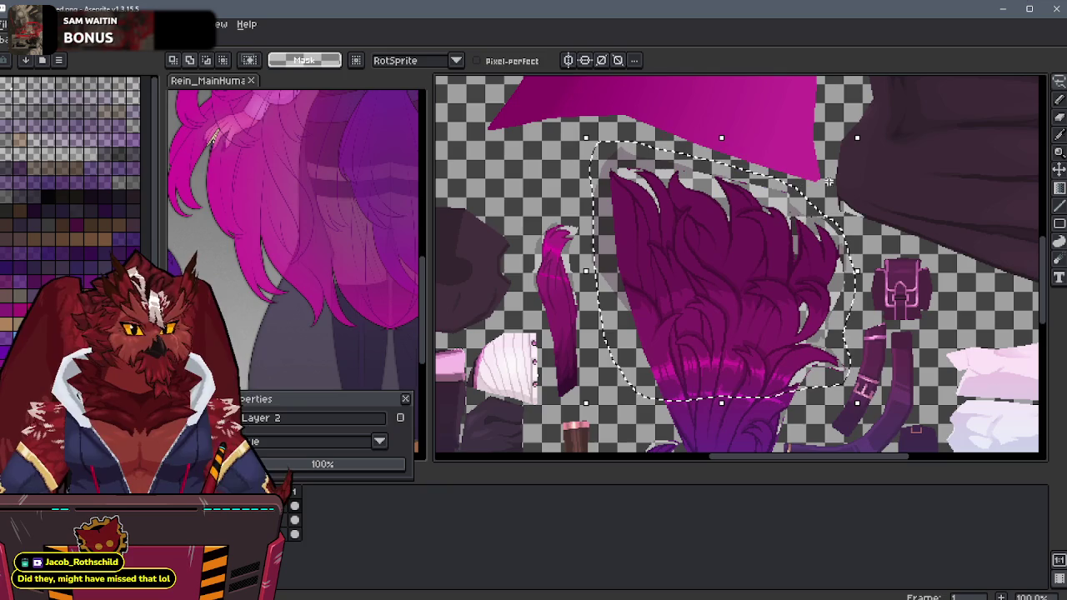
pyautogui.moveTo(720, 331); pyautogui.dragTo(749, 205, button='middle')
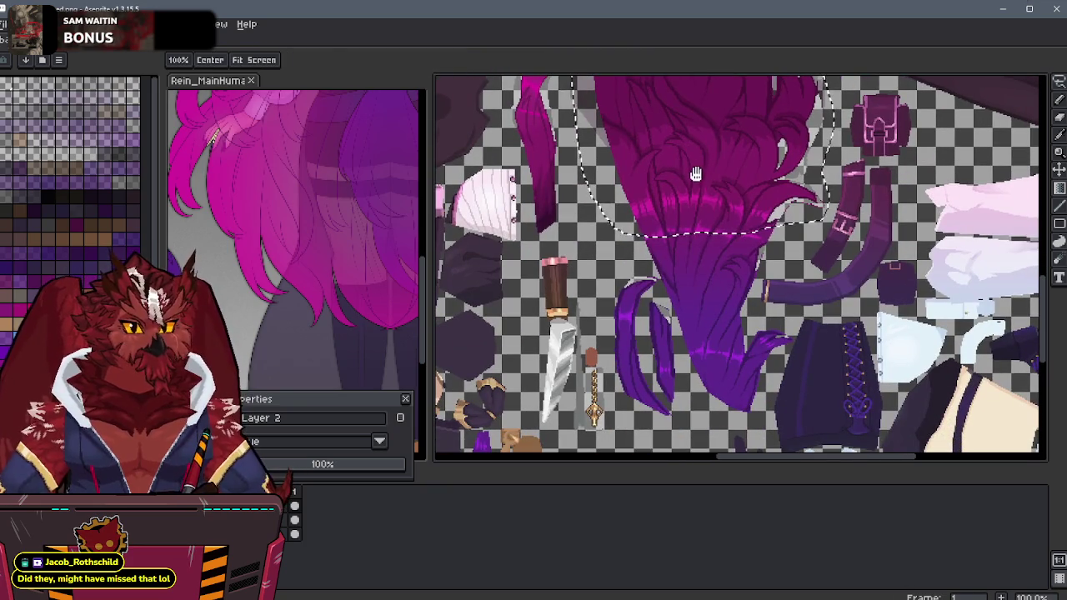
pyautogui.moveTo(808, 200)
pyautogui.mouseDown()
pyautogui.moveTo(771, 314)
pyautogui.moveTo(796, 337)
pyautogui.moveTo(752, 419)
pyautogui.moveTo(700, 404)
pyautogui.moveTo(655, 279)
pyautogui.mouseUp()
pyautogui.moveTo(660, 167)
pyautogui.mouseDown(button='middle')
pyautogui.moveTo(683, 202)
pyautogui.moveTo(678, 236)
pyautogui.mouseUp(button='middle')
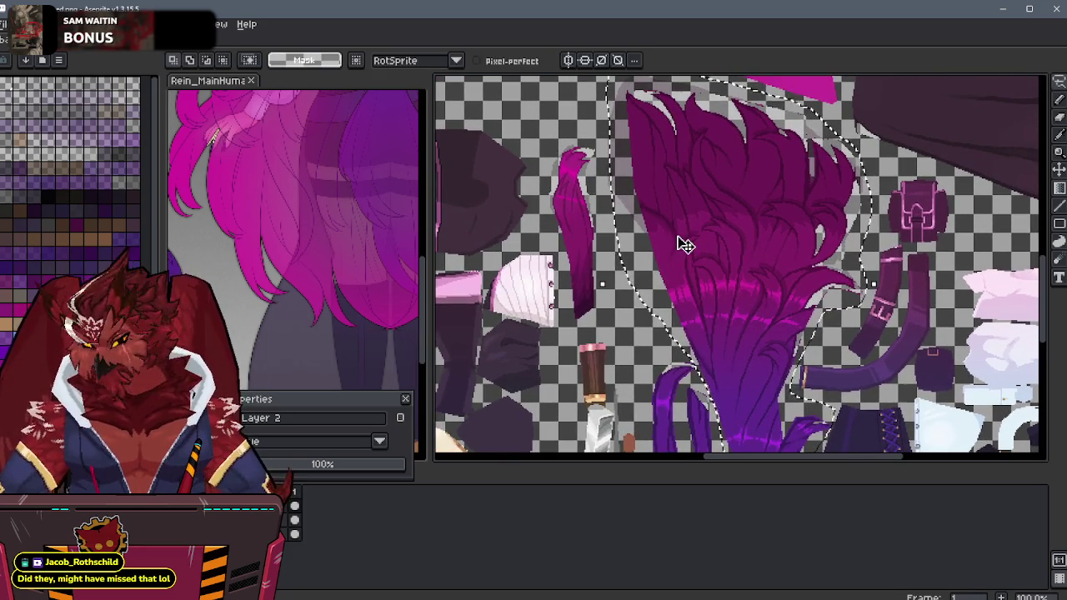
pyautogui.hotkey('ctrl', 'd')
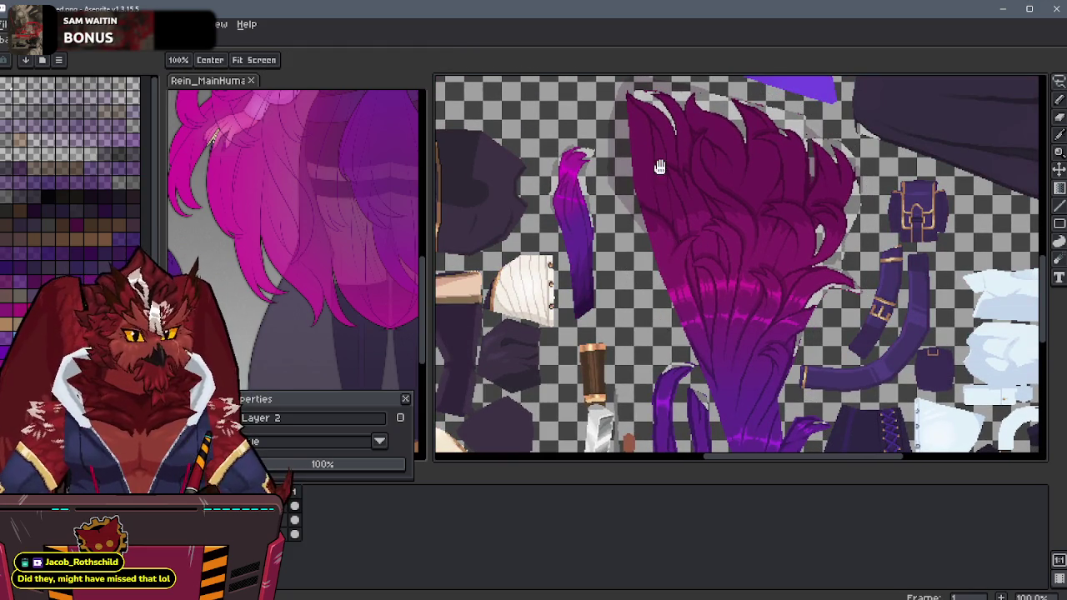
# Step: Close Layer Properties and return to the hair model in Blender
pyautogui.moveTo(647, 166); pyautogui.dragTo(744, 227, button='middle')
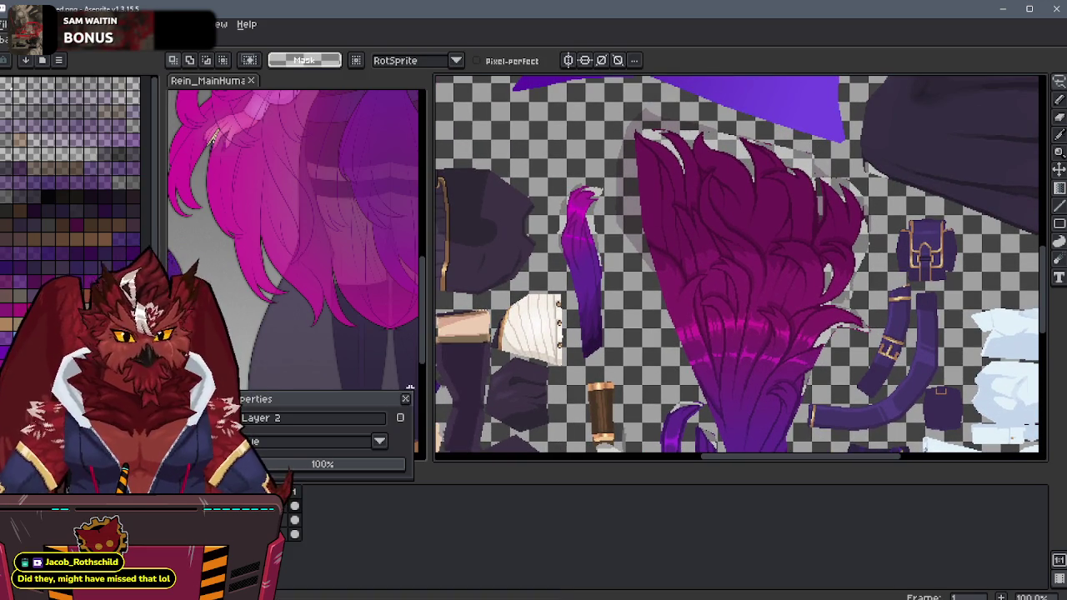
pyautogui.click(407, 399)
pyautogui.moveTo(723, 303); pyautogui.dragTo(716, 261, button='middle')
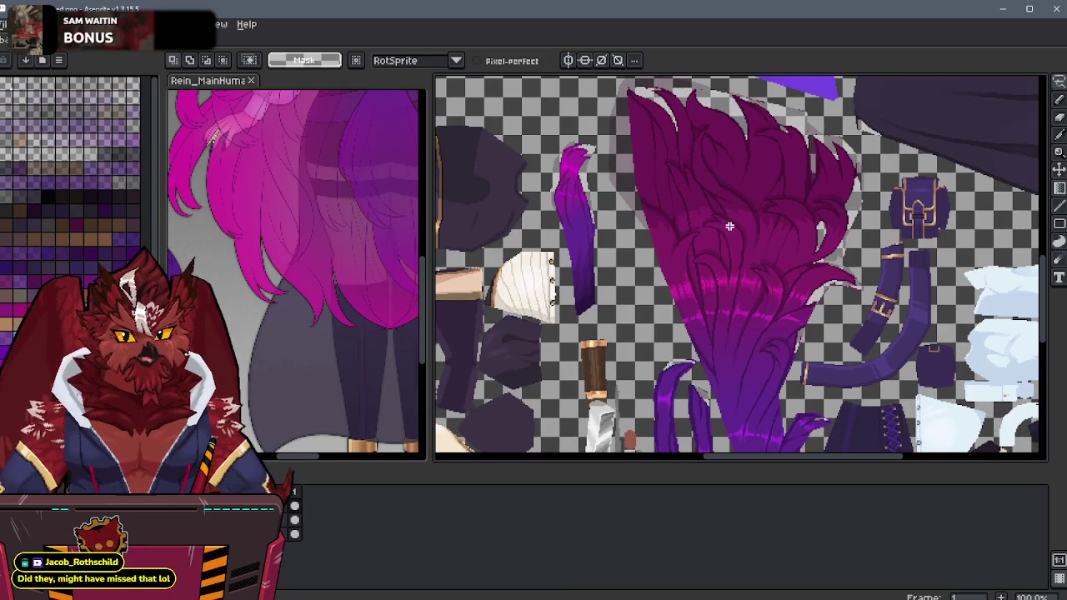
pyautogui.hotkey('alt', 'Tab')
pyautogui.hotkey('alt', 'Tab')
pyautogui.hotkey('alt', 'Tab')
# Step: Orbit around the back of the hair, check the texture in Aseprite, then return to Blender
pyautogui.moveTo(590, 366); pyautogui.dragTo(581, 359, button='middle')
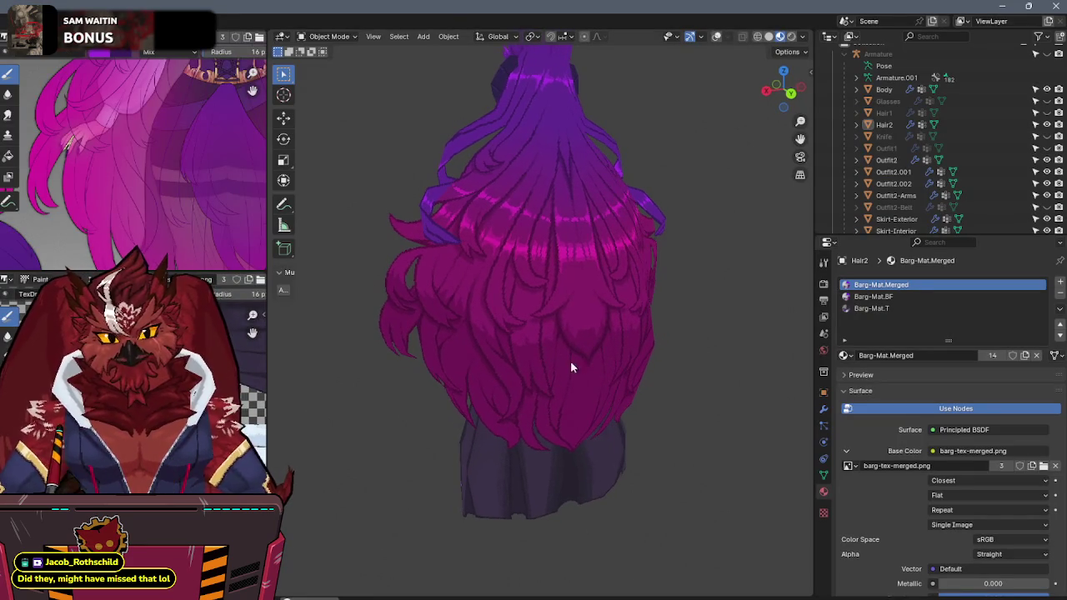
pyautogui.scroll(-2, 154, 165)
pyautogui.moveTo(466, 300)
pyautogui.mouseDown(button='middle')
pyautogui.moveTo(503, 298)
pyautogui.moveTo(474, 317)
pyautogui.moveTo(550, 305)
pyautogui.moveTo(447, 313)
pyautogui.moveTo(477, 314)
pyautogui.moveTo(514, 293)
pyautogui.mouseUp(button='middle')
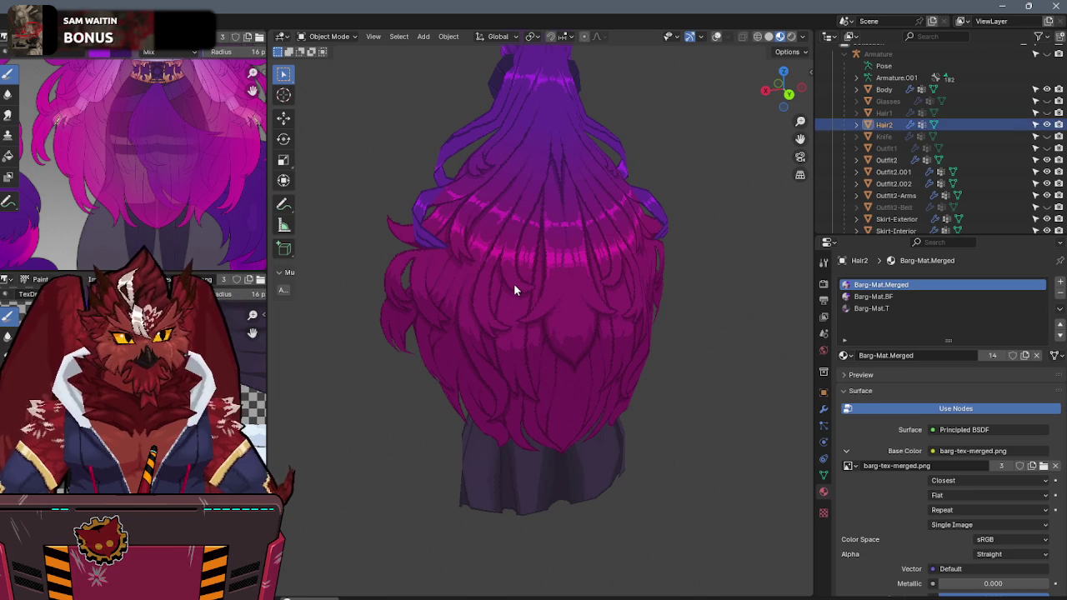
pyautogui.hotkey('alt', 'Tab')
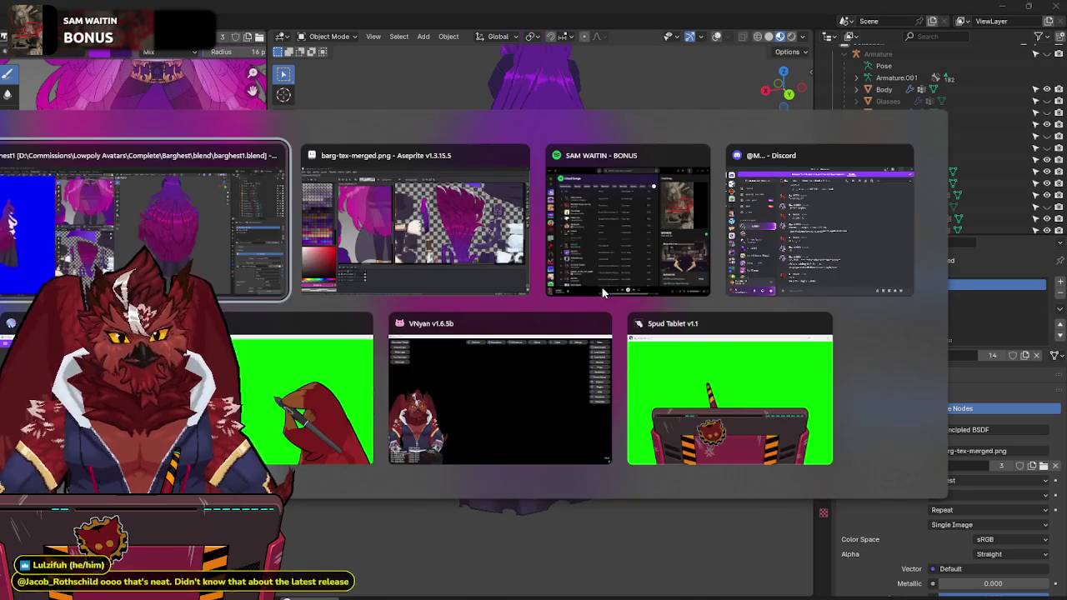
pyautogui.hotkey('alt', 'Tab')
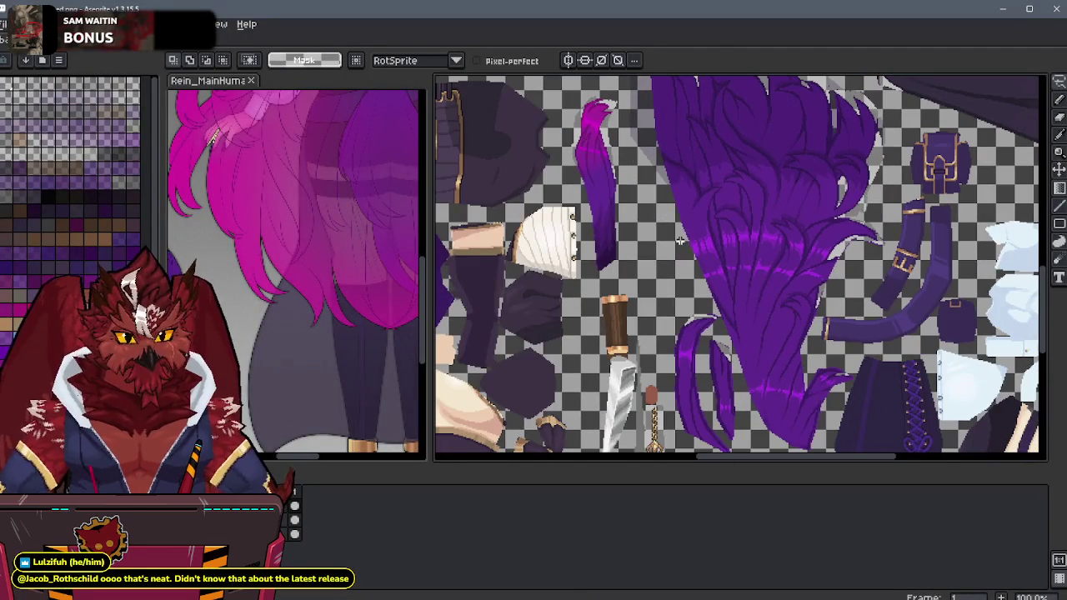
pyautogui.hotkey('alt', 'Tab')
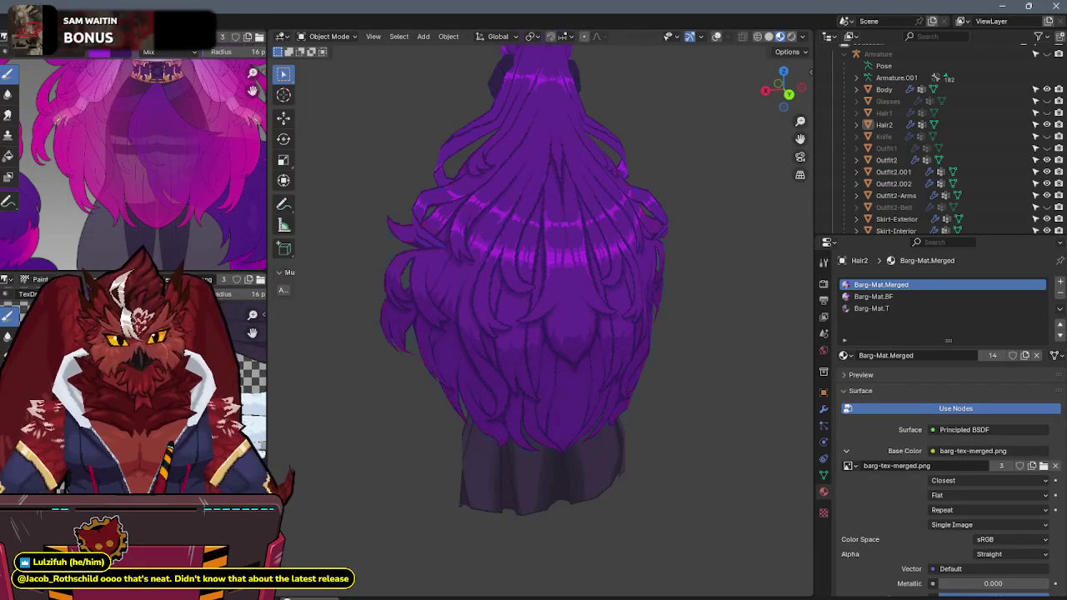
# Step: View the model from the back, enter Texture Paint mode and make the Fill brush a gradient
pyautogui.click(789, 95)
pyautogui.hotkey('ctrl', 'Tab')
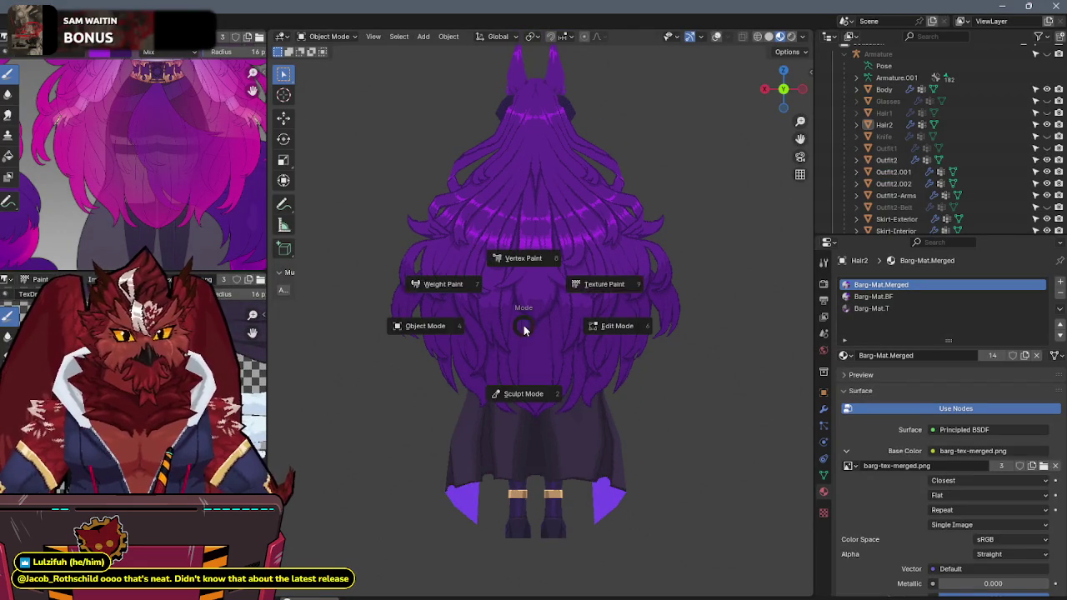
pyautogui.click(564, 280)
pyautogui.click(283, 155)
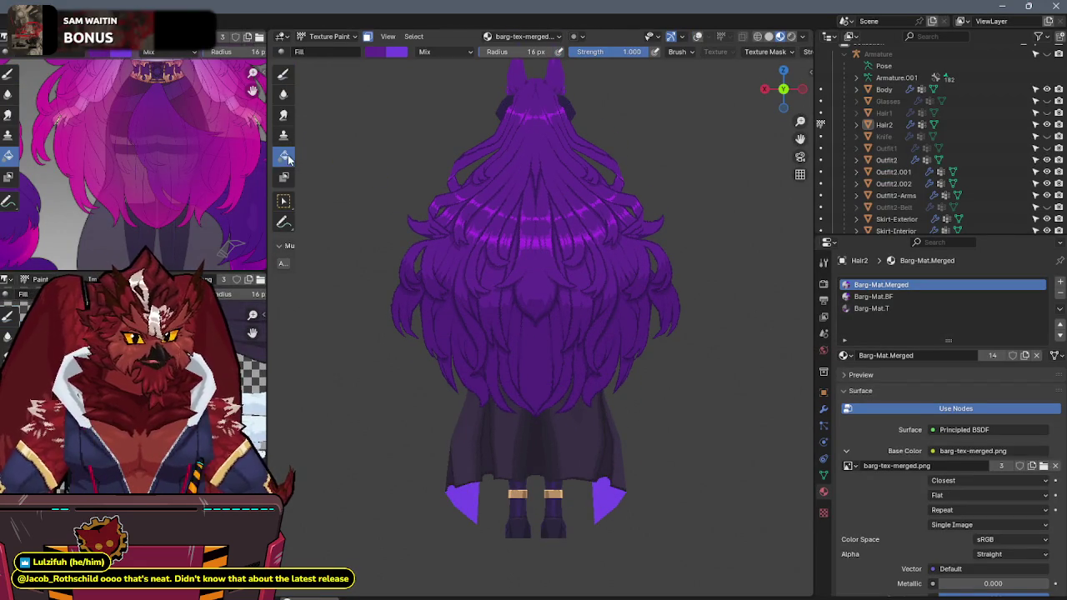
pyautogui.click(824, 261)
pyautogui.click(1005, 377)
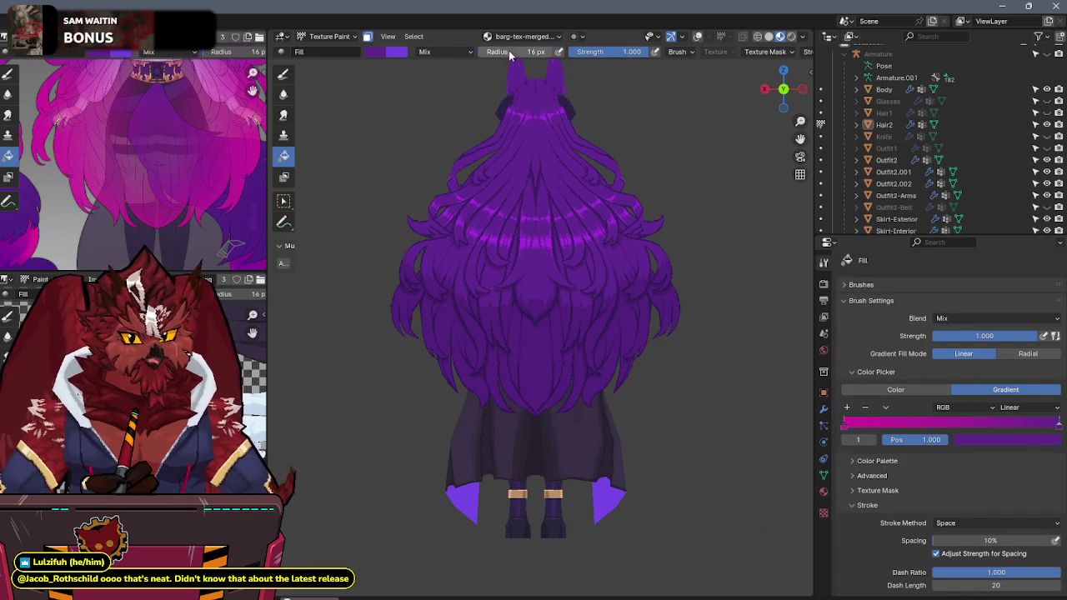
# Step: Test an Add-blended gradient fill on the hair, then undo it
pyautogui.click(450, 53)
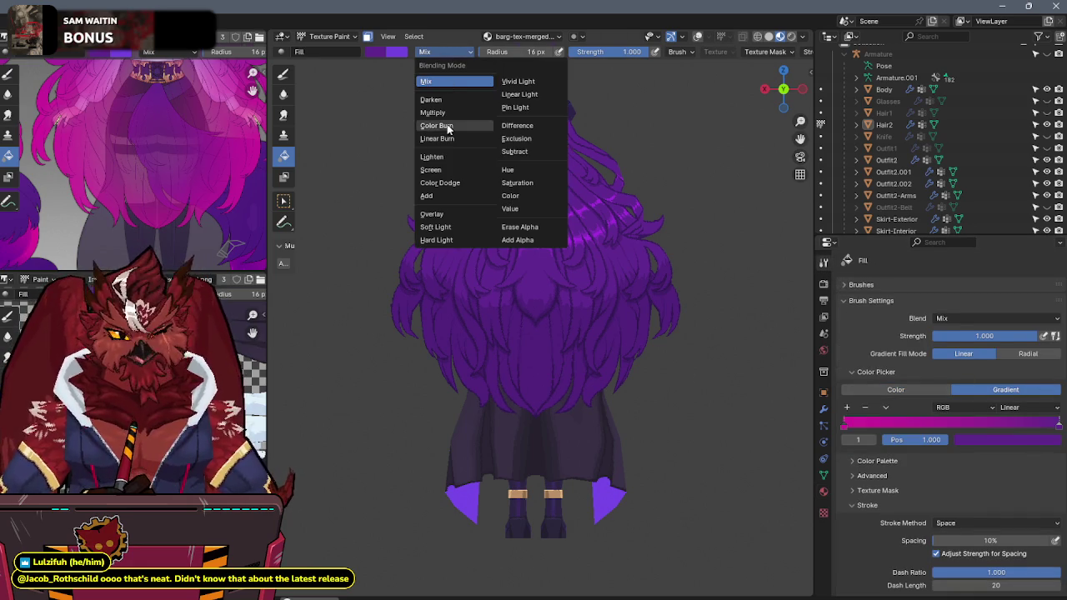
pyautogui.click(429, 196)
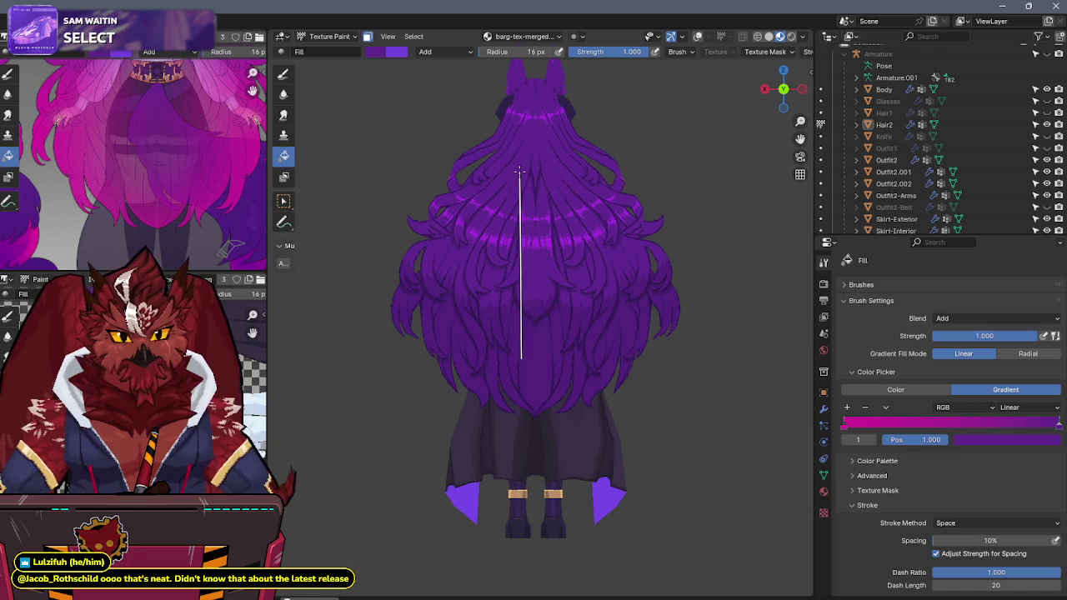
pyautogui.hotkey('alt', 'z')
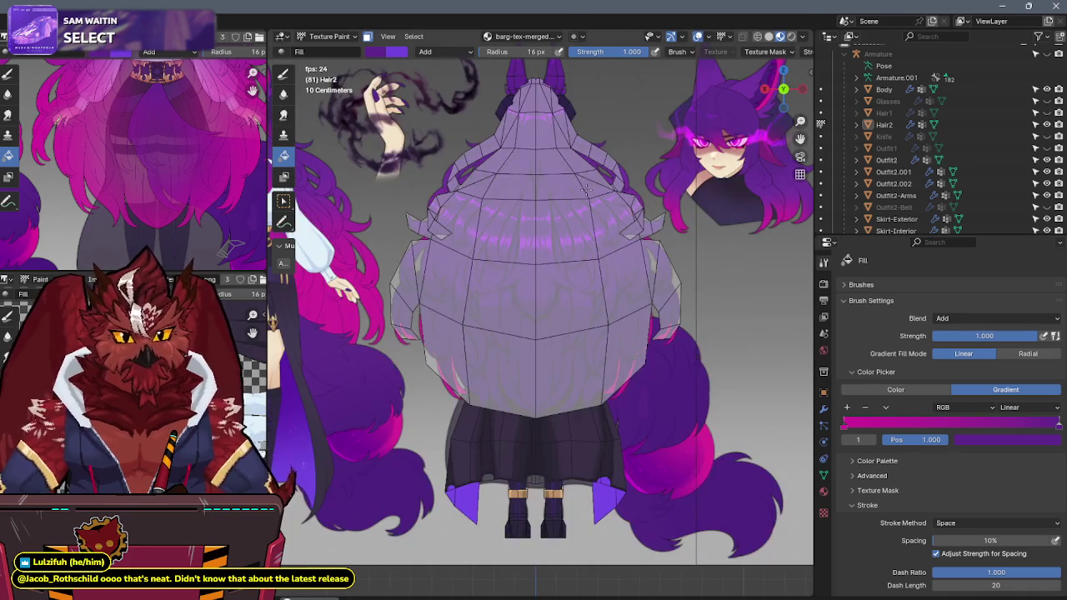
pyautogui.click(586, 190)
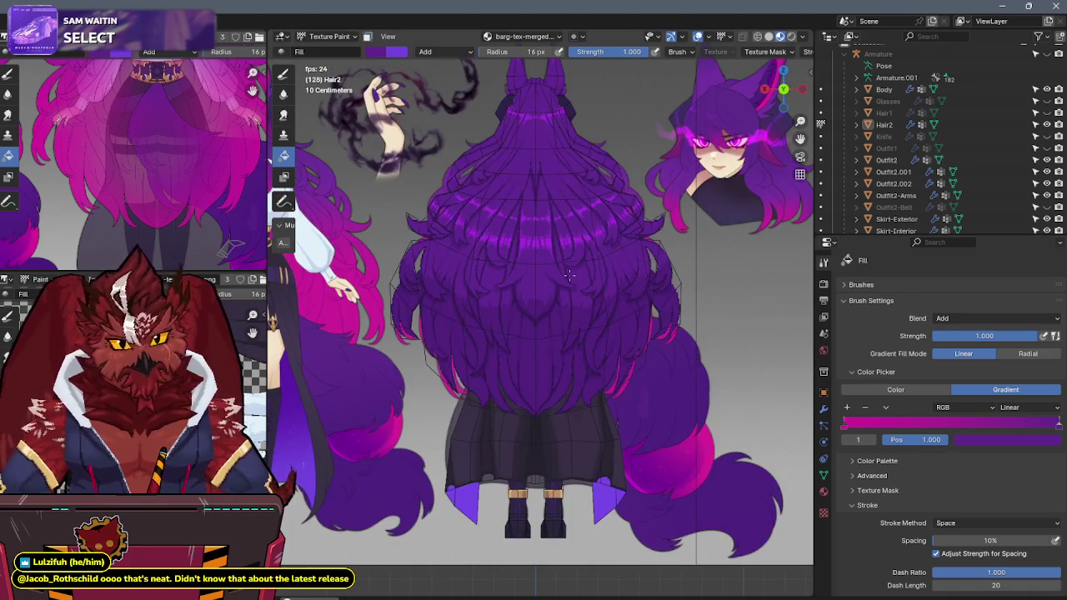
pyautogui.hotkey('alt', 'z')
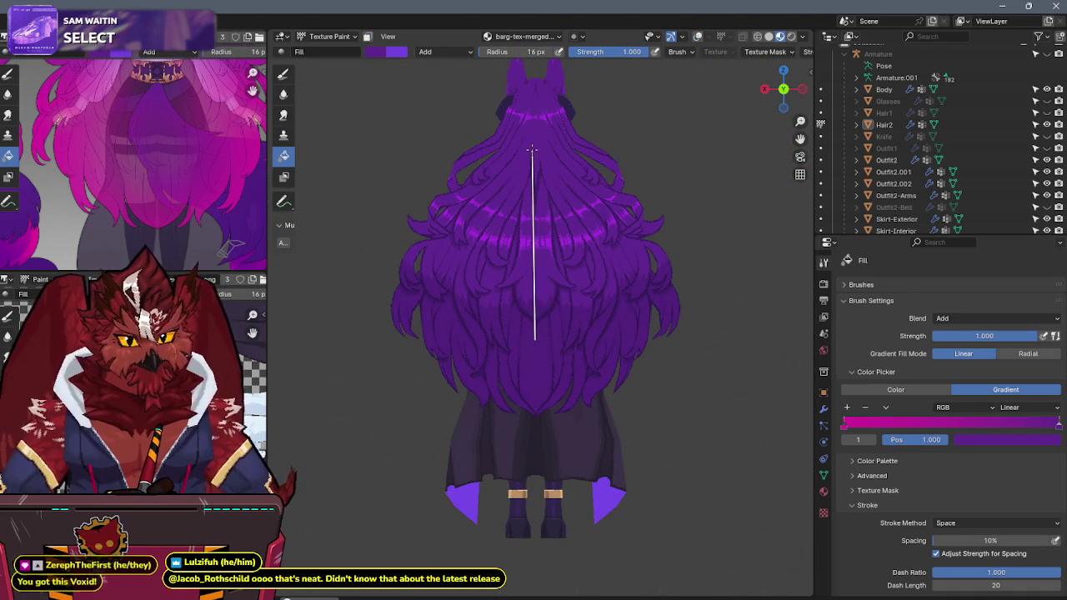
pyautogui.moveTo(539, 161); pyautogui.dragTo(535, 155)
pyautogui.hotkey('ctrl', 'z')
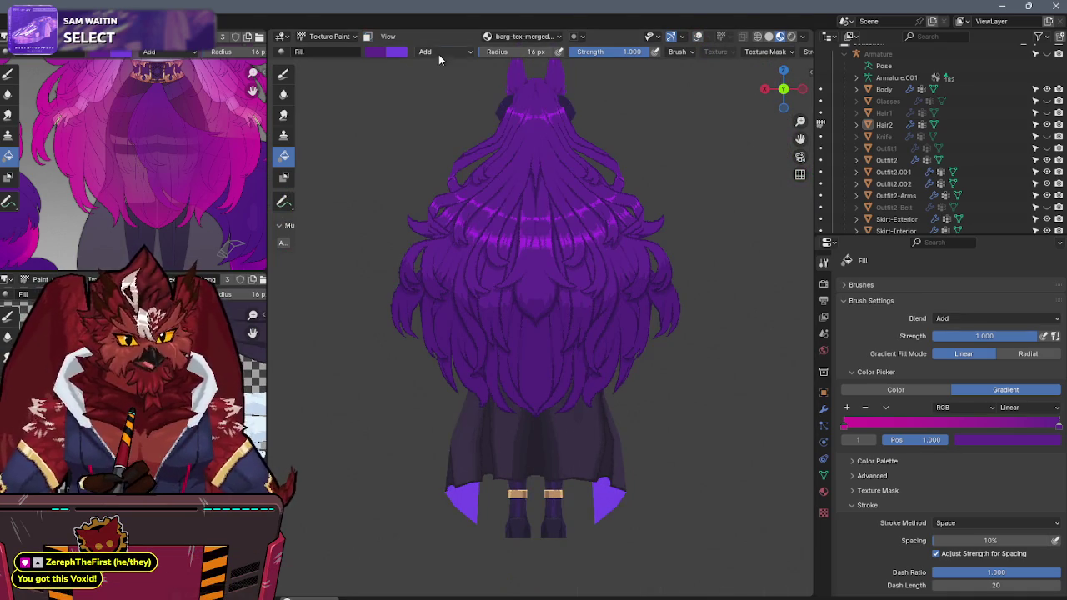
# Step: Set the brush blend to Overlay and draw a gradient down the back hair
pyautogui.click(438, 51)
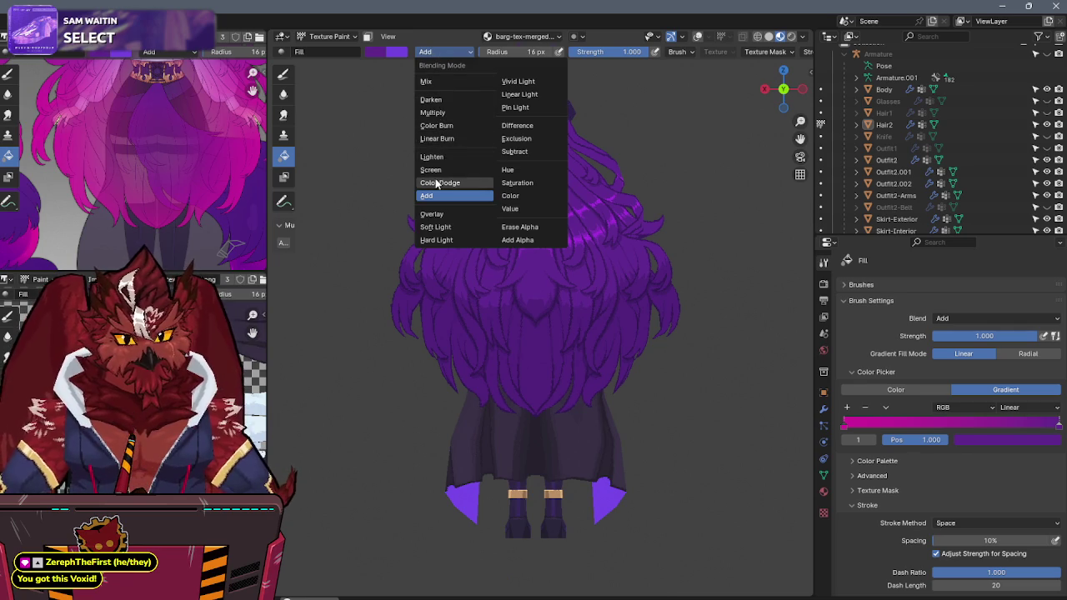
pyautogui.click(432, 214)
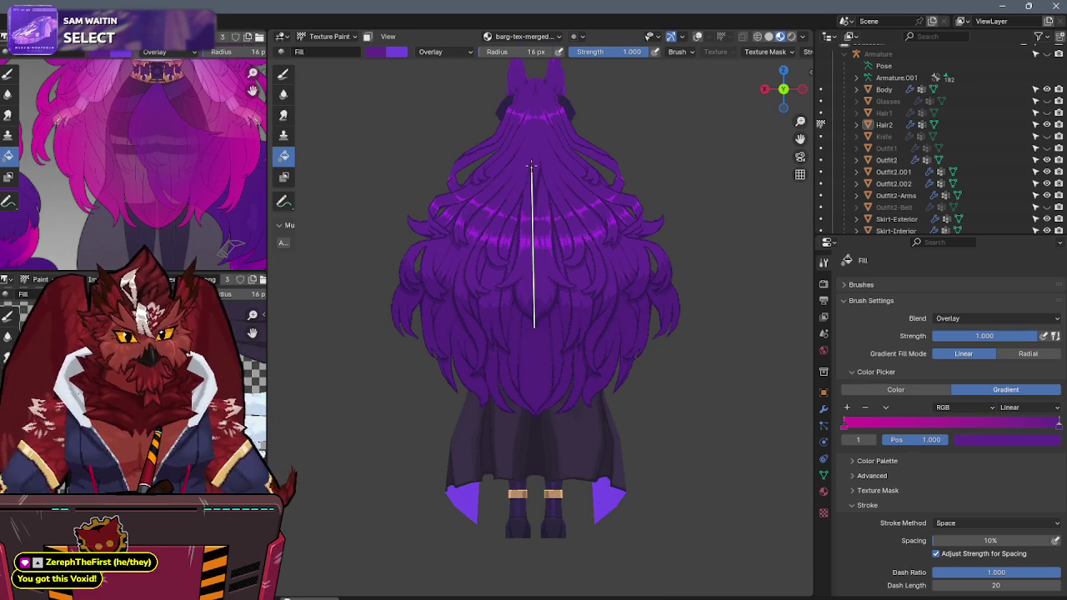
pyautogui.moveTo(531, 168); pyautogui.dragTo(531, 165)
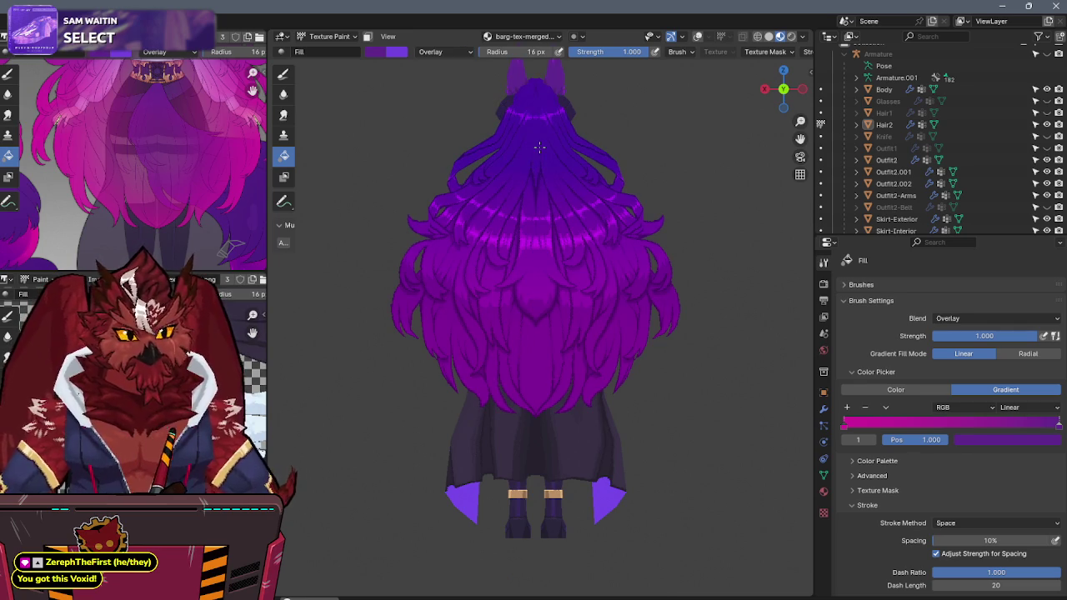
# Step: Undo the overlay fill, set the gradient's right purple stop to alpha 0, and reapply the fill
pyautogui.hotkey('ctrl', 'z')
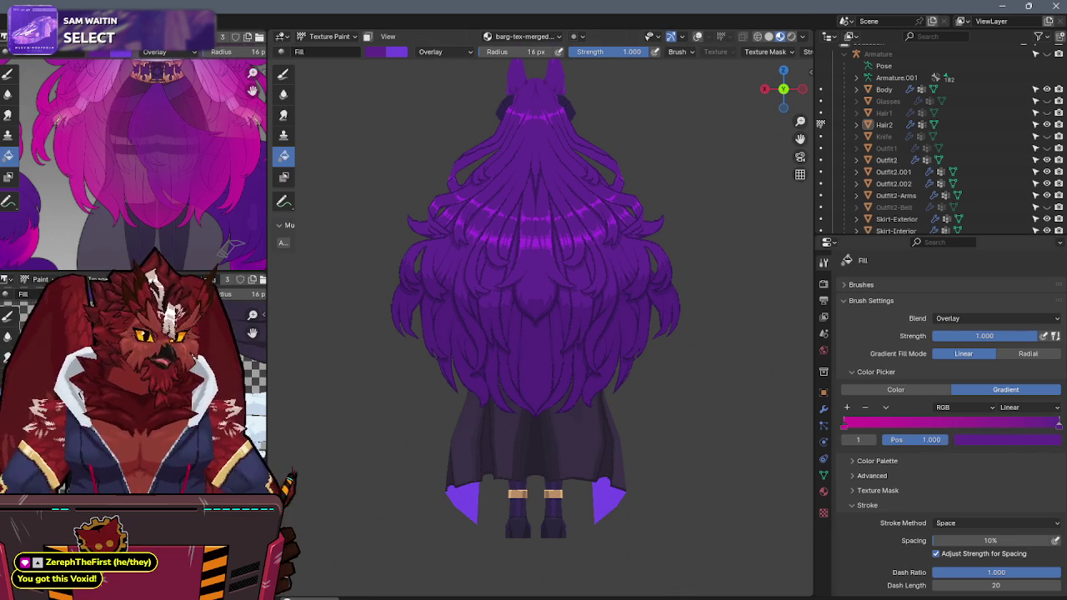
pyautogui.click(1045, 442)
pyautogui.click(983, 423)
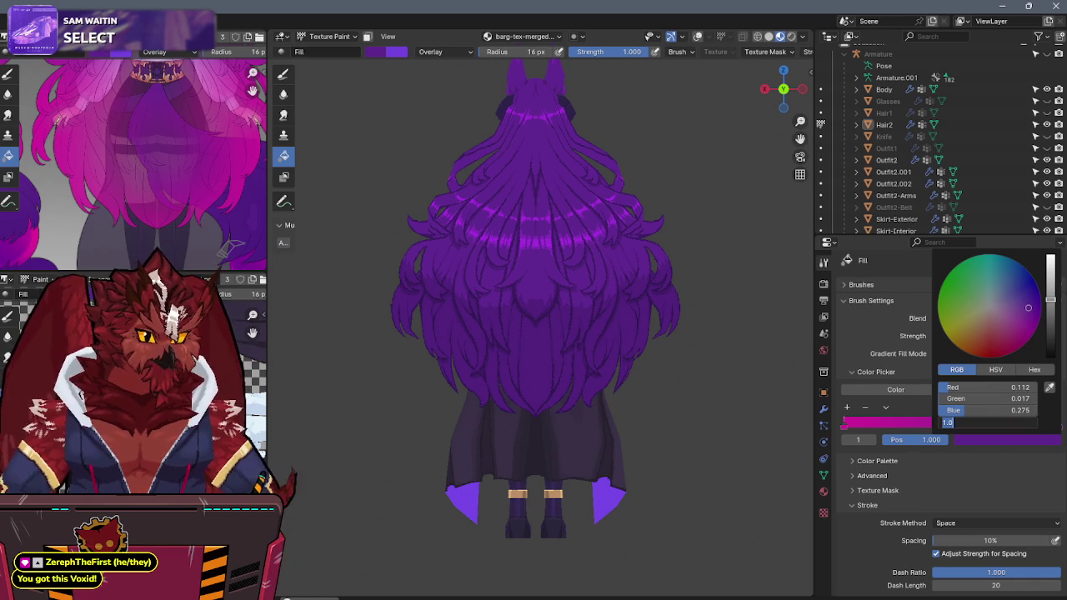
pyautogui.write('00')
pyautogui.press('Return')
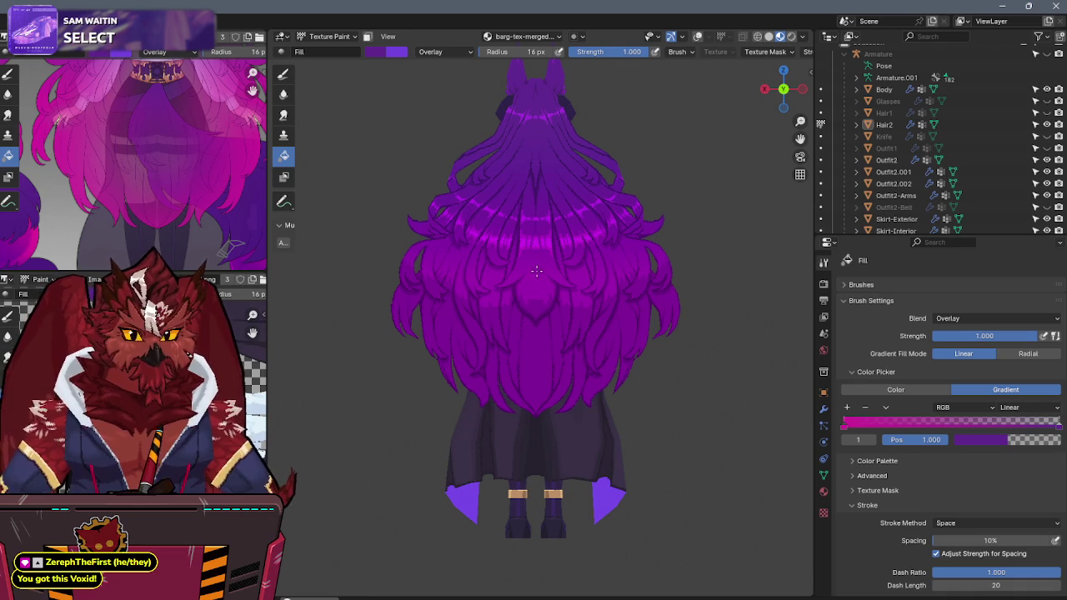
pyautogui.moveTo(537, 150); pyautogui.dragTo(537, 150)
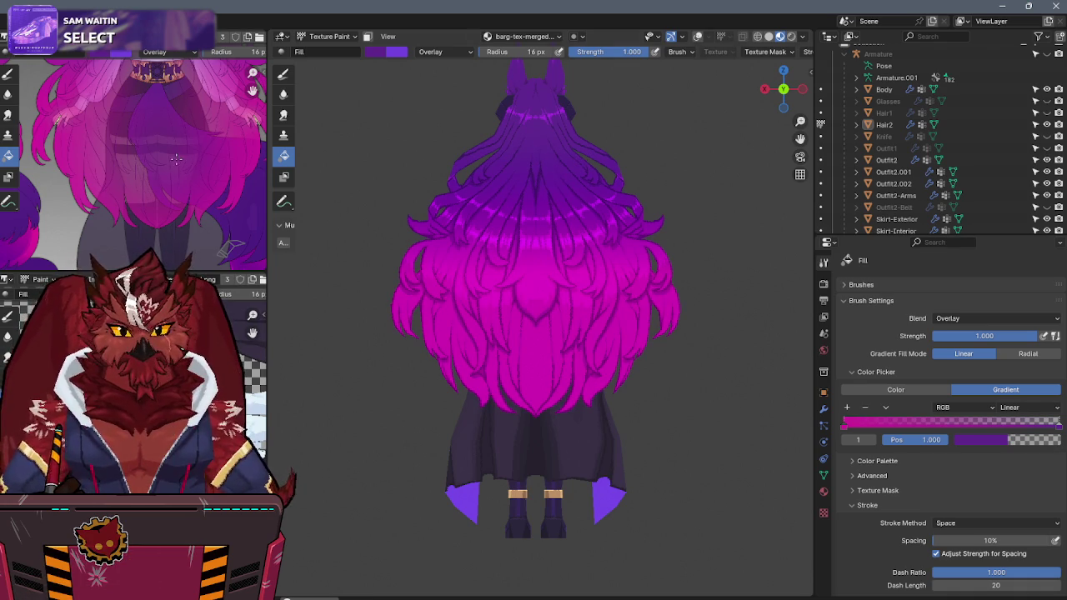
# Step: Redraw the pink-to-purple gradient on the lower hair, undoing until it looks right
pyautogui.scroll(-2, 176, 158)
pyautogui.scroll(-2, 138, 224)
pyautogui.scroll(1, 132, 210)
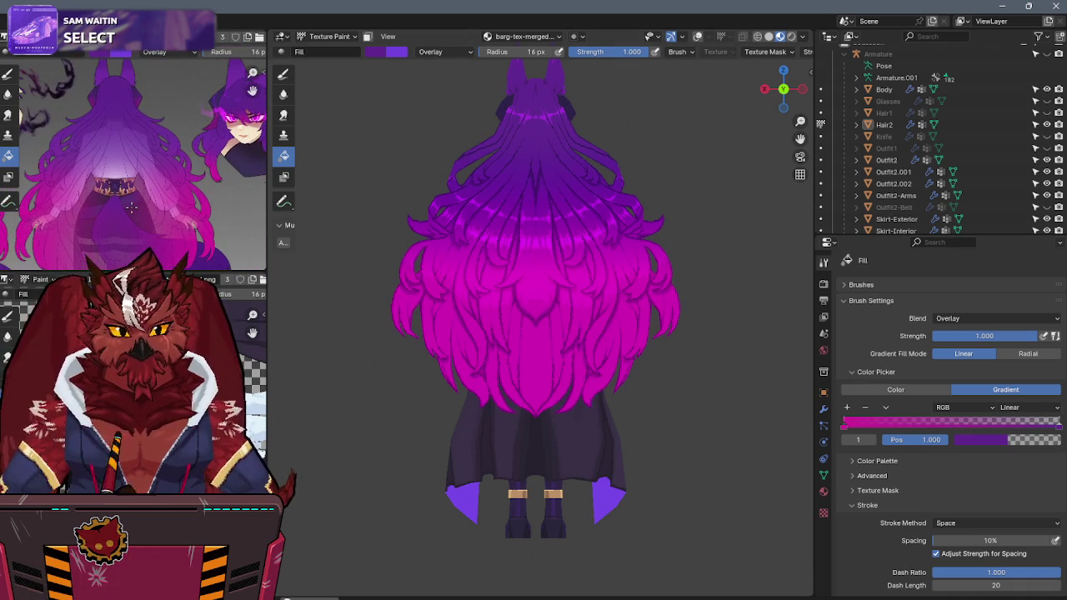
pyautogui.hotkey('ctrl', 'z')
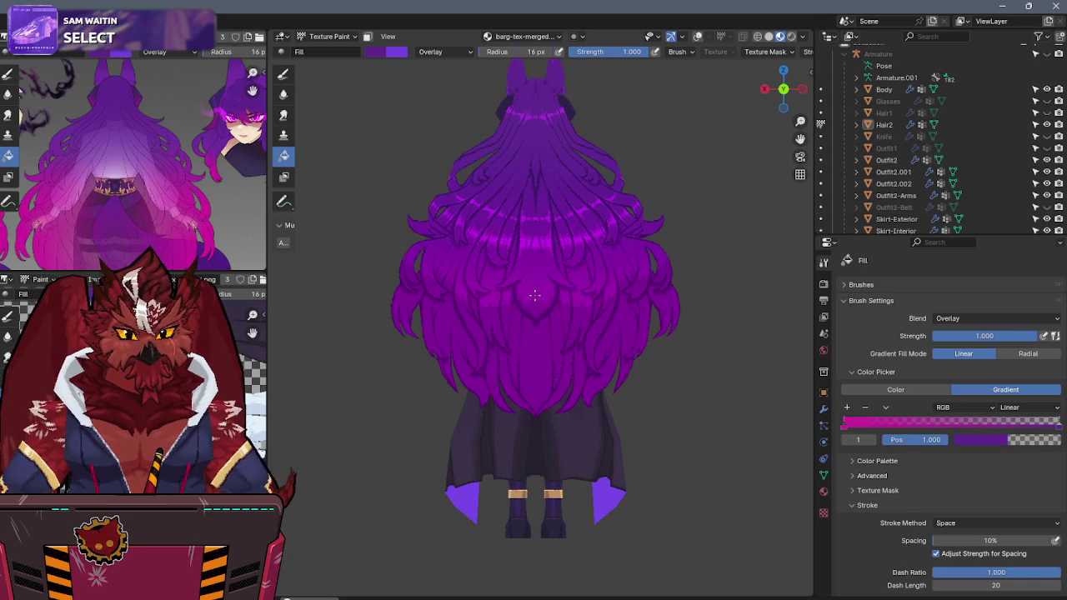
pyautogui.moveTo(535, 300); pyautogui.dragTo(535, 152)
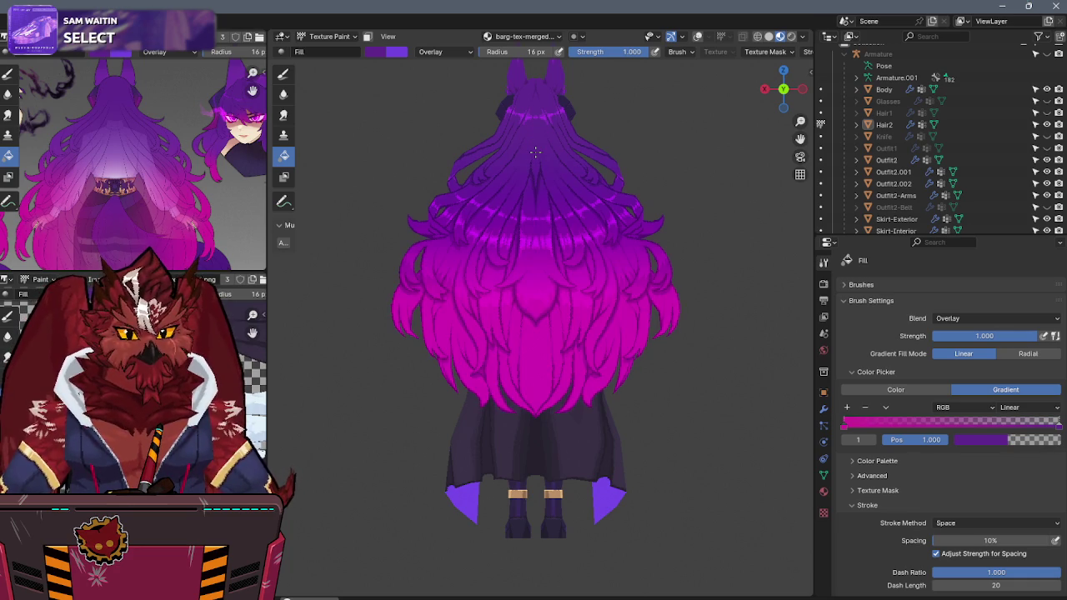
pyautogui.hotkey('ctrl', 'z')
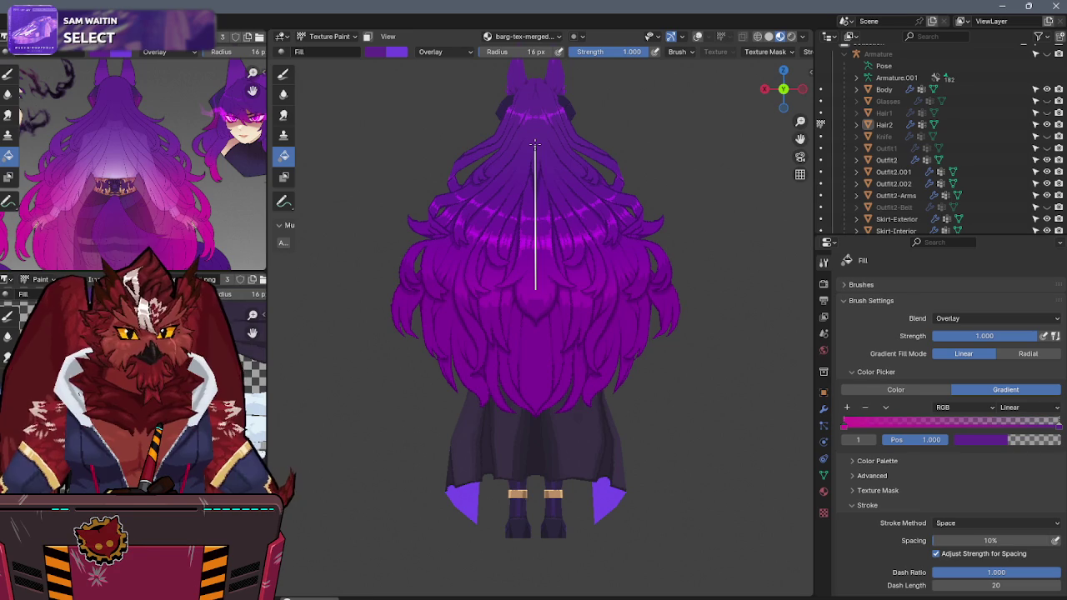
pyautogui.moveTo(535, 144); pyautogui.dragTo(536, 144)
# Step: Orbit to a front three-quarter view and return to Object Mode
pyautogui.moveTo(423, 208); pyautogui.dragTo(625, 230, button='middle')
pyautogui.hotkey('ctrl', 'Tab')
pyautogui.click(628, 207)
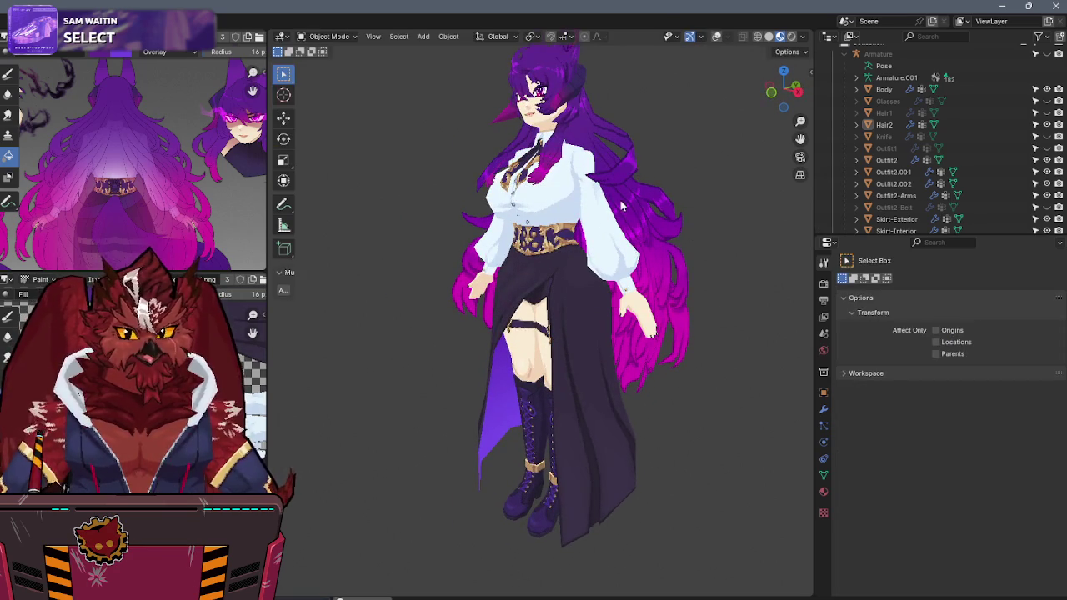
# Step: Inspect the pink-tipped hair from back and front, then close Aseprite
pyautogui.moveTo(678, 198)
pyautogui.mouseDown(button='middle')
pyautogui.moveTo(502, 233)
pyautogui.moveTo(552, 205)
pyautogui.mouseUp(button='middle')
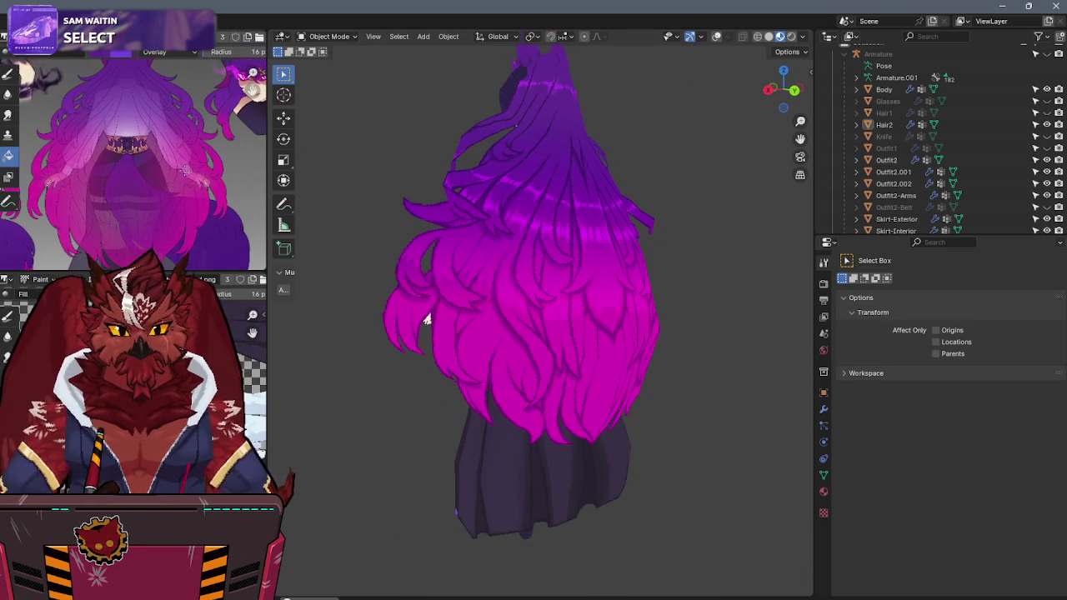
pyautogui.moveTo(474, 209)
pyautogui.mouseDown(button='middle')
pyautogui.moveTo(635, 235)
pyautogui.moveTo(683, 269)
pyautogui.moveTo(449, 248)
pyautogui.moveTo(567, 247)
pyautogui.mouseUp(button='middle')
pyautogui.hotkey('alt', 'Tab')
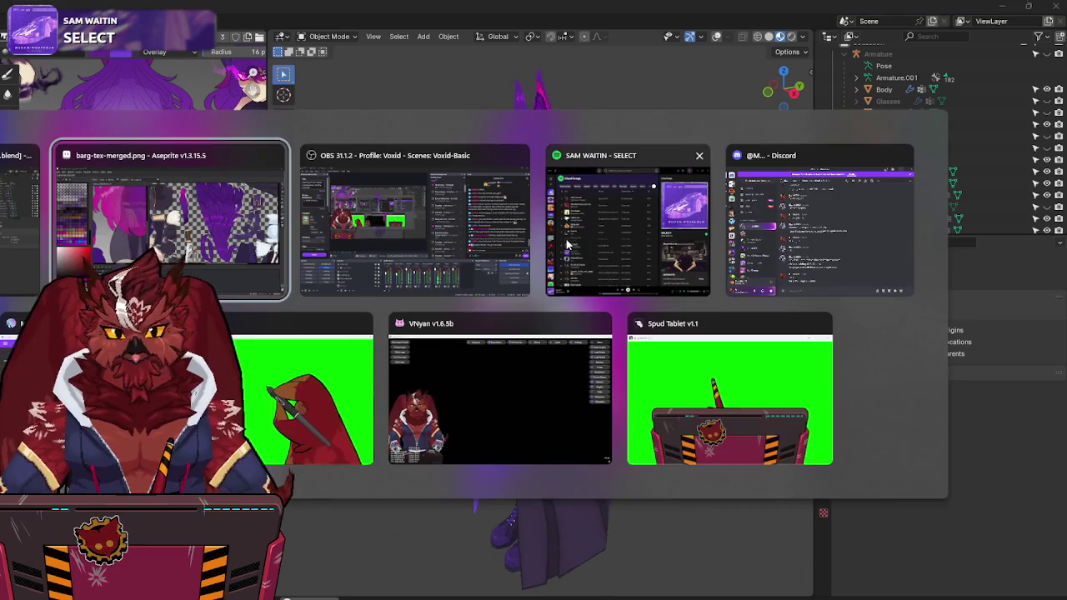
pyautogui.click(1054, 10)
# Step: Turn the viewport overlays back on and put Hair2 back into Texture Paint mode
pyautogui.moveTo(726, 205)
pyautogui.mouseDown(button='middle')
pyautogui.moveTo(470, 228)
pyautogui.moveTo(552, 230)
pyautogui.mouseUp(button='middle')
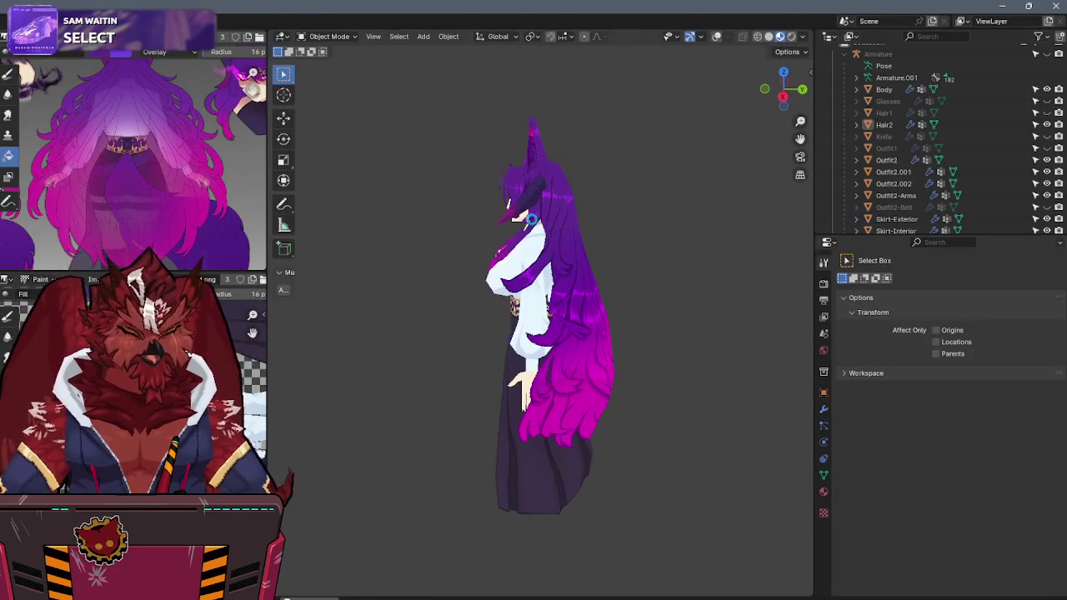
pyautogui.moveTo(461, 246); pyautogui.dragTo(684, 244, button='middle')
pyautogui.hotkey('shift', 'alt', 'z')
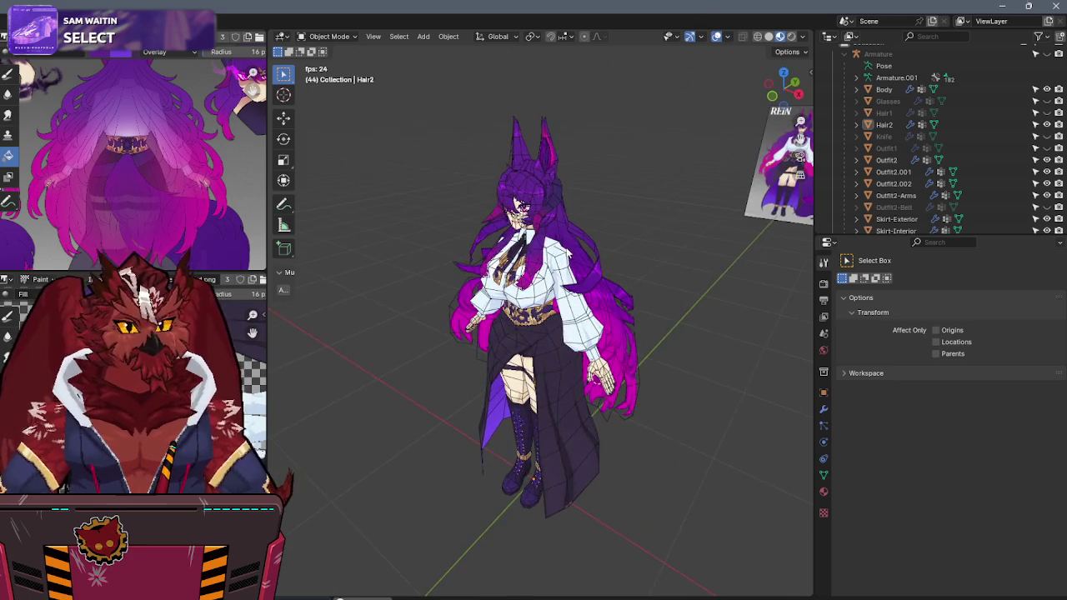
pyautogui.moveTo(606, 295); pyautogui.dragTo(529, 263, button='middle')
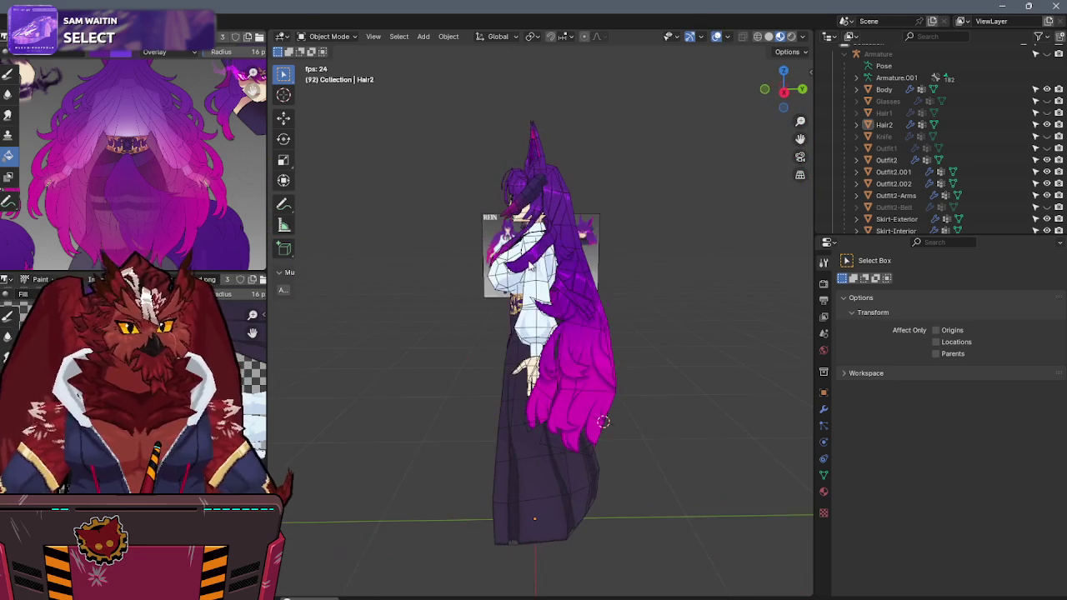
pyautogui.hotkey('ctrl', 'Tab')
pyautogui.click(609, 218)
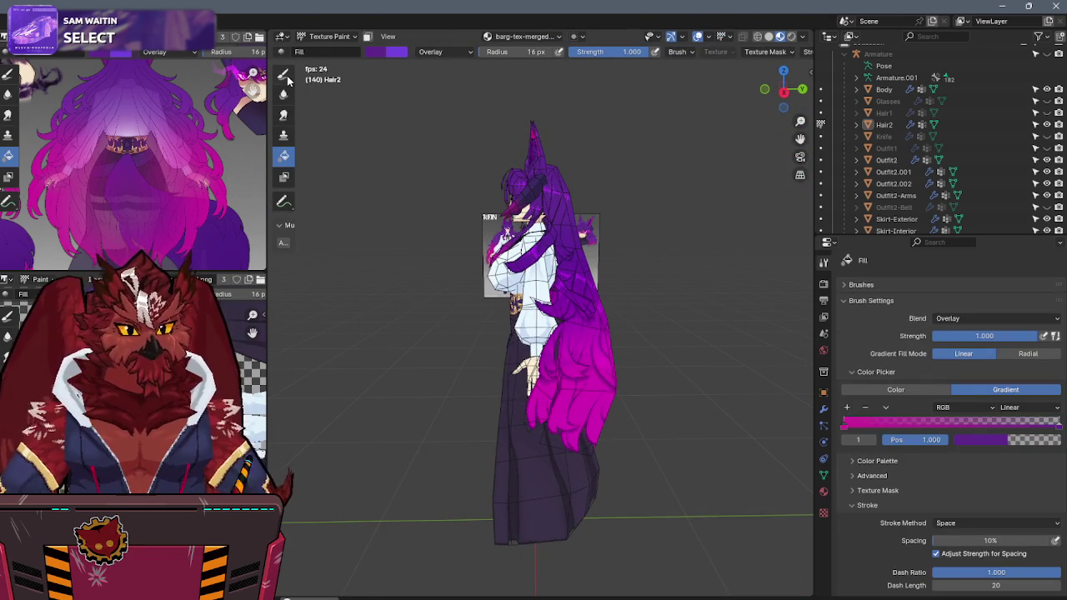
# Step: Set the brush to single Color with the Draw tool, then return to Object Mode
pyautogui.click(890, 391)
pyautogui.click(283, 73)
pyautogui.moveTo(400, 250); pyautogui.dragTo(464, 217, button='middle')
pyautogui.hotkey('ctrl', 'Tab')
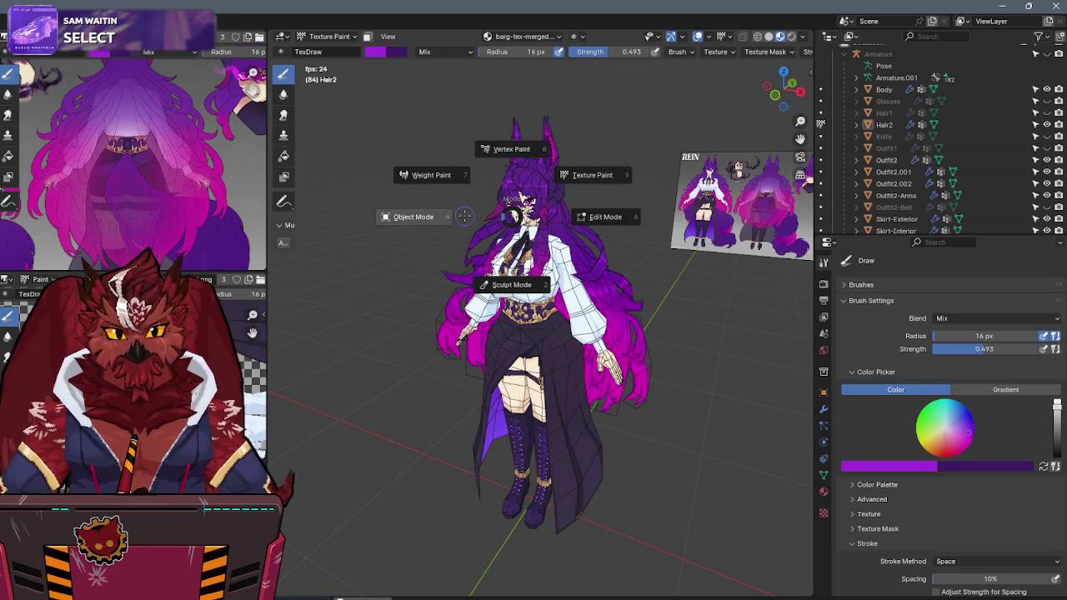
pyautogui.click(438, 220)
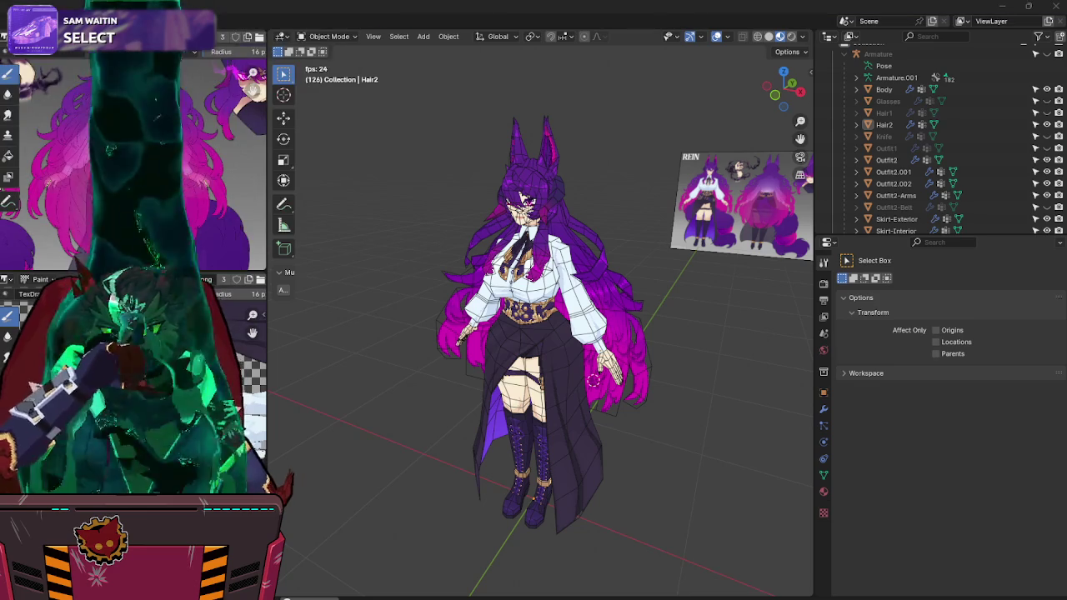
# Step: Orbit around the model and select the Hair2 object
pyautogui.moveTo(703, 349)
pyautogui.mouseDown(button='middle')
pyautogui.moveTo(592, 307)
pyautogui.moveTo(489, 326)
pyautogui.moveTo(710, 327)
pyautogui.moveTo(678, 334)
pyautogui.mouseUp(button='middle')
pyautogui.press('z')
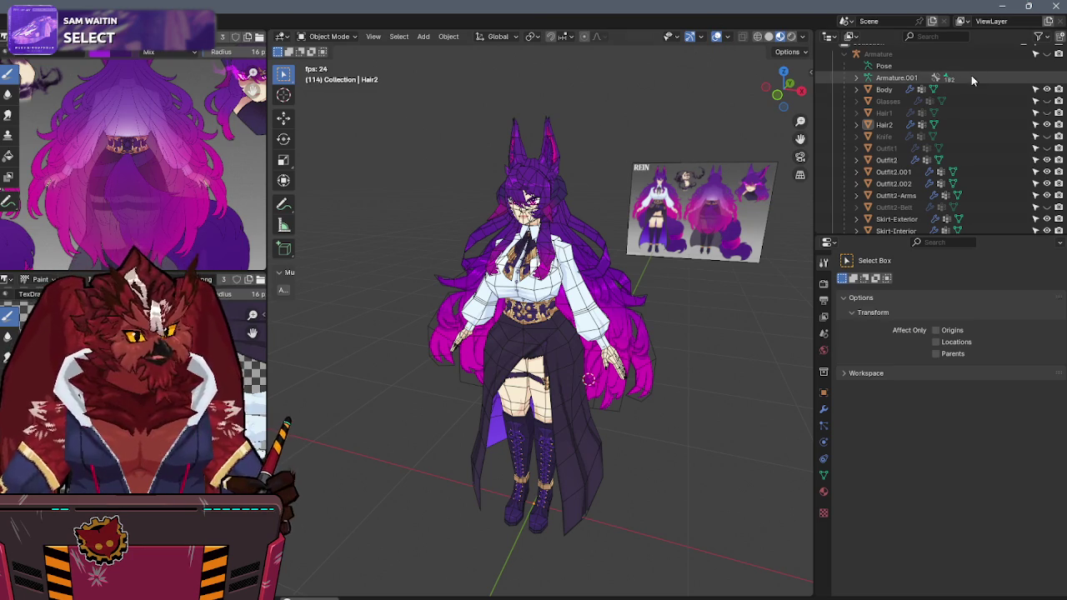
pyautogui.click(885, 125)
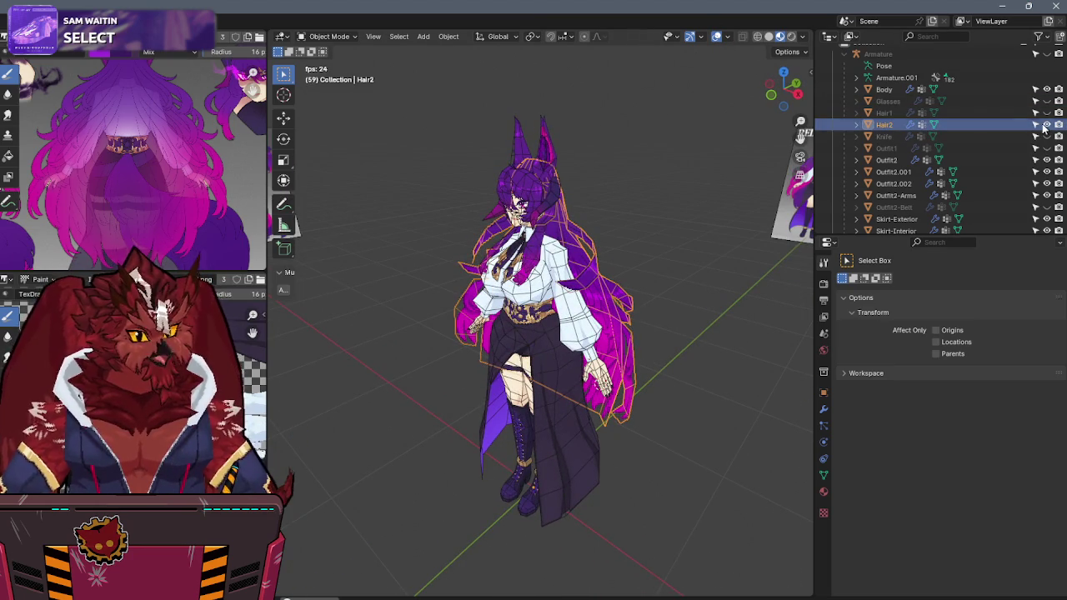
# Step: Show Hair2's modifiers, hide Hair2 in the viewport, and select Outfit2
pyautogui.click(824, 408)
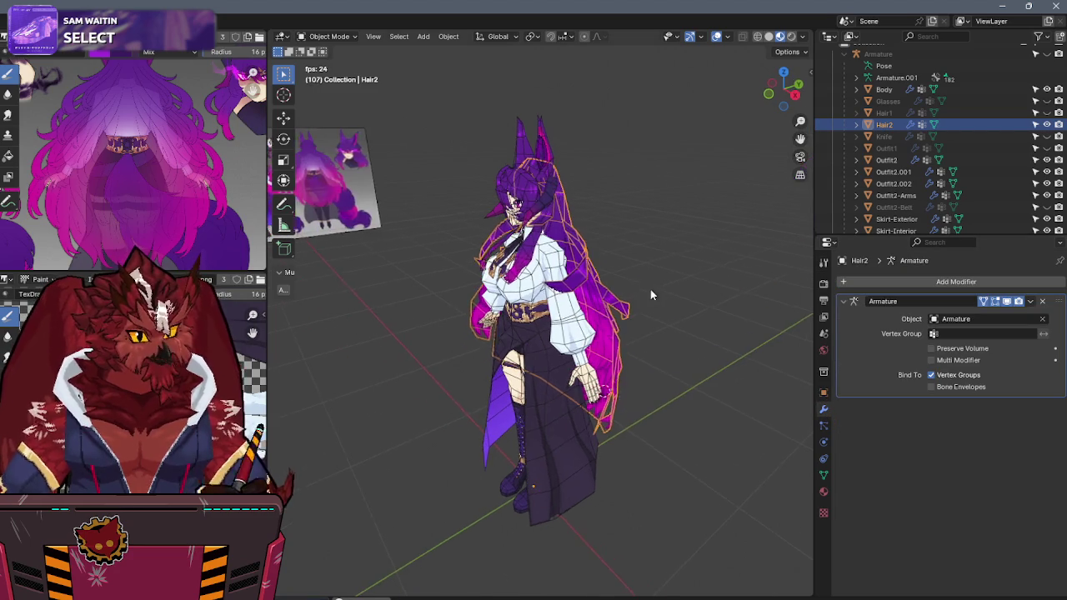
pyautogui.click(1047, 125)
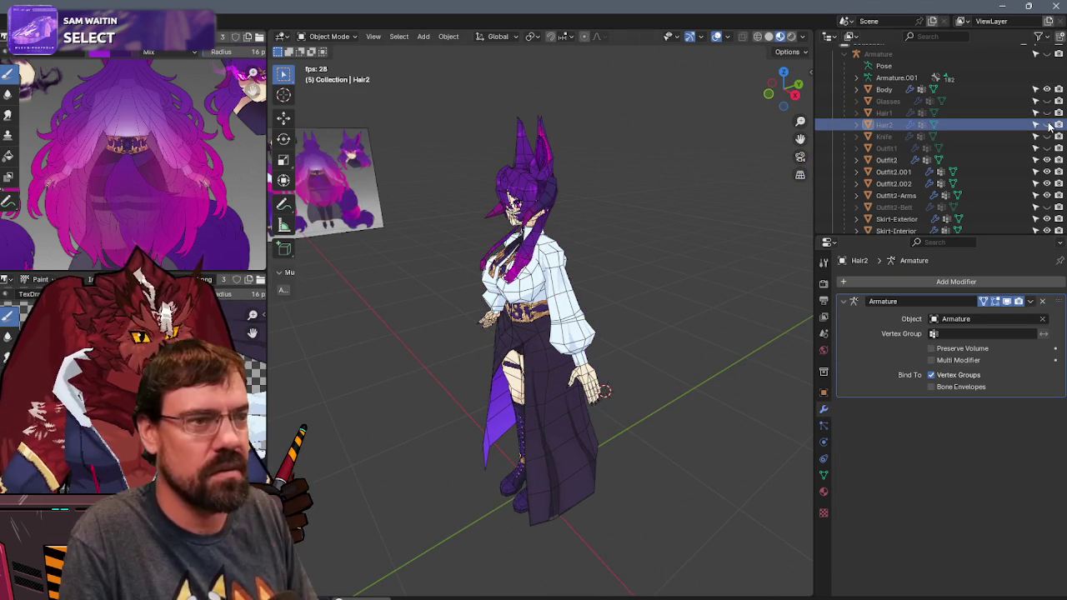
pyautogui.click(886, 160)
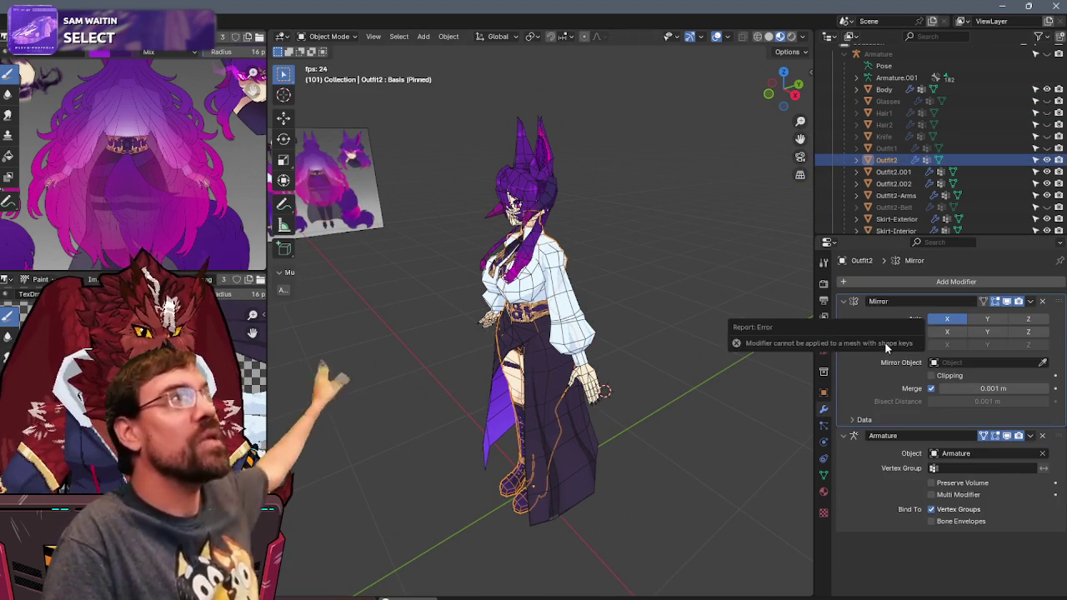
# Step: Delete all of Outfit2's shape keys
pyautogui.click(823, 475)
pyautogui.click(1055, 443)
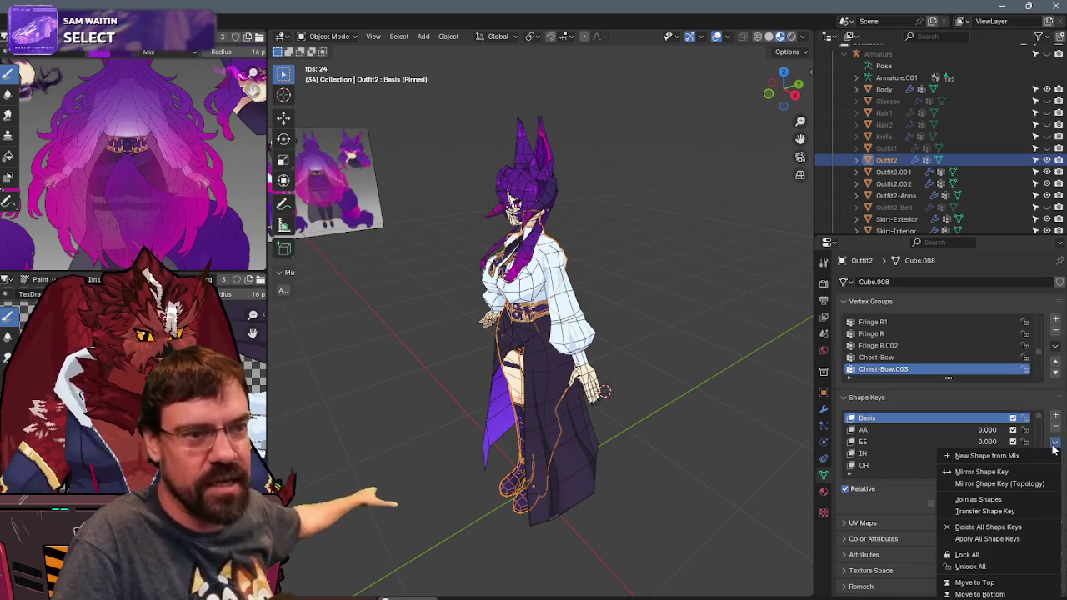
pyautogui.click(985, 526)
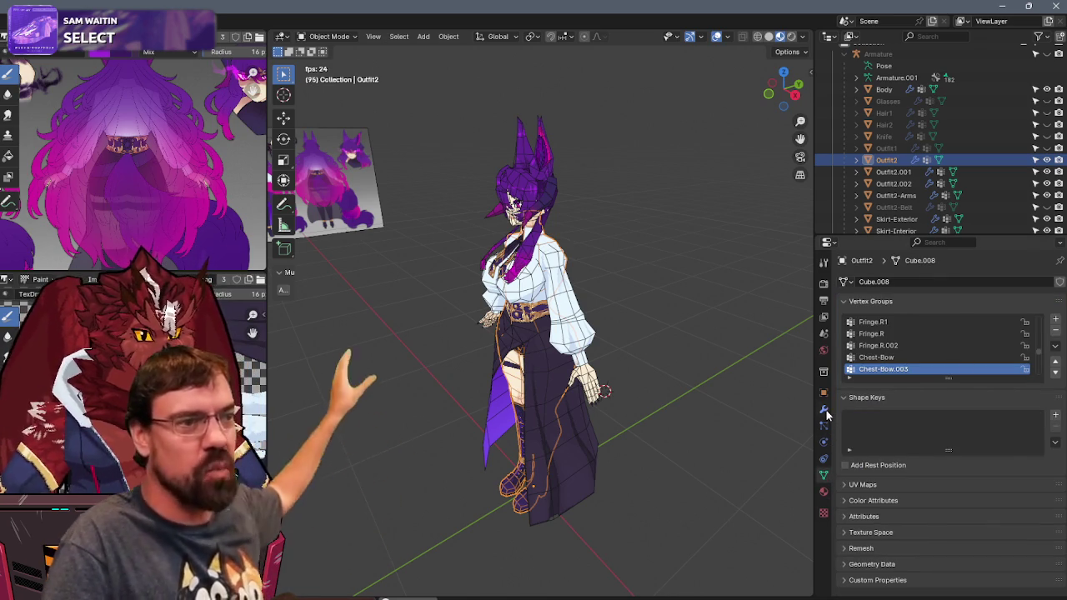
pyautogui.click(825, 411)
# Step: Delete all of Outfit2.001's shape keys and remove its Mirror modifier
pyautogui.click(890, 172)
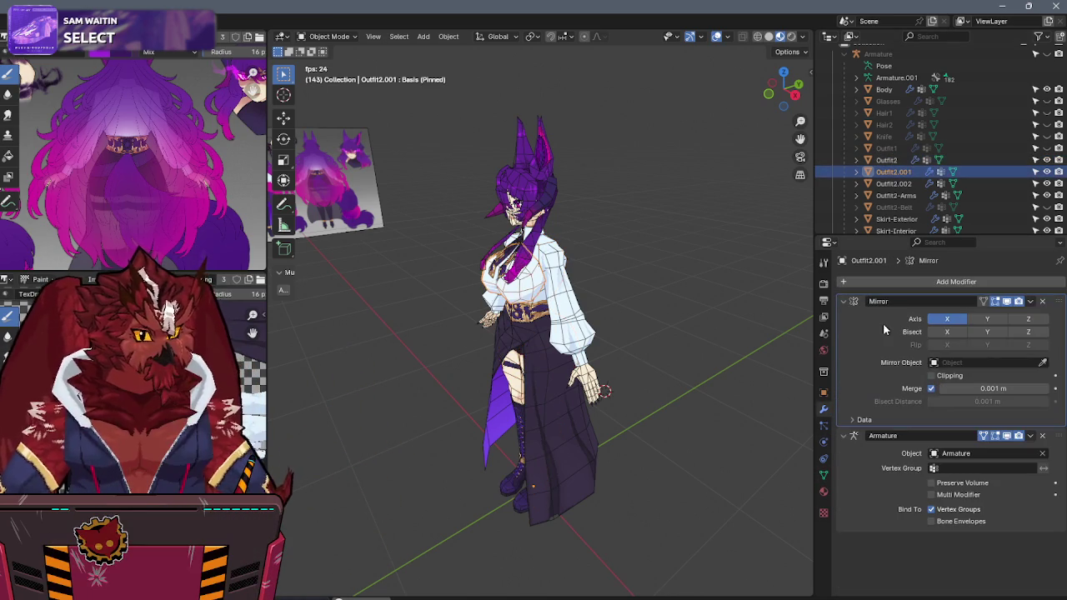
pyautogui.click(823, 474)
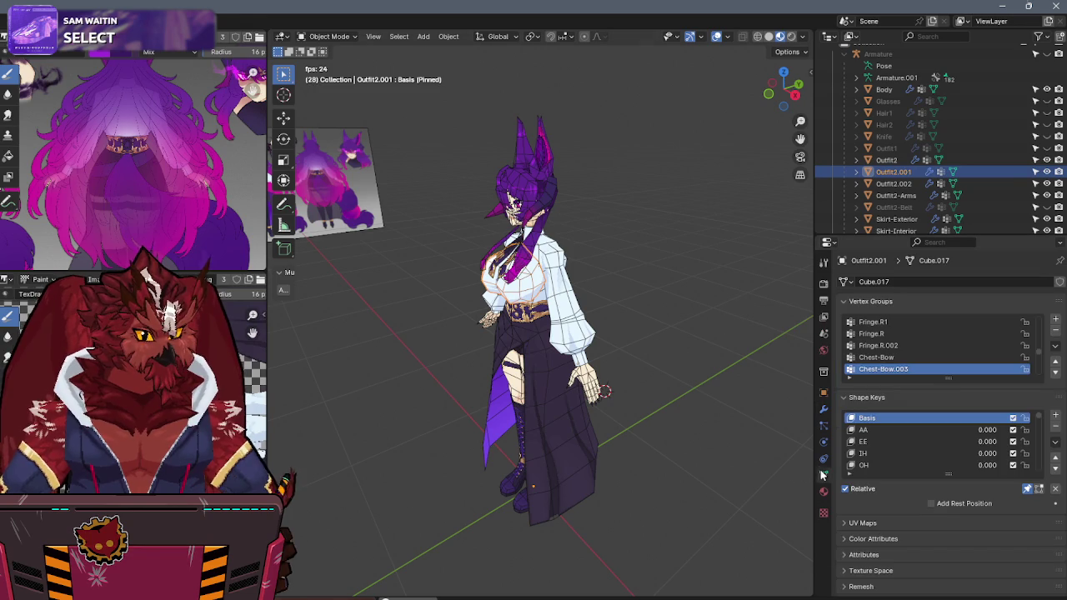
pyautogui.click(1053, 444)
pyautogui.click(969, 528)
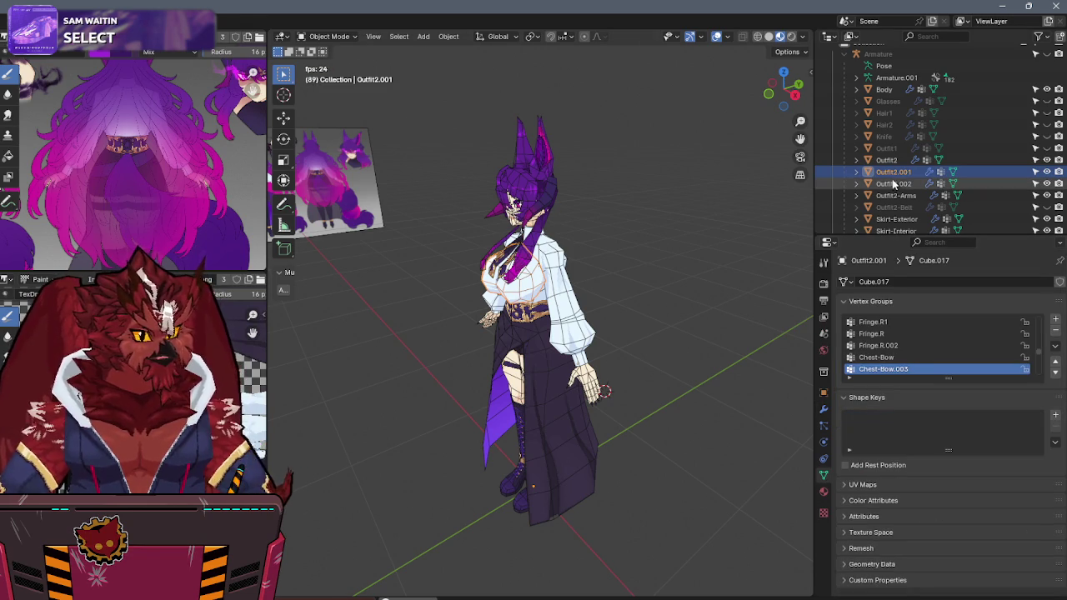
pyautogui.click(824, 409)
pyautogui.hotkey('ctrl', 'a')
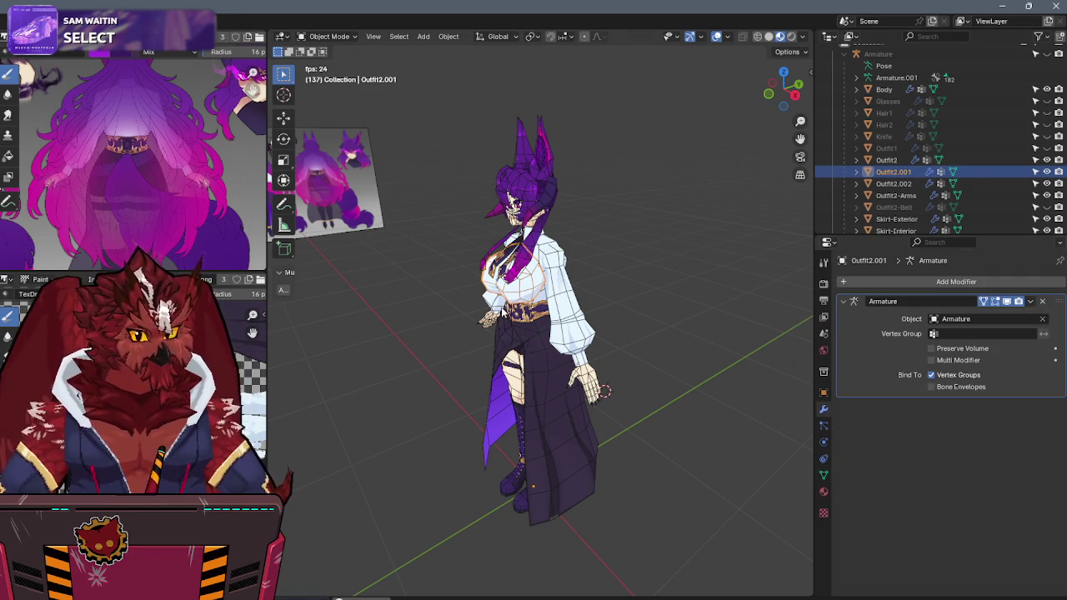
pyautogui.scroll(1, 592, 237)
pyautogui.scroll(3, 591, 237)
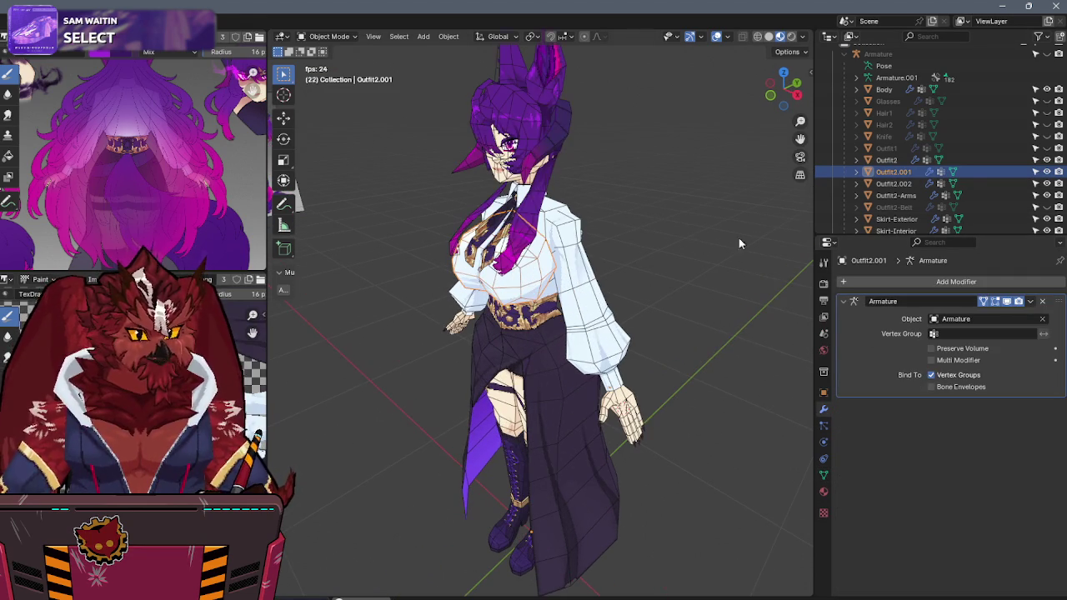
# Step: Delete all of Outfit2.002's shape keys
pyautogui.click(894, 183)
pyautogui.click(824, 477)
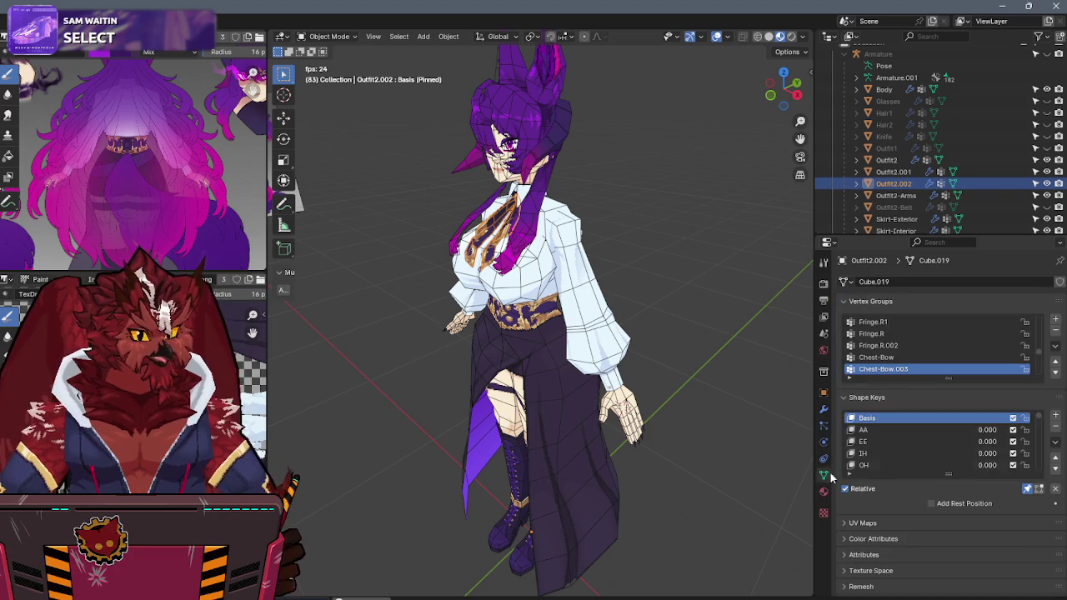
pyautogui.click(1056, 442)
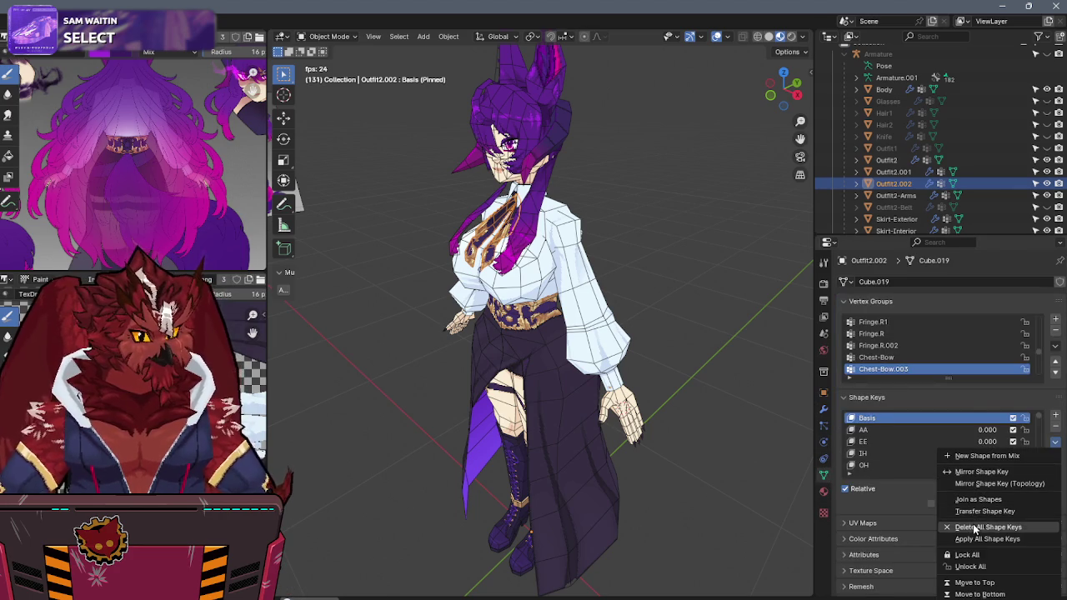
pyautogui.click(824, 410)
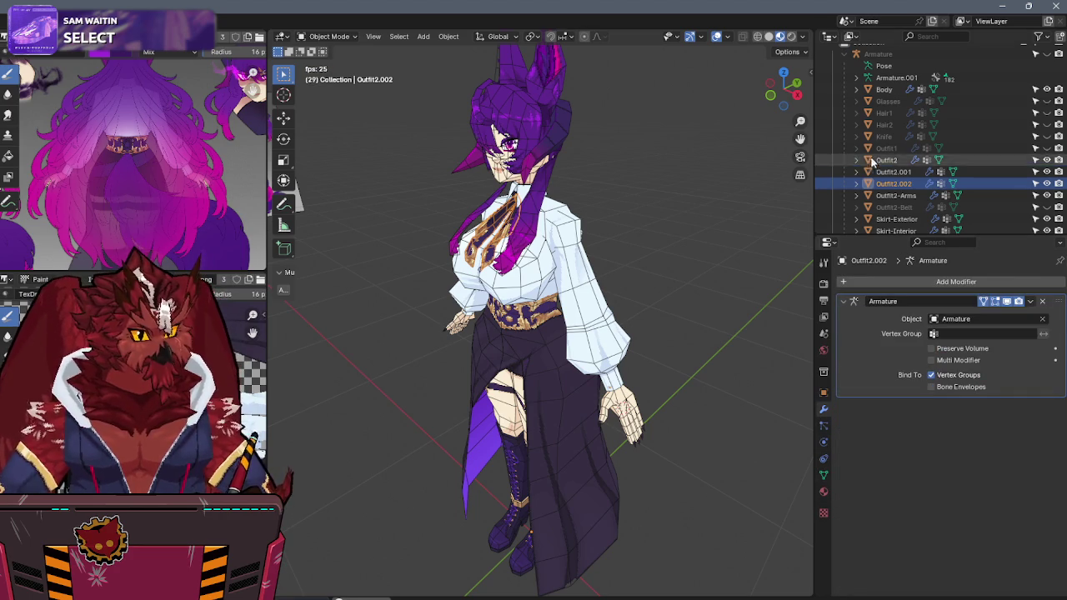
# Step: Delete all of Outfit2-Arms' shape keys and remove its Mirror modifier
pyautogui.click(890, 195)
pyautogui.click(823, 475)
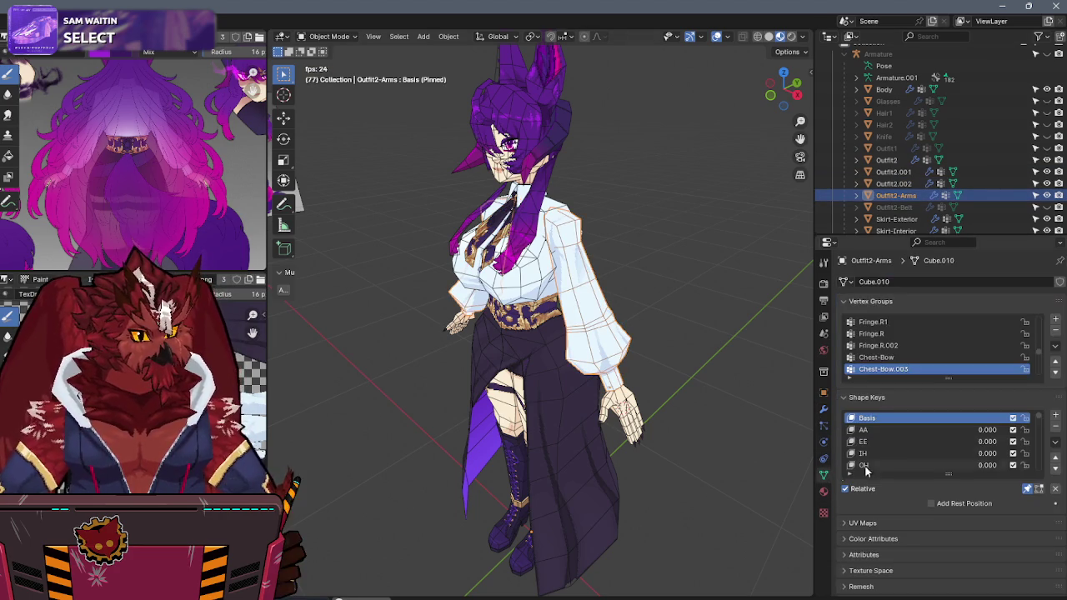
pyautogui.click(1055, 442)
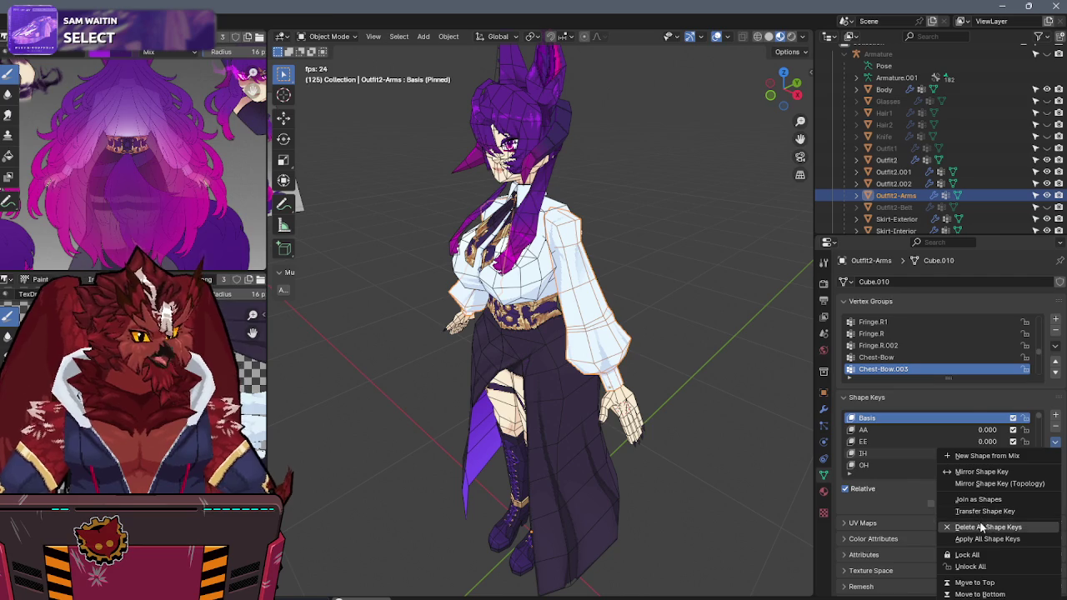
pyautogui.click(985, 527)
pyautogui.click(824, 410)
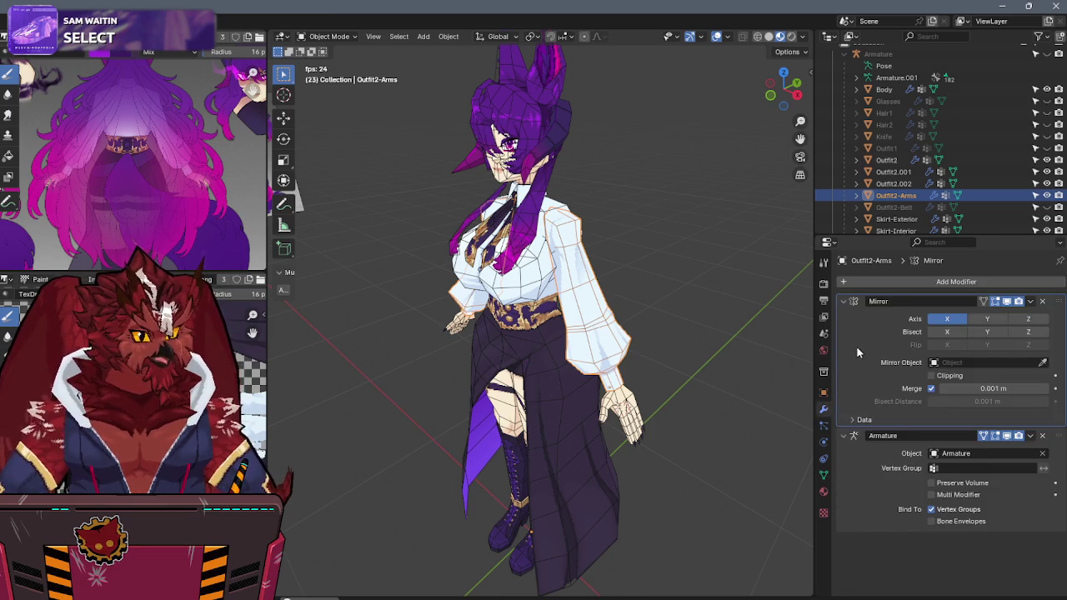
pyautogui.hotkey('ctrl', 'a')
# Step: Unhide Outfit2-Belt and check its shape keys and modifiers from a front view
pyautogui.click(1047, 208)
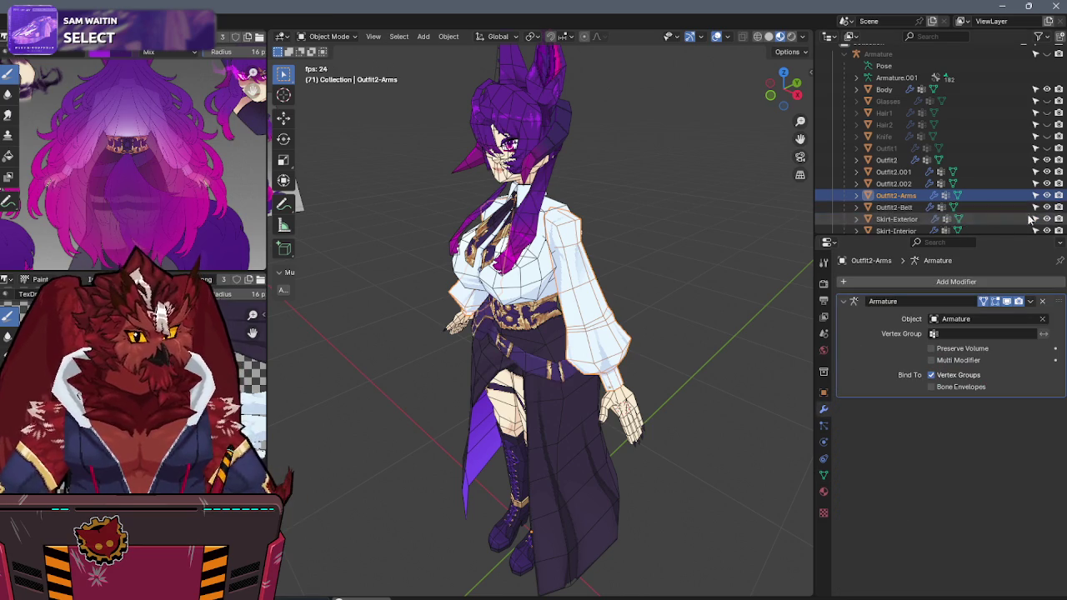
pyautogui.press('KP_1')
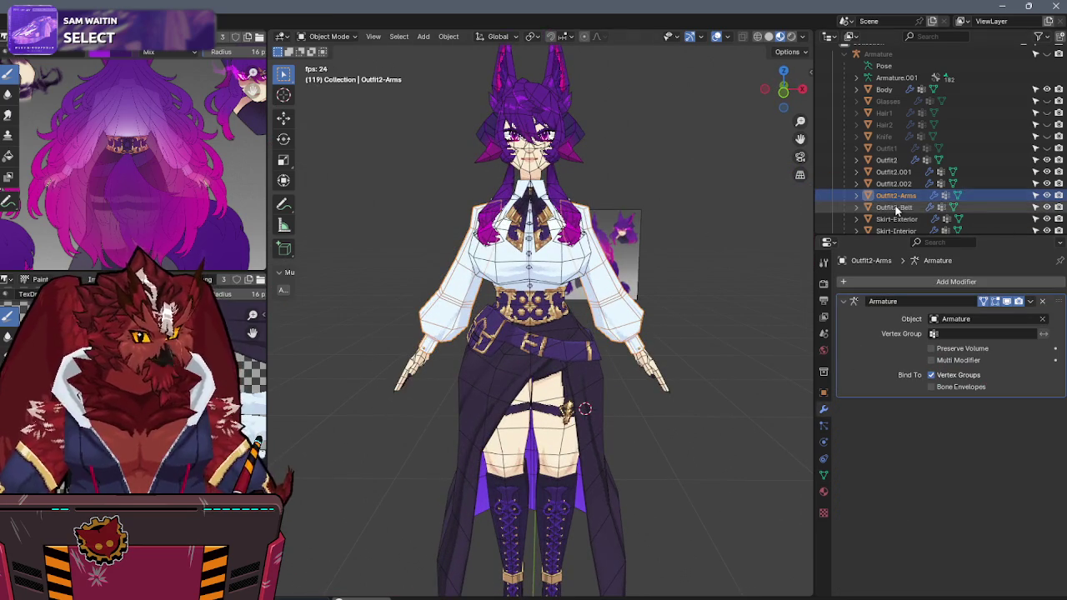
pyautogui.click(894, 208)
pyautogui.click(824, 475)
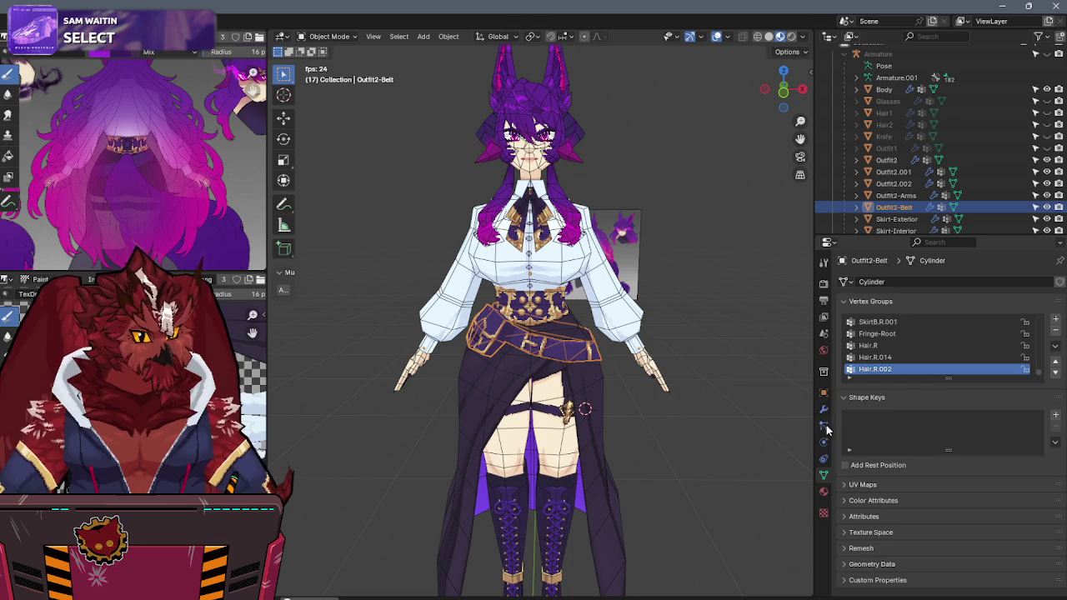
pyautogui.click(824, 410)
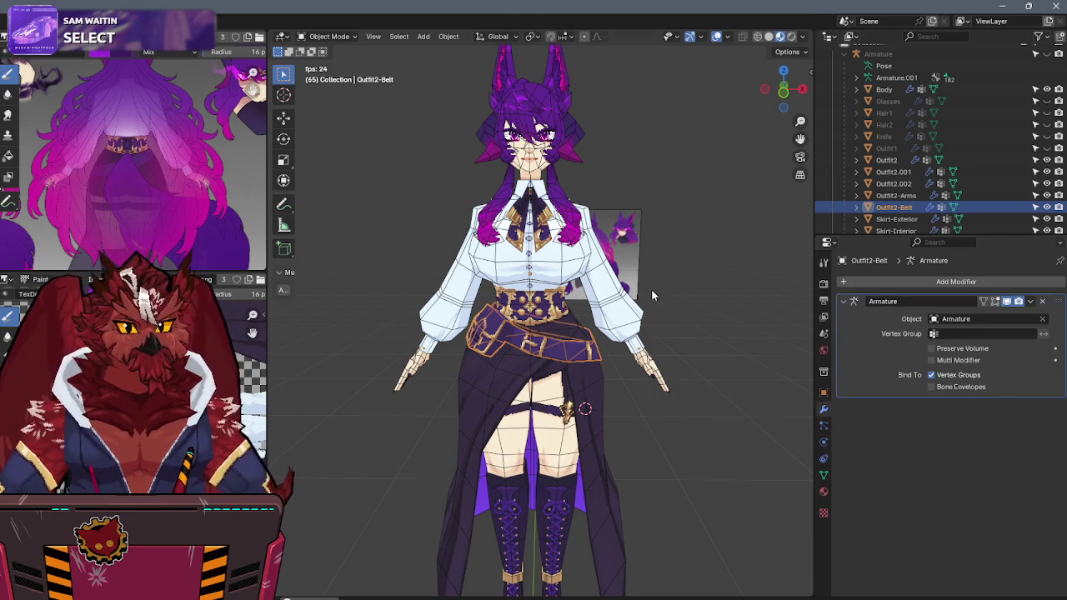
# Step: Check Skirt-Exterior and Skirt-Interior data, make Skirt-Exterior active, then select Outfit2-Belt
pyautogui.moveTo(653, 291); pyautogui.dragTo(638, 299, button='middle')
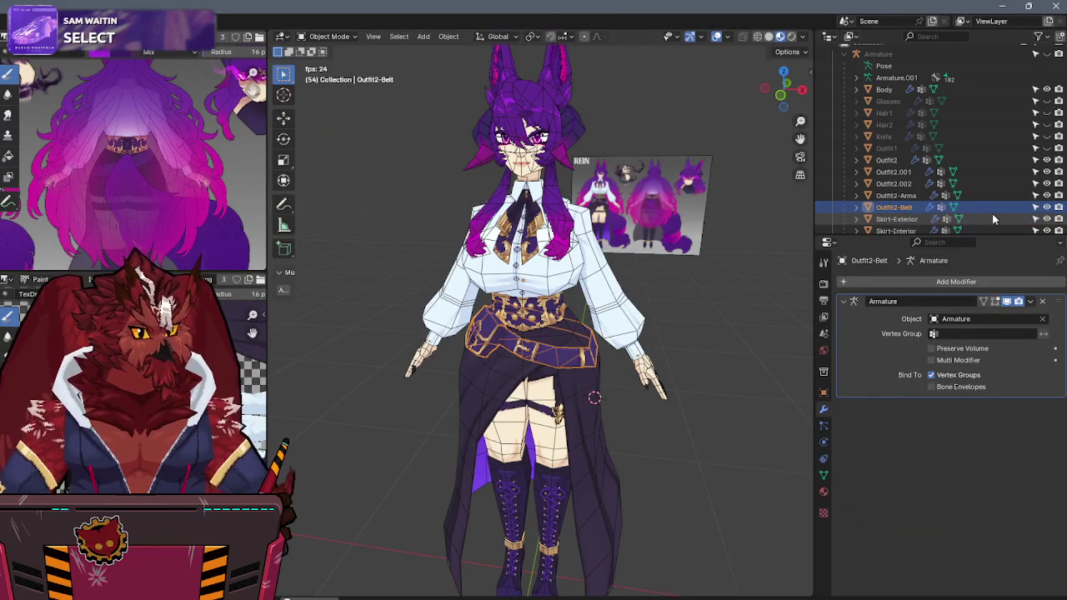
pyautogui.click(994, 219)
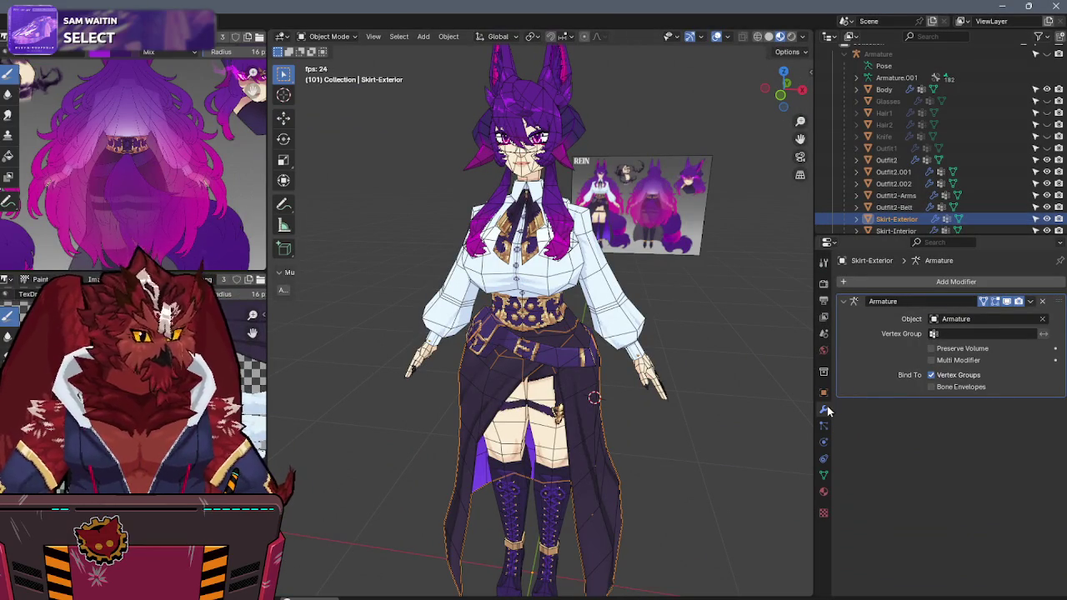
pyautogui.click(891, 231)
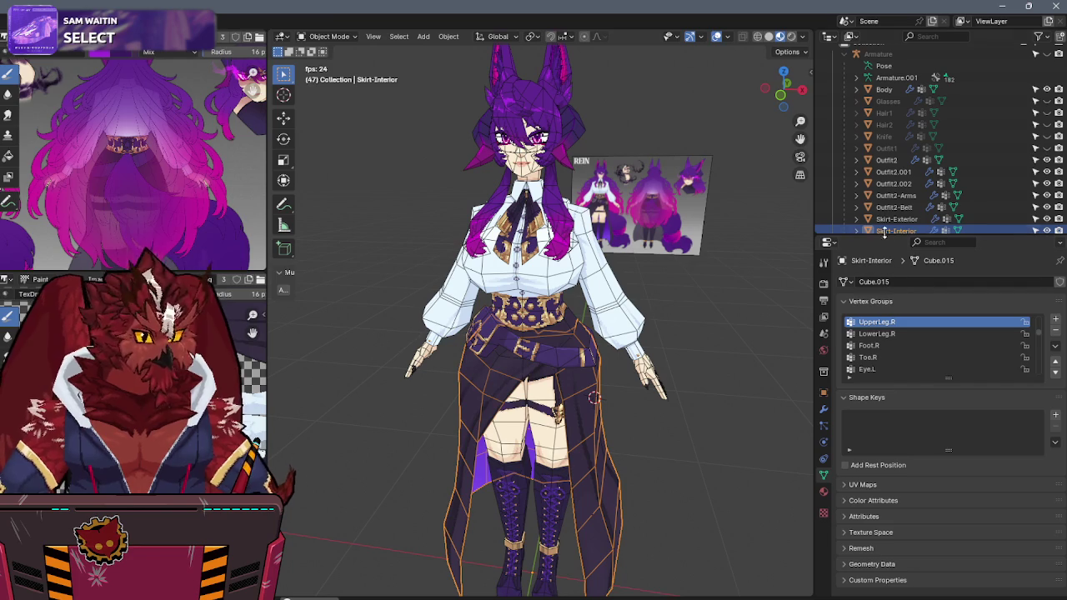
pyautogui.click(890, 219)
pyautogui.moveTo(652, 338)
pyautogui.mouseDown(button='middle')
pyautogui.moveTo(627, 332)
pyautogui.moveTo(682, 325)
pyautogui.mouseUp(button='middle')
pyautogui.click(890, 207)
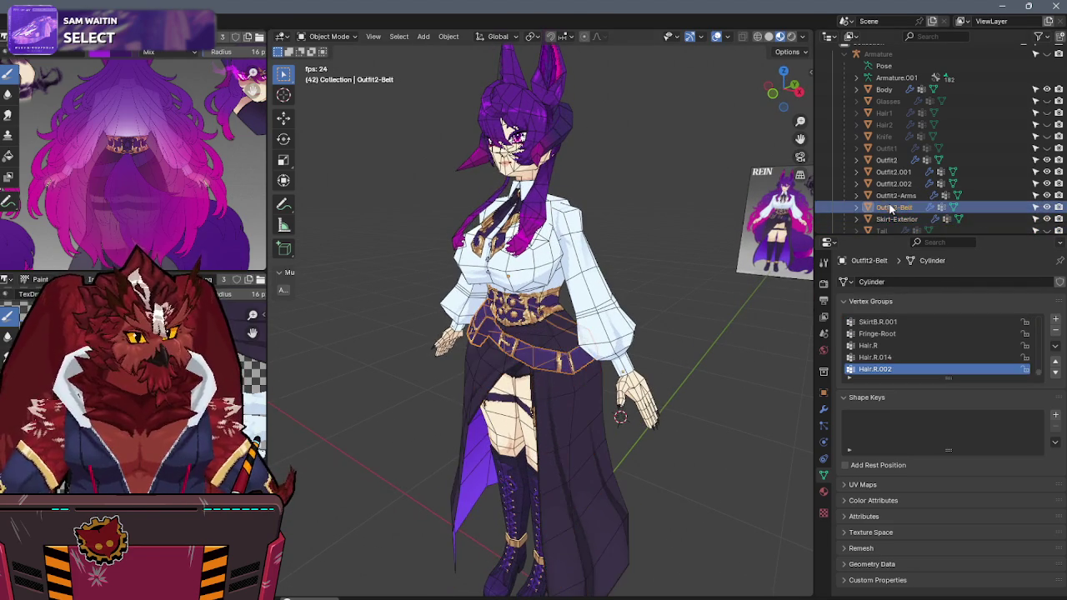
# Step: Join Skirt-Exterior, Outfit2-Belt, Outfit2-Arms, Outfit2.002 and Outfit2.001 into Outfit2
pyautogui.click(890, 218)
pyautogui.keyDown('ctrl'); pyautogui.click(891, 207); pyautogui.keyUp('ctrl')
pyautogui.keyDown('ctrl'); pyautogui.click(893, 195); pyautogui.keyUp('ctrl')
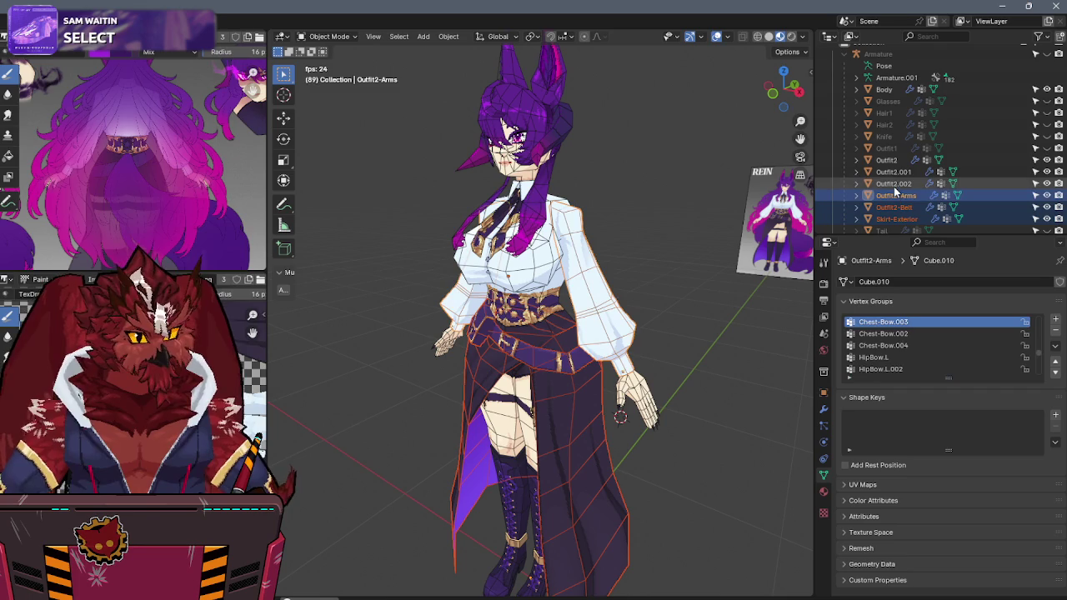
pyautogui.keyDown('ctrl'); pyautogui.click(896, 183); pyautogui.keyUp('ctrl')
pyautogui.keyDown('ctrl'); pyautogui.click(892, 172); pyautogui.keyUp('ctrl')
pyautogui.keyDown('ctrl'); pyautogui.click(886, 160); pyautogui.keyUp('ctrl')
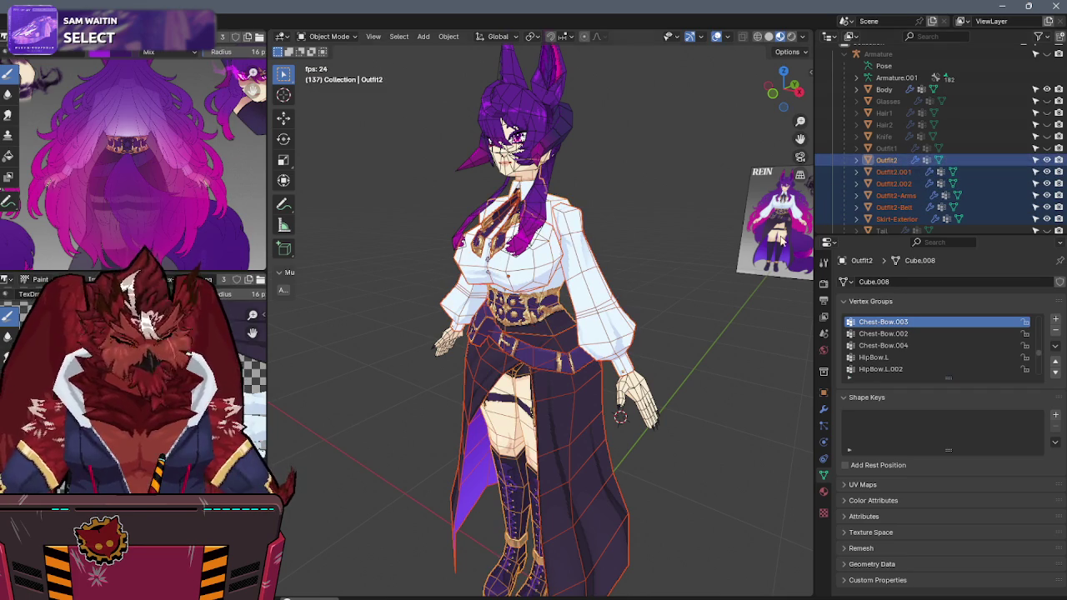
pyautogui.hotkey('ctrl', 'j')
pyautogui.moveTo(535, 315)
pyautogui.mouseDown(button='middle')
pyautogui.moveTo(580, 309)
pyautogui.moveTo(400, 298)
pyautogui.mouseUp(button='middle')
# Step: Unhide the Tail and Knife objects and hide viewport overlays for a clean preview
pyautogui.scroll(1, 959, 145)
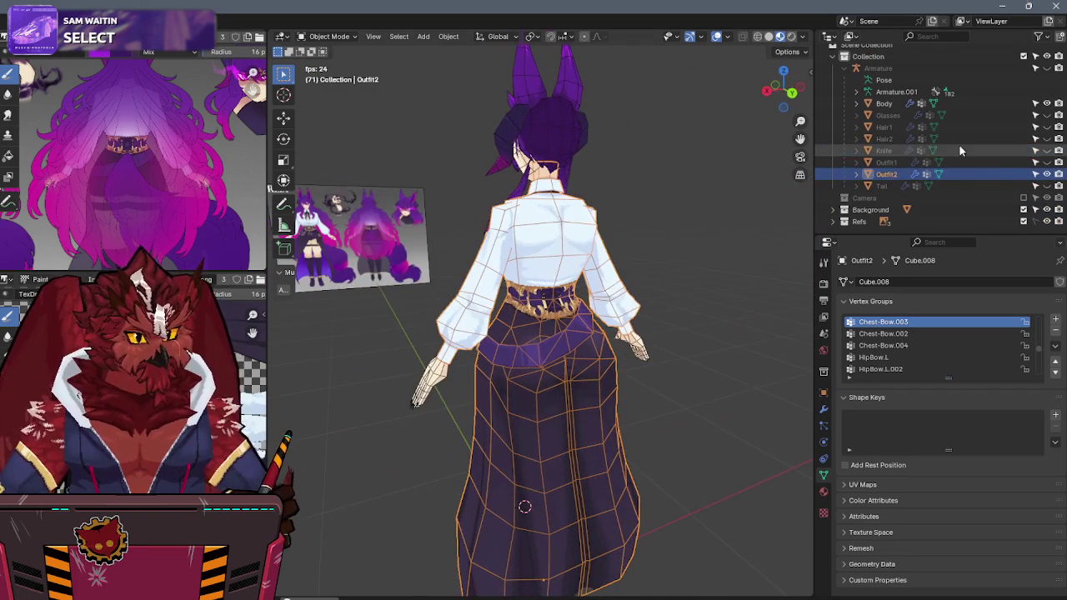
pyautogui.click(1047, 185)
pyautogui.moveTo(584, 266); pyautogui.dragTo(660, 280, button='middle')
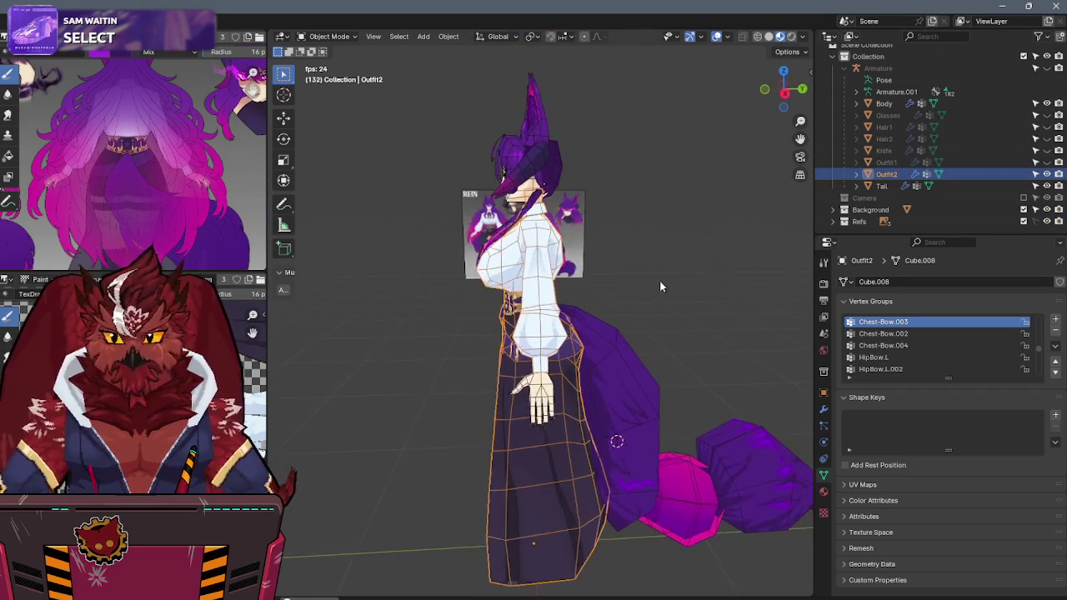
pyautogui.click(1047, 150)
pyautogui.moveTo(642, 245); pyautogui.dragTo(709, 228, button='middle')
pyautogui.hotkey('shift', 'alt', 'z')
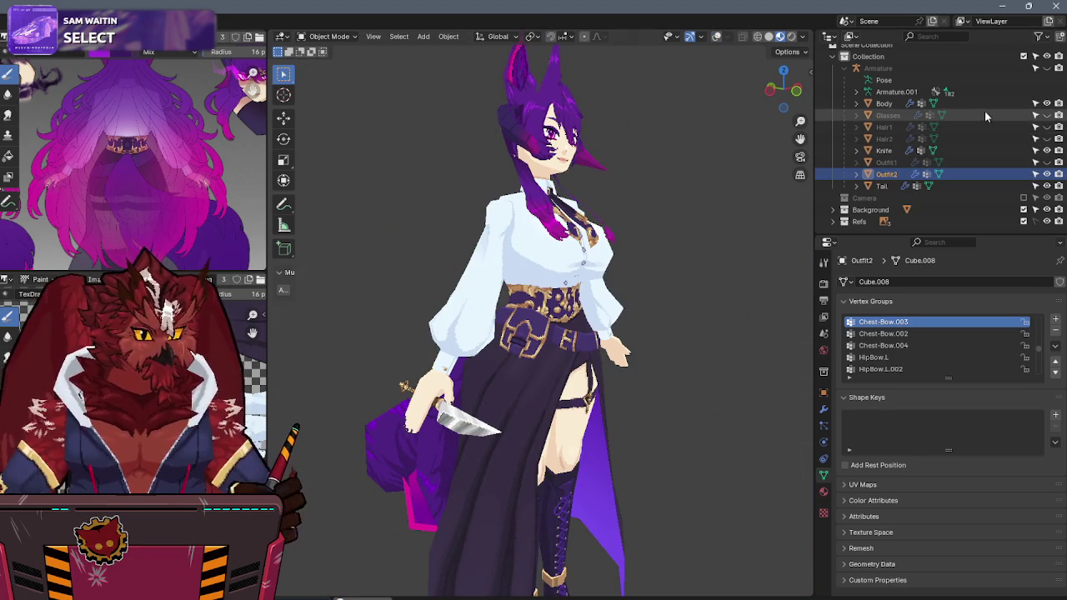
# Step: Preview Hair2 on the character, then hide it again and show Hair1 instead
pyautogui.click(1047, 138)
pyautogui.moveTo(583, 250)
pyautogui.mouseDown(button='middle')
pyautogui.moveTo(436, 258)
pyautogui.moveTo(506, 242)
pyautogui.mouseUp(button='middle')
pyautogui.moveTo(669, 203)
pyautogui.mouseDown(button='middle')
pyautogui.moveTo(701, 194)
pyautogui.moveTo(649, 216)
pyautogui.moveTo(783, 225)
pyautogui.mouseUp(button='middle')
pyautogui.click(1046, 138)
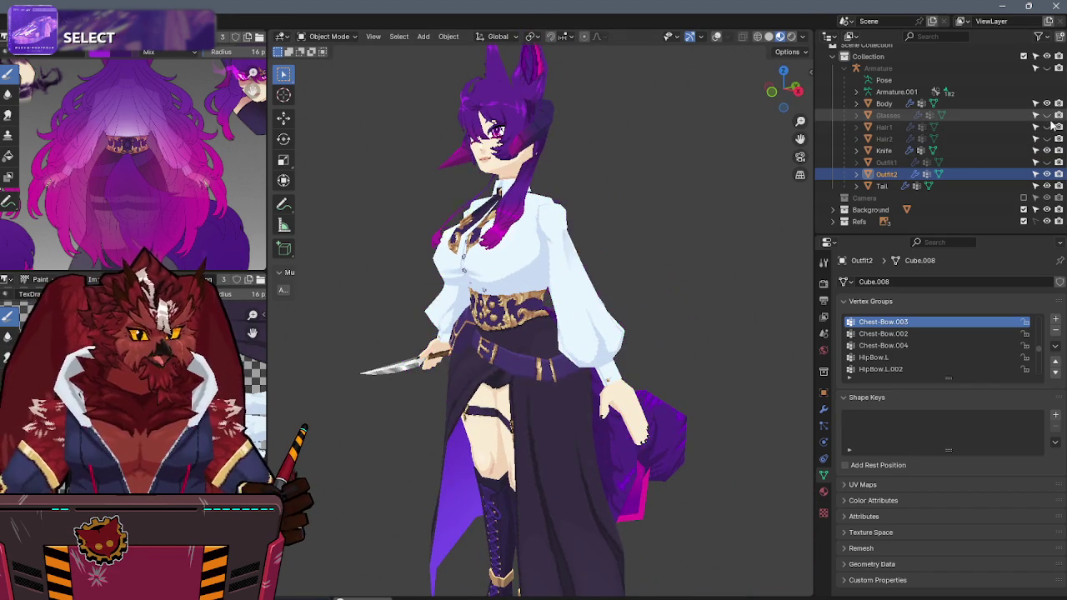
pyautogui.click(1047, 127)
pyautogui.moveTo(671, 204)
pyautogui.mouseDown(button='middle')
pyautogui.moveTo(530, 212)
pyautogui.moveTo(578, 223)
pyautogui.mouseUp(button='middle')
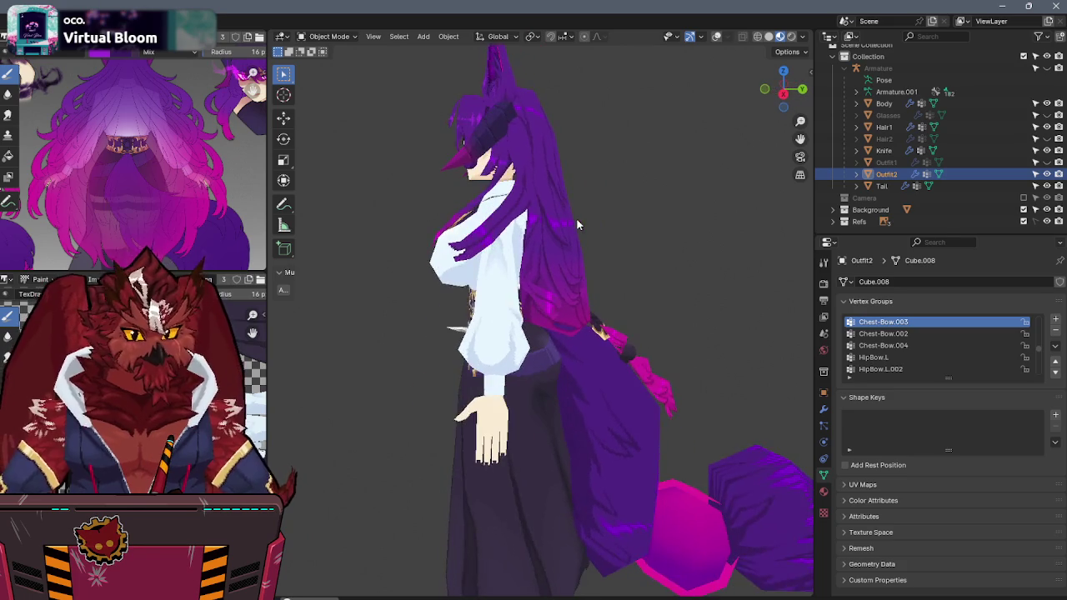
# Step: Swap Hair1 for Hair2, turn overlays on, and show the Armature with its Body bone collection
pyautogui.click(1047, 127)
pyautogui.click(1047, 139)
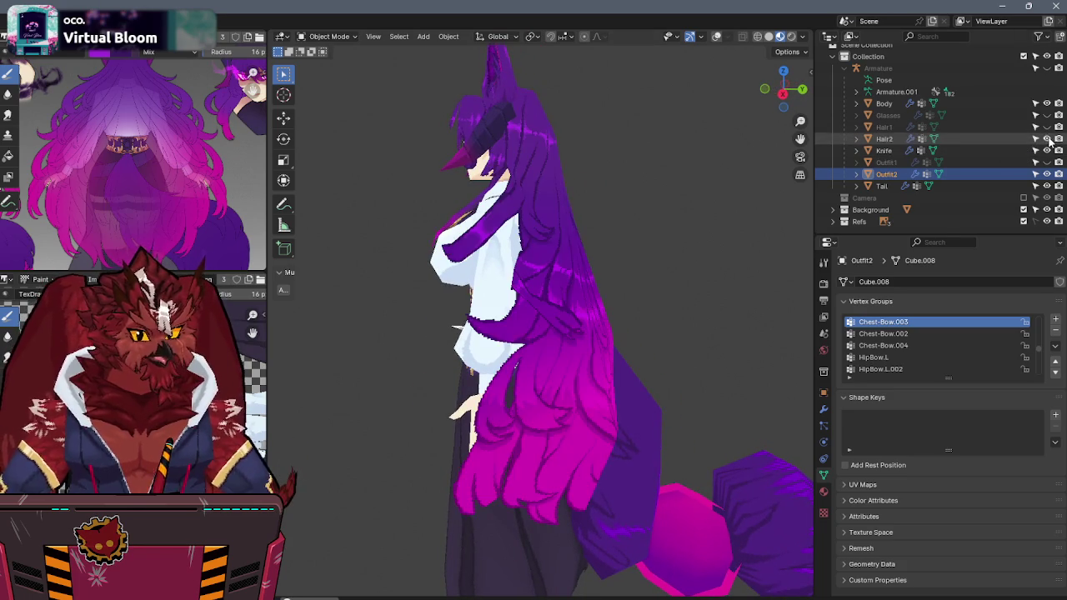
pyautogui.hotkey('shift', 'alt', 'z')
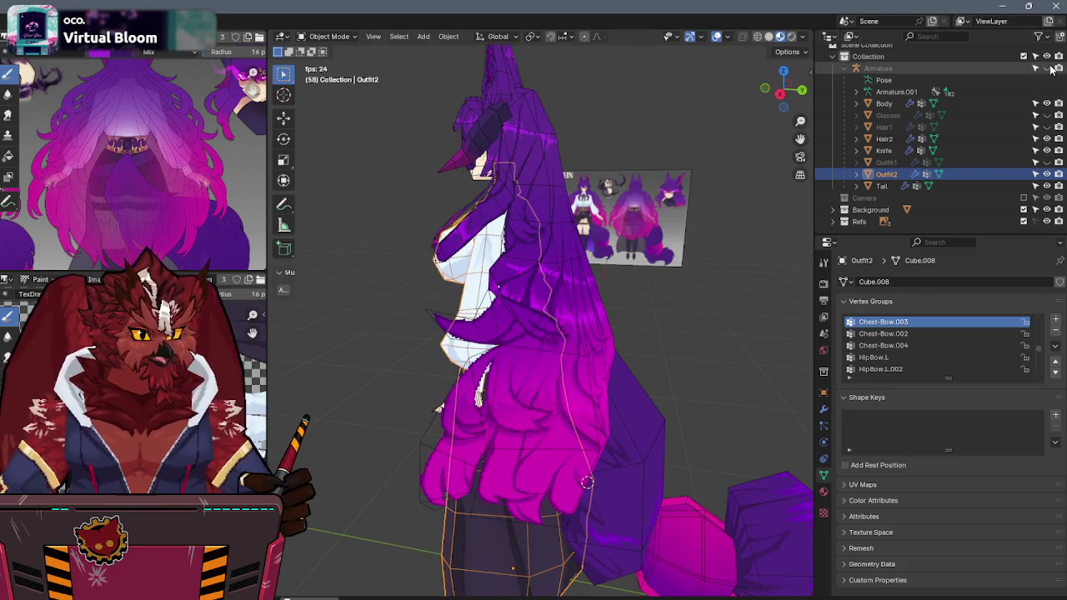
pyautogui.moveTo(752, 203); pyautogui.dragTo(612, 287, button='middle')
pyautogui.click(1047, 68)
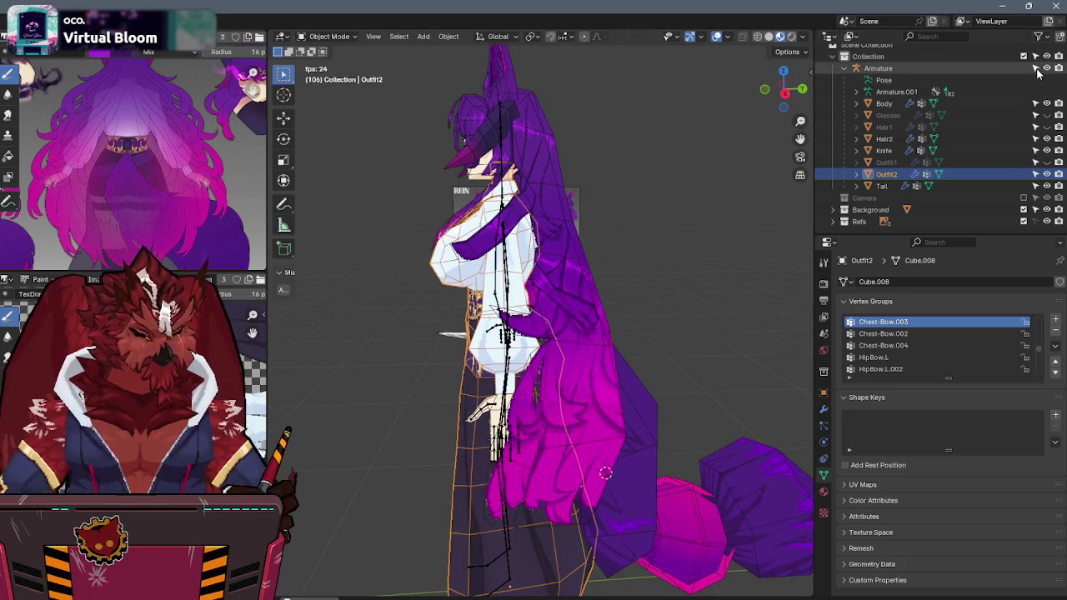
pyautogui.click(879, 68)
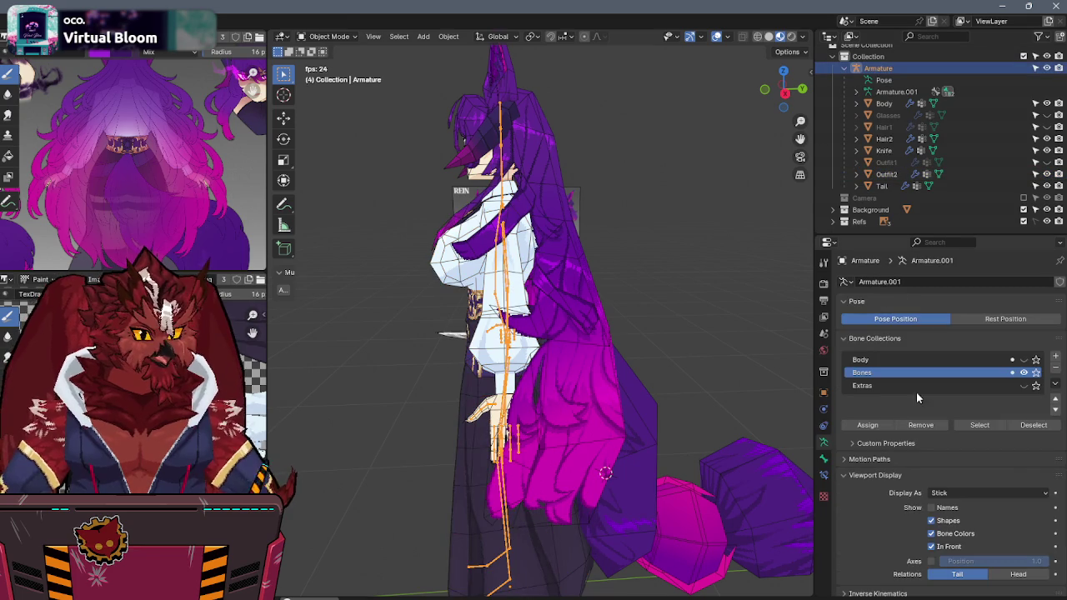
pyautogui.click(1023, 359)
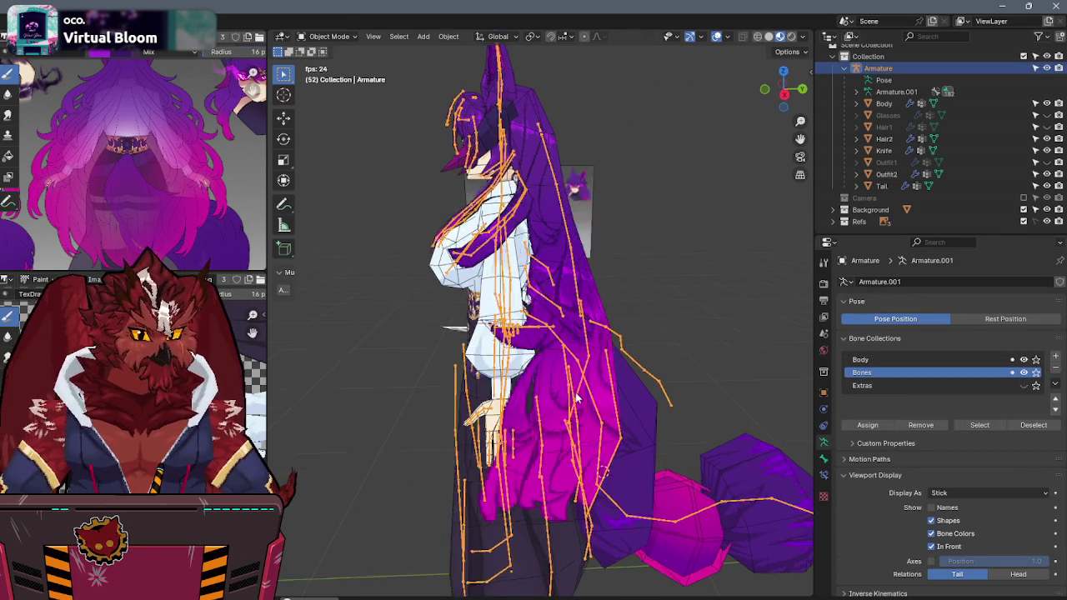
# Step: Put the armature in Pose Mode and inspect the hair rig from the right side
pyautogui.moveTo(567, 408); pyautogui.dragTo(641, 366, button='middle')
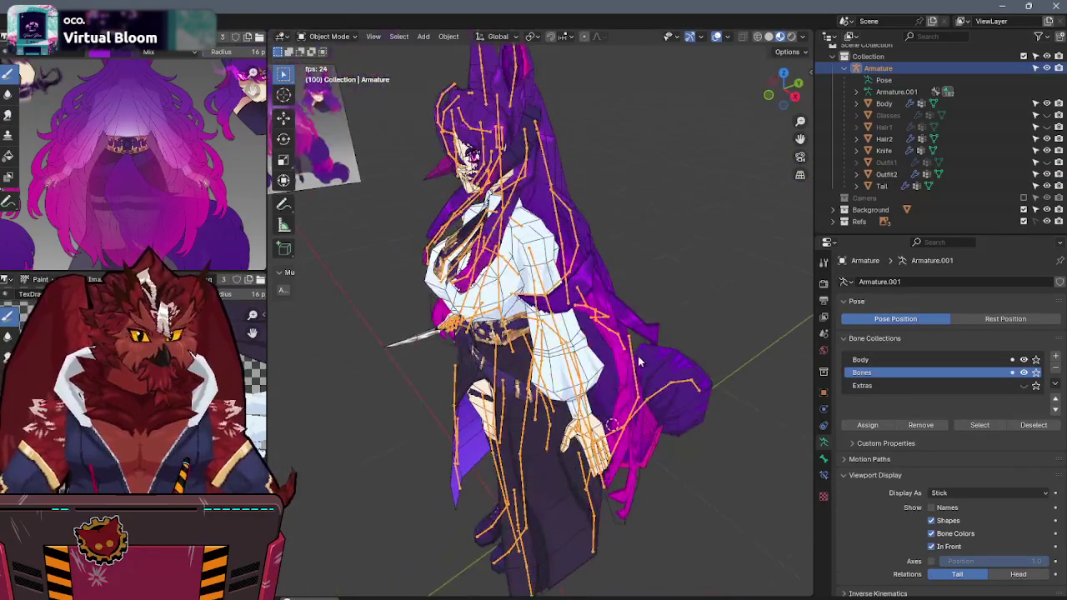
pyautogui.click(635, 360)
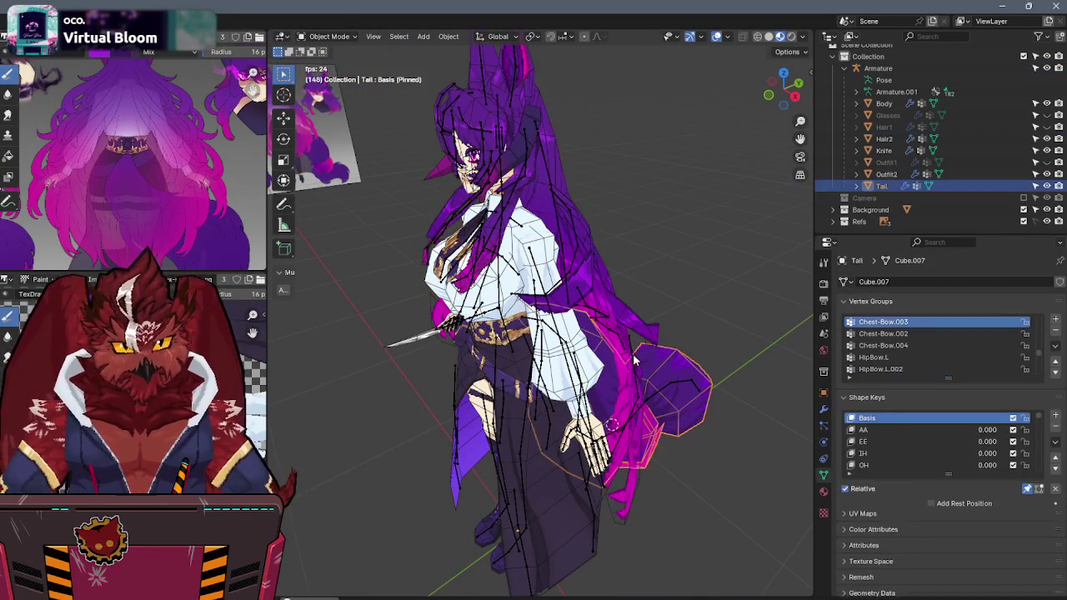
pyautogui.click(635, 360)
pyautogui.hotkey('ctrl', 'Tab')
pyautogui.press('KP_3')
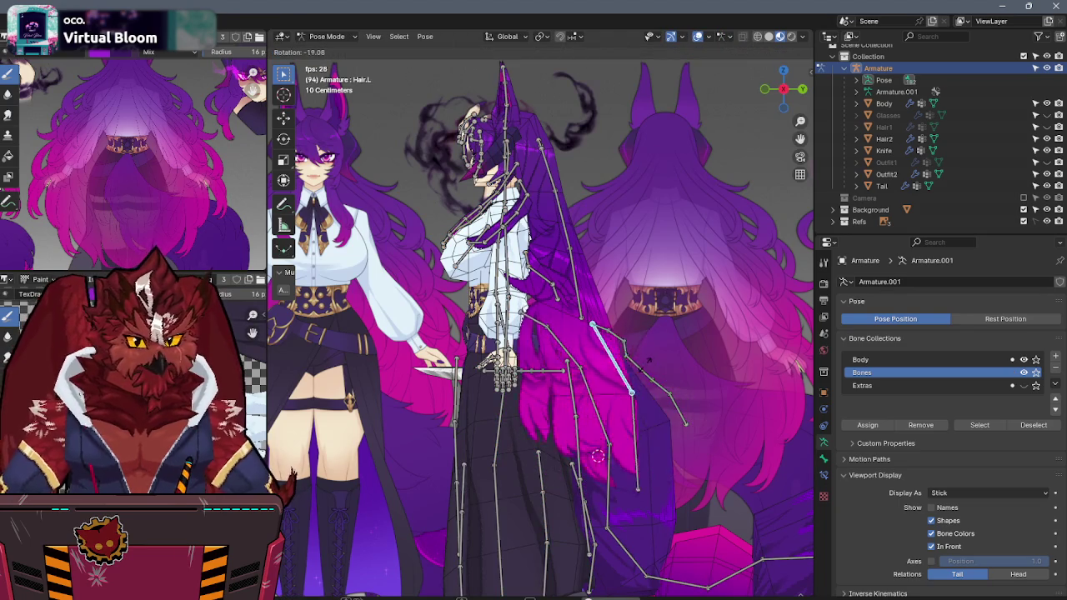
pyautogui.moveTo(754, 61)
pyautogui.mouseDown(button='middle')
pyautogui.moveTo(600, 324)
pyautogui.moveTo(624, 336)
pyautogui.mouseUp(button='middle')
pyautogui.moveTo(652, 291); pyautogui.dragTo(692, 295, button='middle')
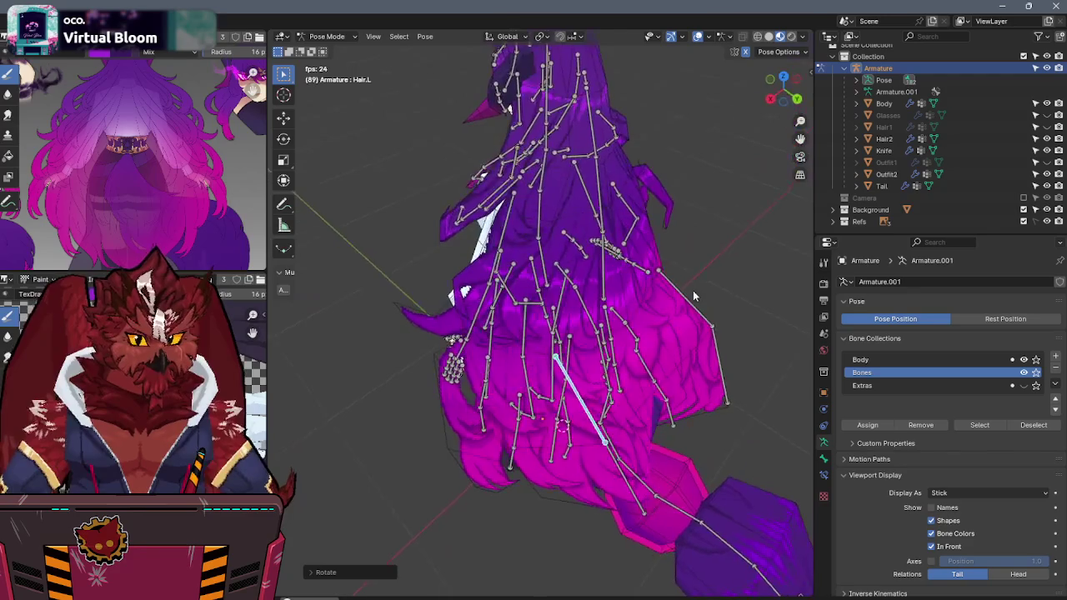
# Step: Return to Object Mode and select the Hair2 mesh
pyautogui.hotkey('ctrl', 'Tab')
pyautogui.keyDown('shift'); pyautogui.click(677, 361); pyautogui.keyUp('shift')
pyautogui.hotkey('ctrl', 'Tab')
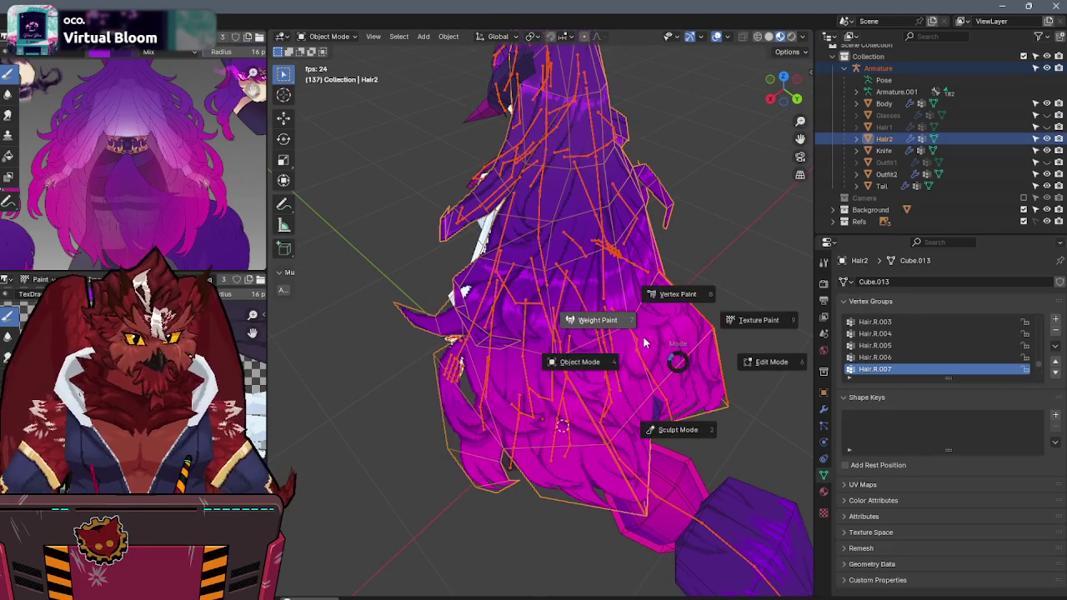
# Step: In Weight Paint view Hair.L.001 weights, then check a vertex's weights in Edit Mode's side panel
pyautogui.click(643, 335)
pyautogui.moveTo(563, 427); pyautogui.dragTo(542, 450, button='middle')
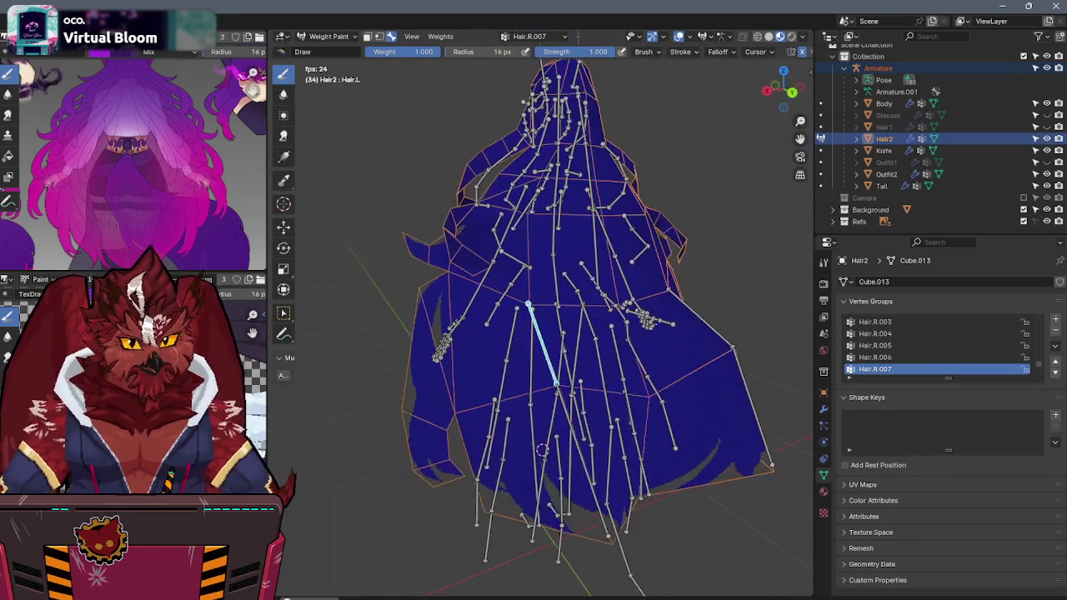
pyautogui.keyDown('ctrl'); pyautogui.click(542, 449); pyautogui.keyUp('ctrl')
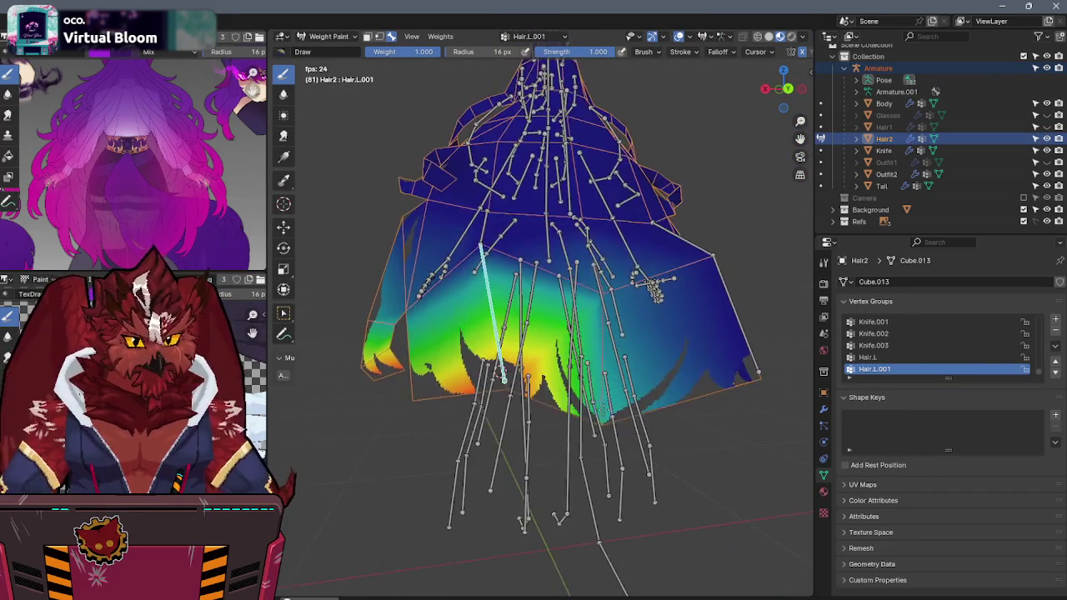
pyautogui.press('Tab')
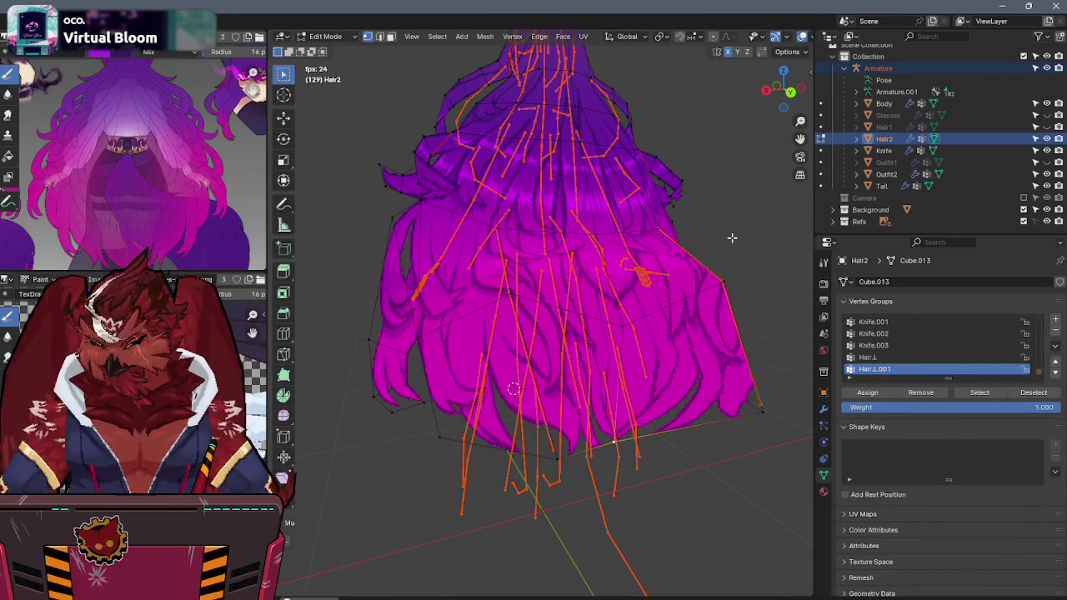
pyautogui.press('n')
pyautogui.click(807, 71)
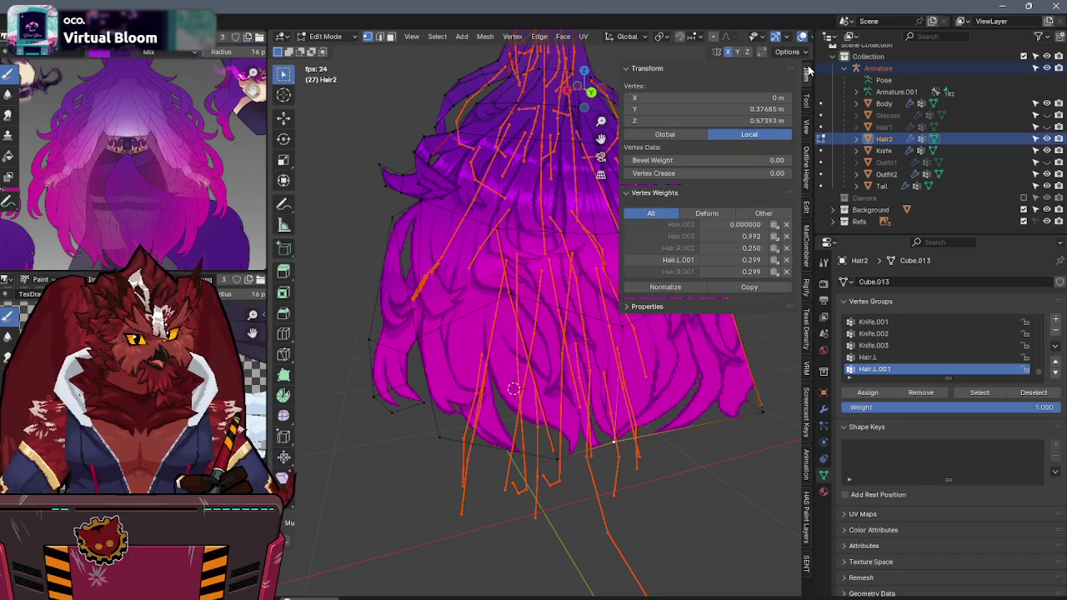
pyautogui.press('n')
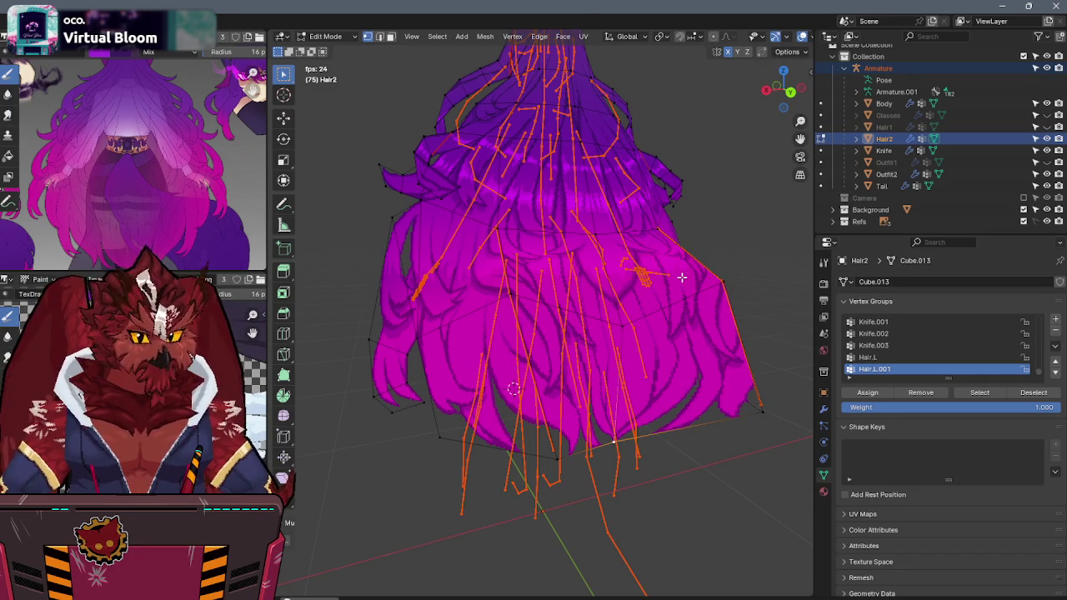
pyautogui.hotkey('ctrl', 'Tab')
pyautogui.click(652, 252)
# Step: Review the Hair.008, Hair.002, Hair.L.001 and Hair.R.001 weights on Hair2
pyautogui.moveTo(653, 253); pyautogui.dragTo(584, 267, button='middle')
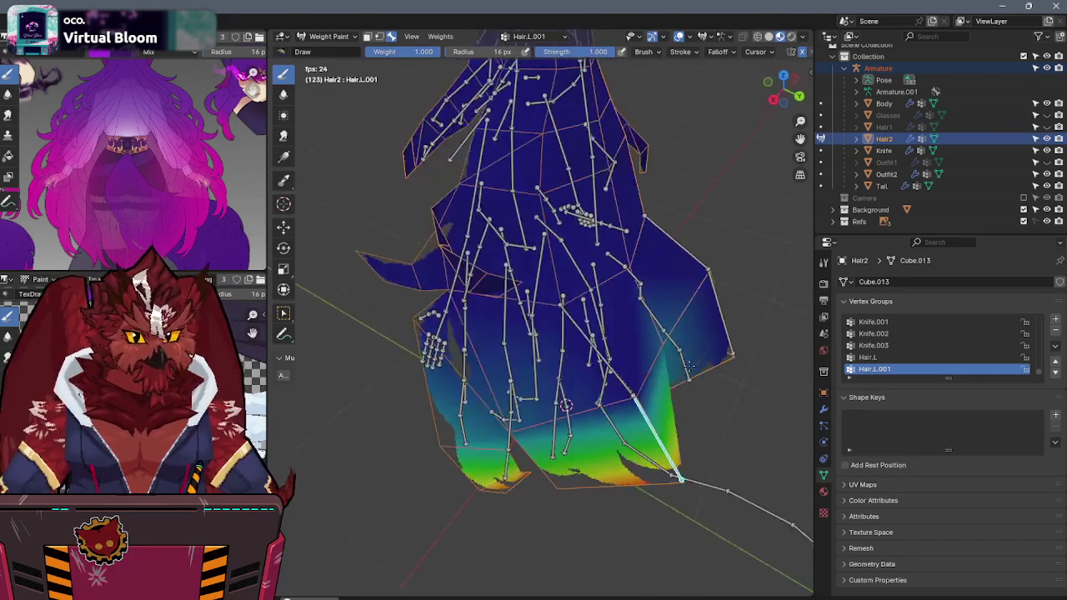
pyautogui.keyDown('ctrl'); pyautogui.click(675, 371); pyautogui.keyUp('ctrl')
pyautogui.moveTo(675, 371); pyautogui.dragTo(606, 238, button='middle')
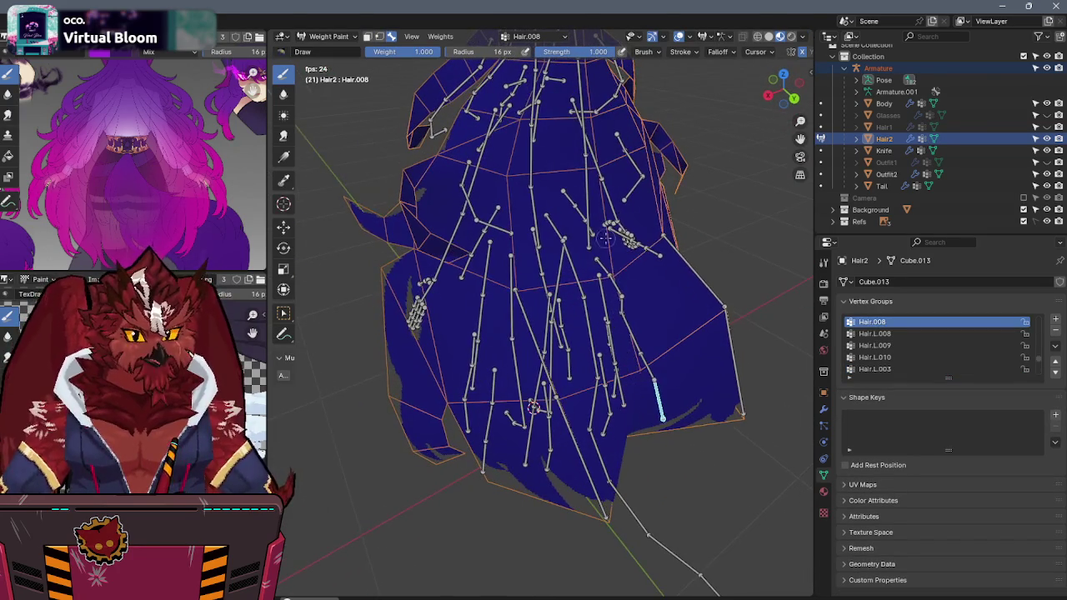
pyautogui.keyDown('ctrl'); pyautogui.click(606, 238); pyautogui.keyUp('ctrl')
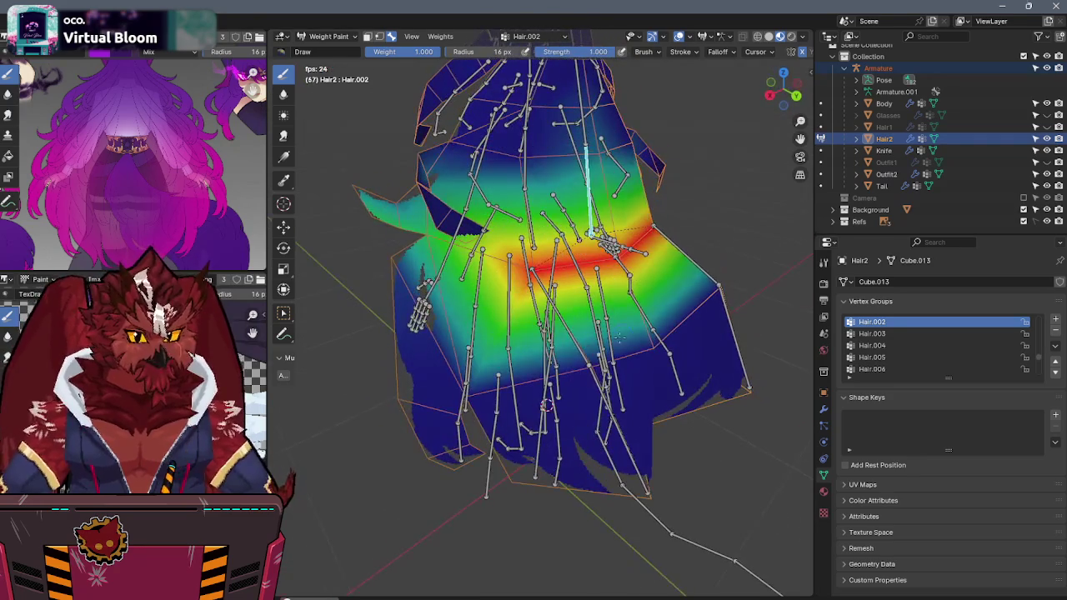
pyautogui.keyDown('ctrl'); pyautogui.click(546, 406); pyautogui.keyUp('ctrl')
pyautogui.moveTo(546, 406); pyautogui.dragTo(633, 405, button='middle')
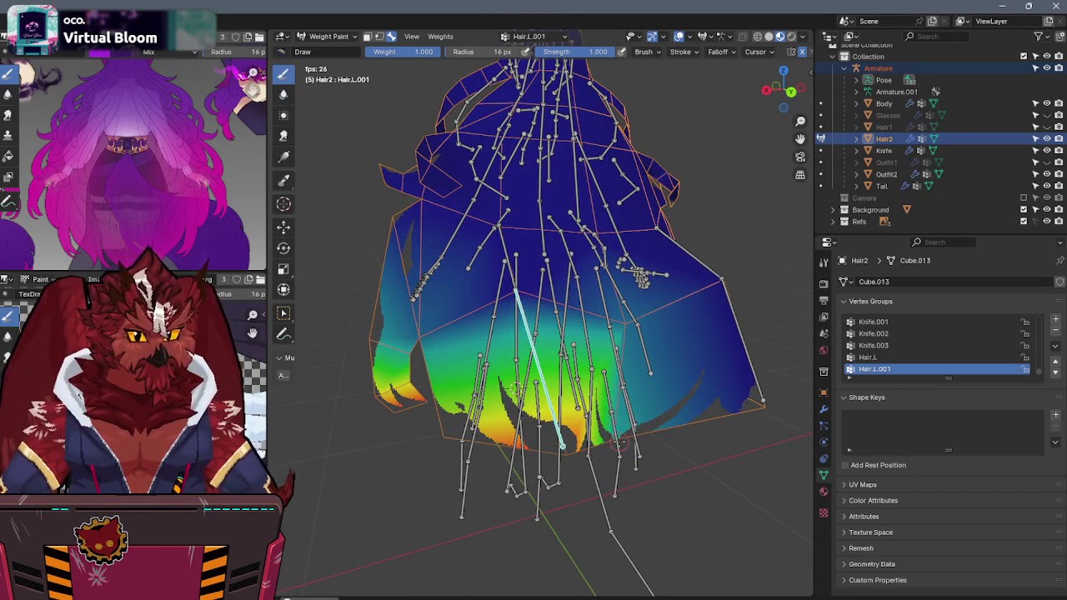
pyautogui.keyDown('ctrl'); pyautogui.click(708, 367); pyautogui.keyUp('ctrl')
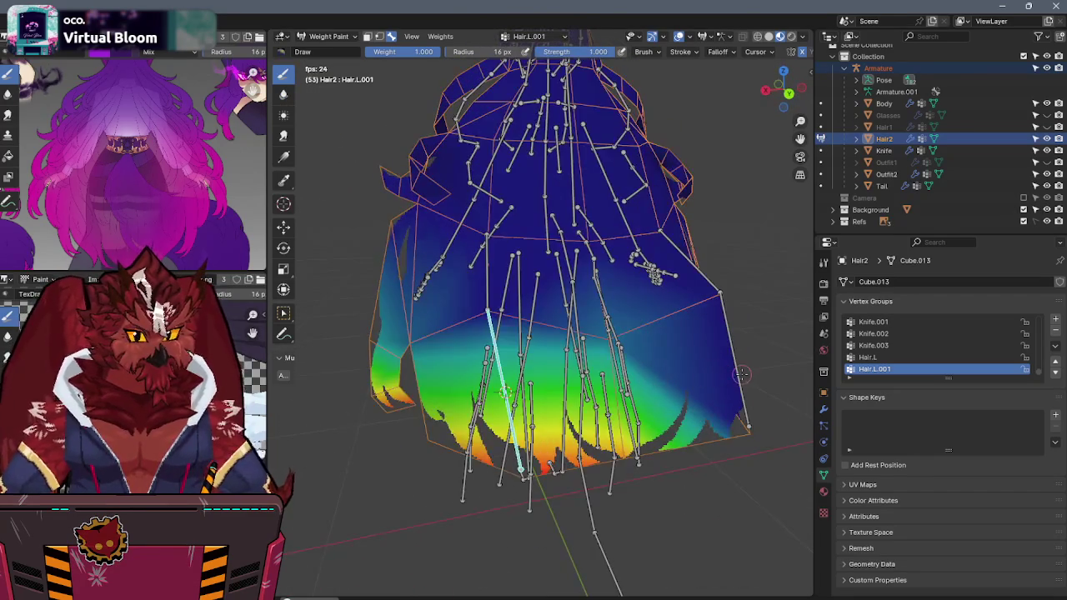
pyautogui.moveTo(639, 317); pyautogui.dragTo(645, 344, button='middle')
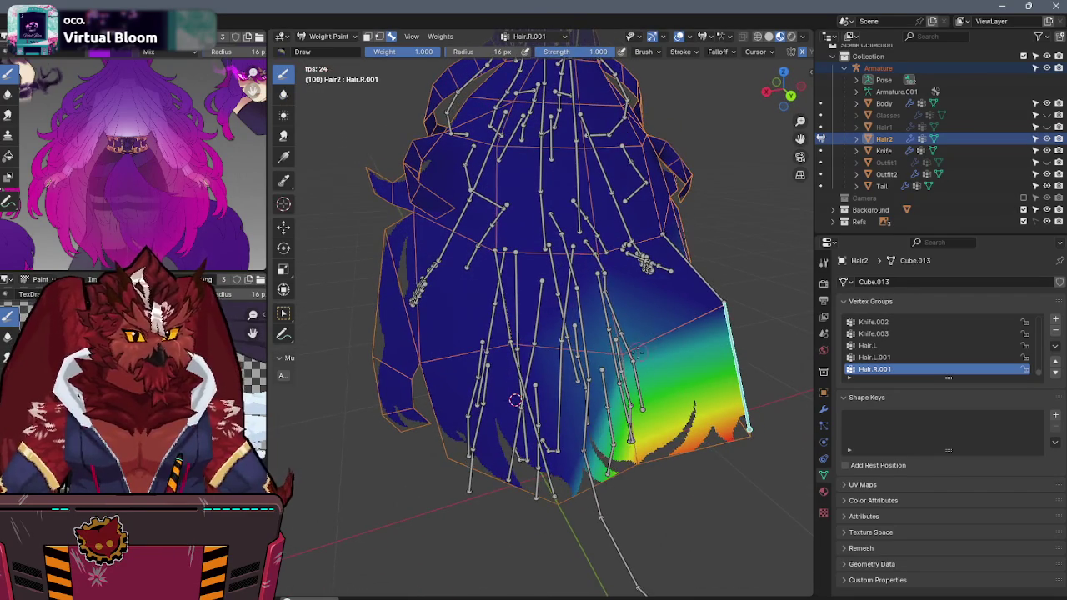
# Step: Set the brush radius to 45 px and paint stronger Hair.L weight across the middle band
pyautogui.press('f')
pyautogui.click(634, 366)
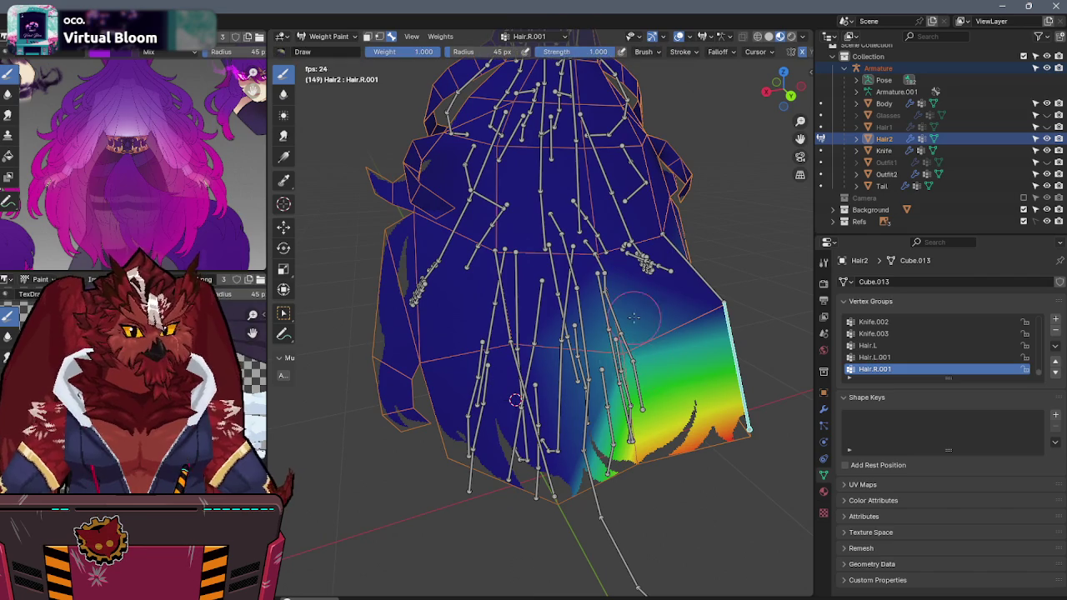
pyautogui.keyDown('ctrl'); pyautogui.click(575, 409); pyautogui.keyUp('ctrl')
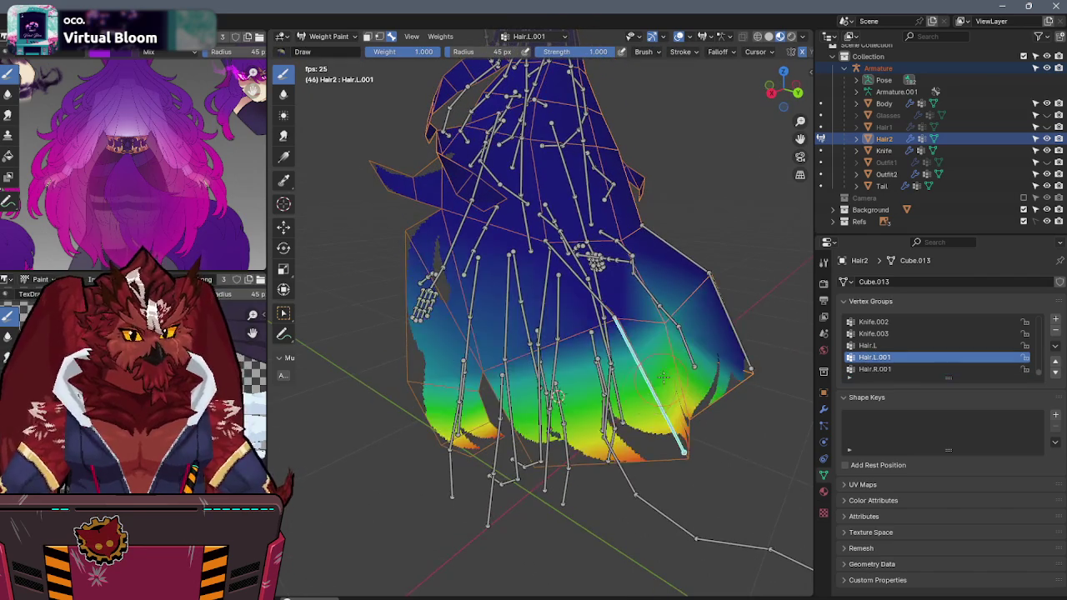
pyautogui.keyDown('ctrl'); pyautogui.click(547, 318); pyautogui.keyUp('ctrl')
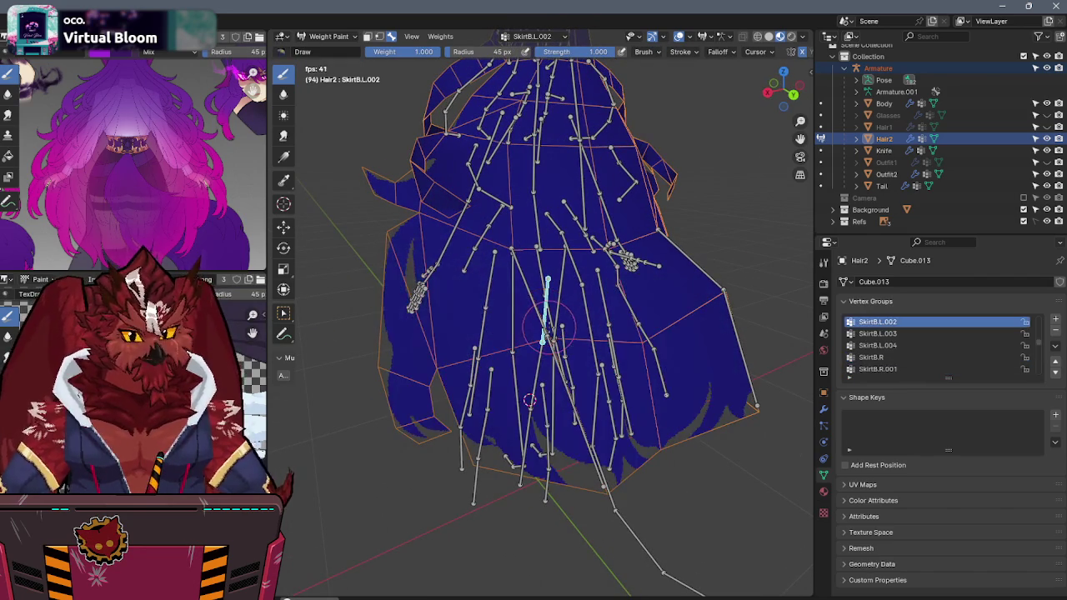
pyautogui.keyDown('ctrl'); pyautogui.click(545, 312); pyautogui.keyUp('ctrl')
pyautogui.moveTo(584, 375); pyautogui.dragTo(632, 421, button='middle')
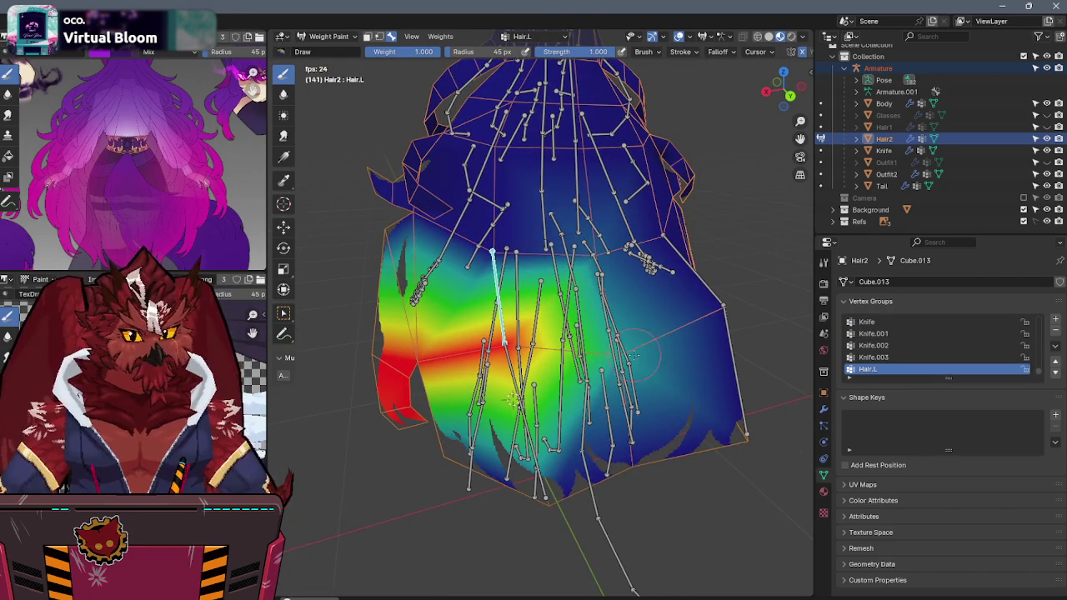
pyautogui.moveTo(636, 357); pyautogui.dragTo(658, 367)
pyautogui.moveTo(658, 367); pyautogui.dragTo(674, 345, button='middle')
# Step: Recheck the Hair.R, Hair.002 and Hair.L.001 weights, then switch Hair2 to Edit Mode
pyautogui.moveTo(718, 310)
pyautogui.mouseDown(button='middle')
pyautogui.moveTo(704, 327)
pyautogui.moveTo(700, 267)
pyautogui.mouseUp(button='middle')
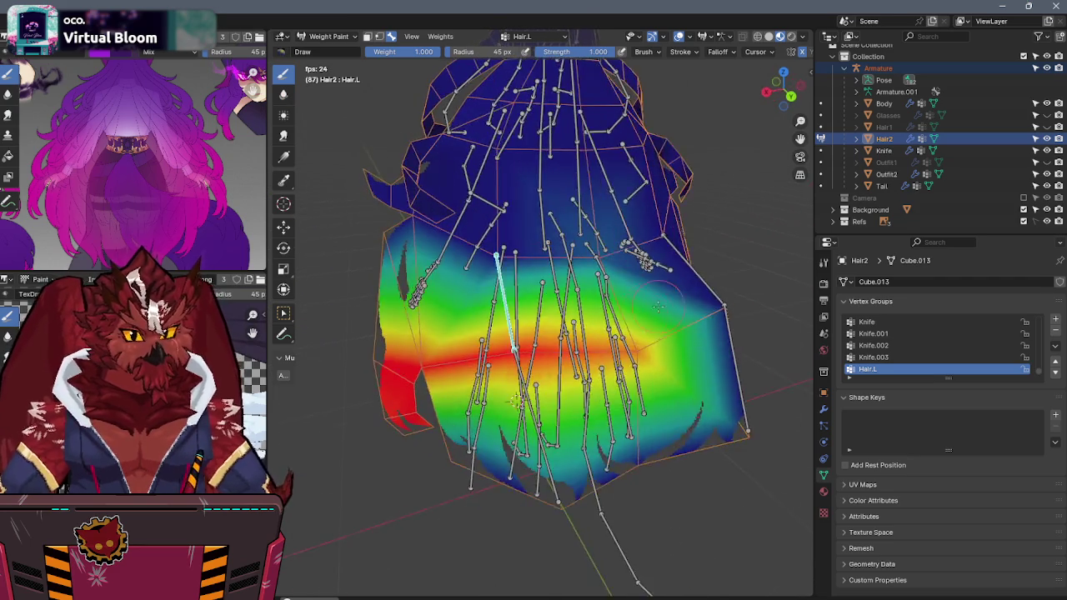
pyautogui.keyDown('ctrl'); pyautogui.click(700, 266); pyautogui.keyUp('ctrl')
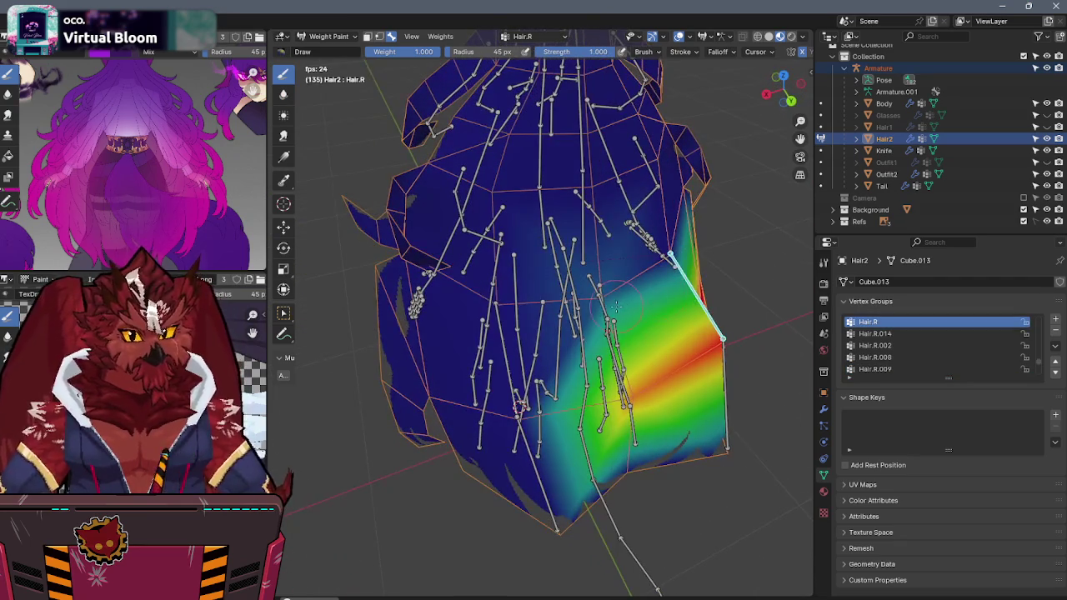
pyautogui.keyDown('ctrl'); pyautogui.click(588, 212); pyautogui.keyUp('ctrl')
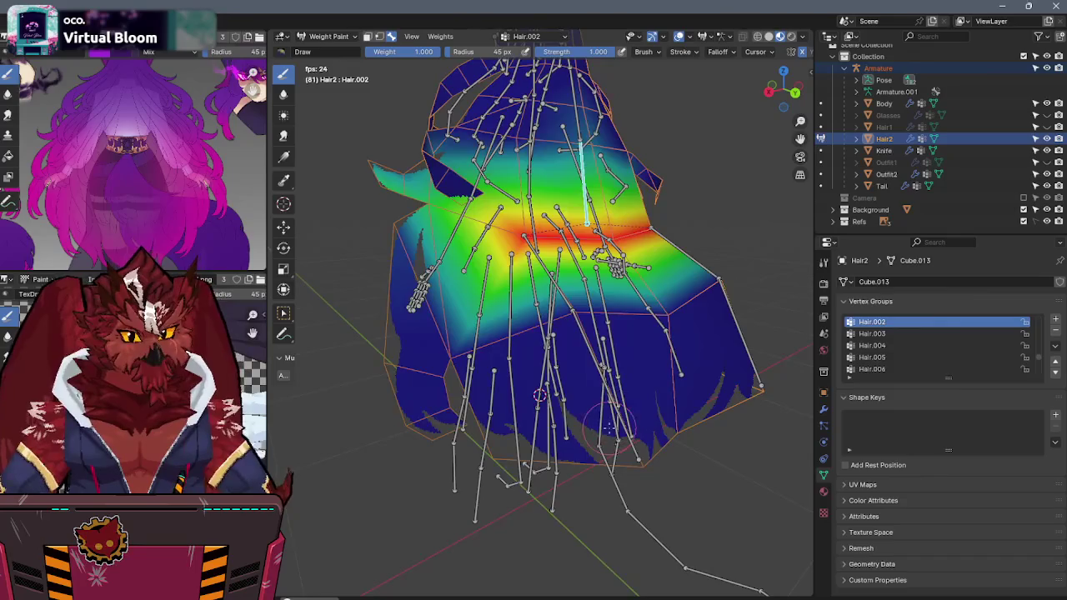
pyautogui.keyDown('ctrl'); pyautogui.click(638, 438); pyautogui.keyUp('ctrl')
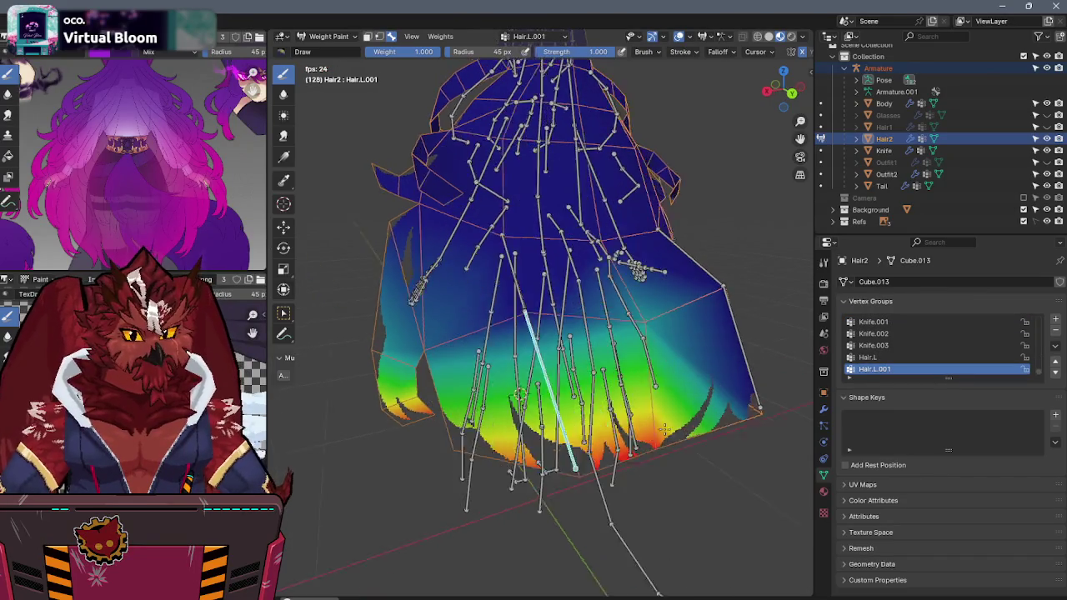
pyautogui.press('Tab')
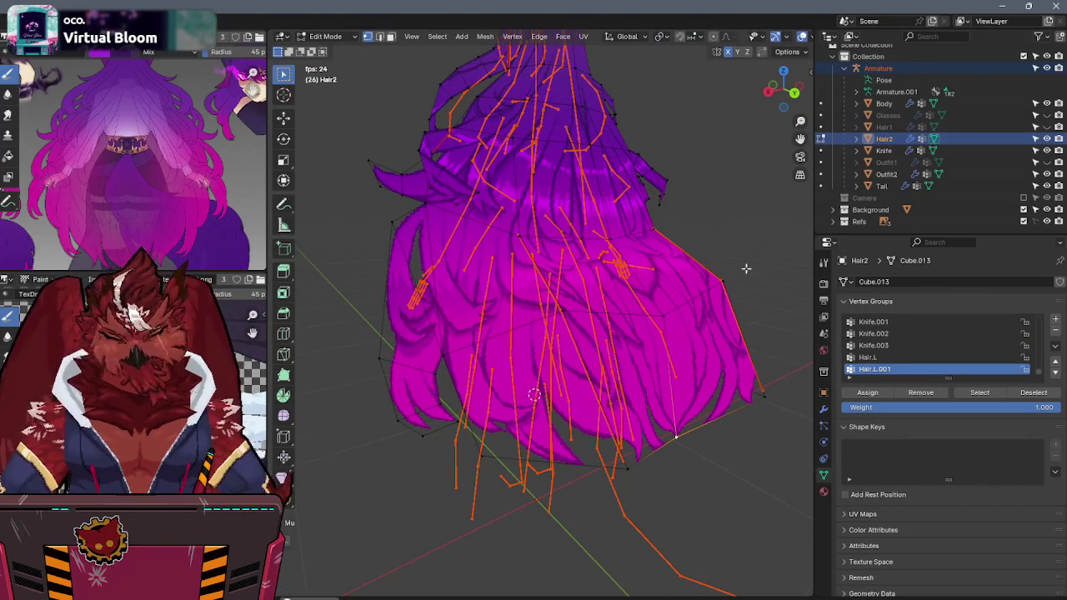
# Step: Remove the Hair.002 weight from the selected hair vertex, keeping its Hair.003 weight at 0.992
pyautogui.press('n')
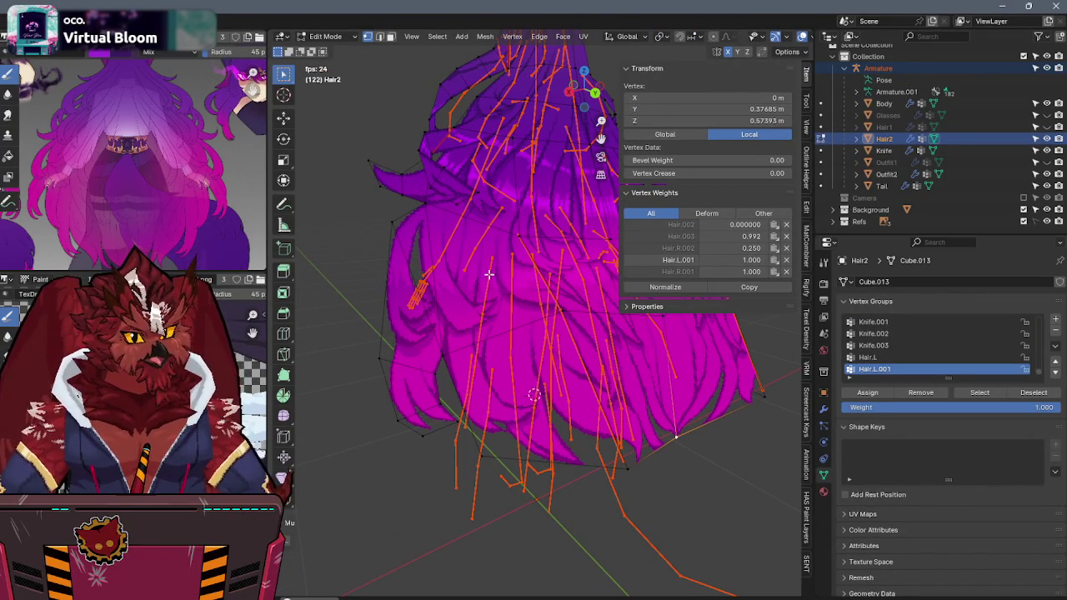
pyautogui.click(785, 225)
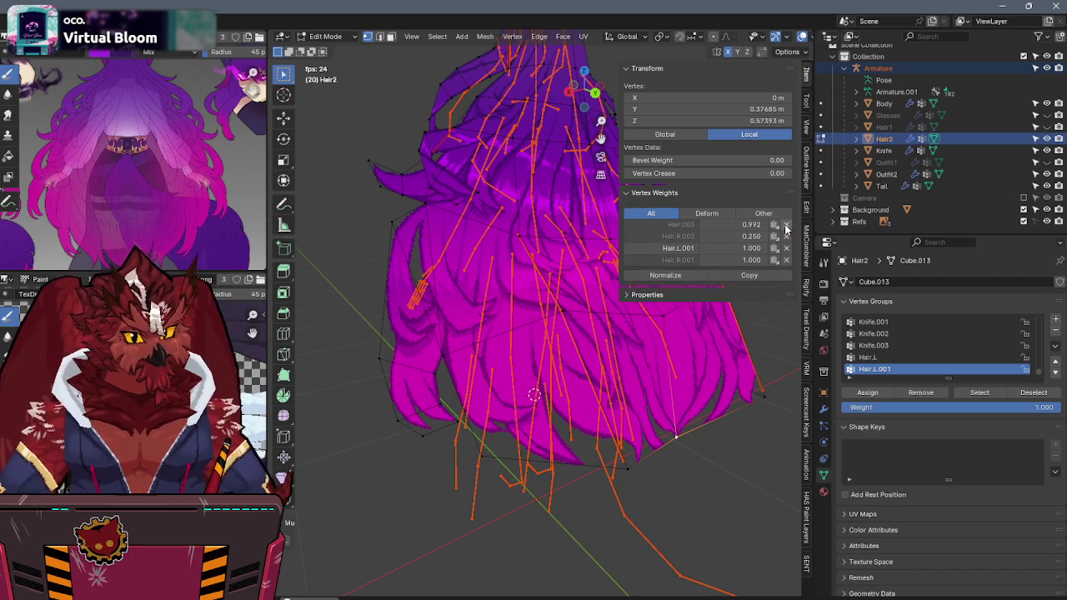
pyautogui.hotkey('ctrl', 'Tab')
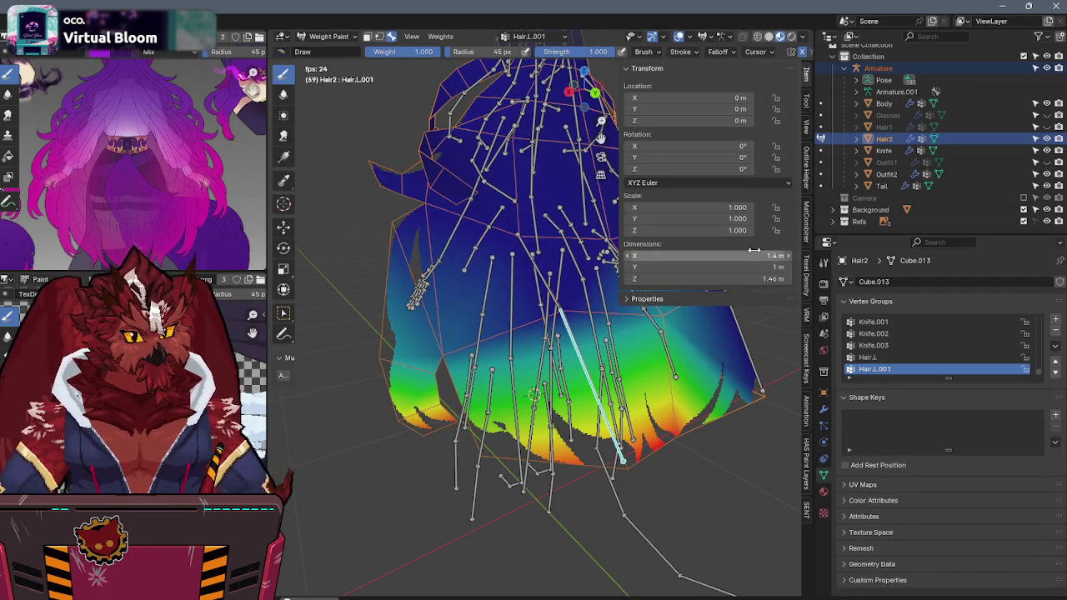
pyautogui.hotkey('ctrl', 'Tab')
pyautogui.click(785, 227)
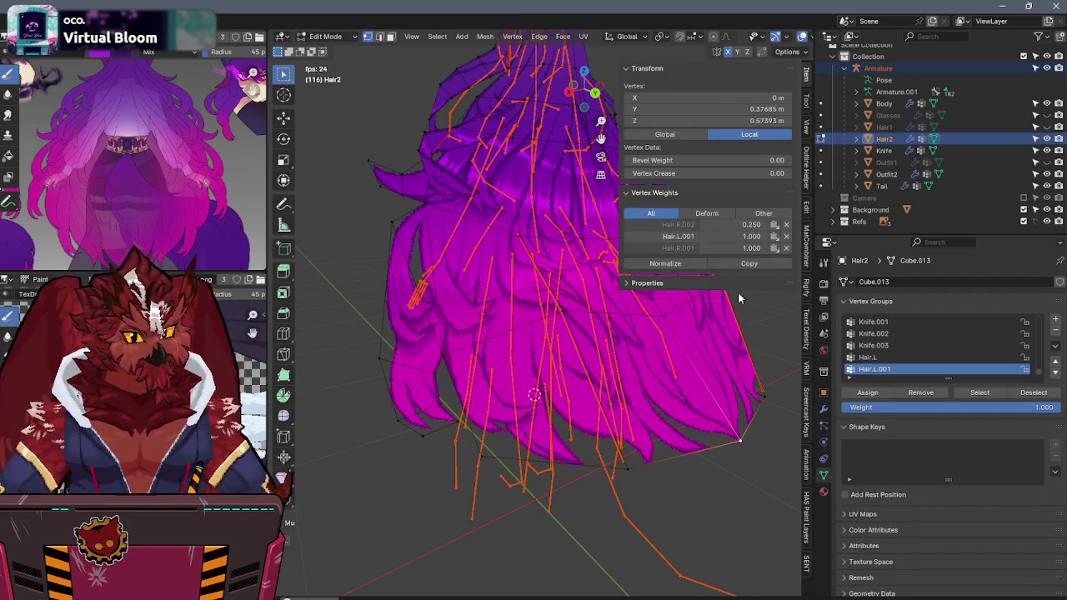
pyautogui.hotkey('ctrl', 'z')
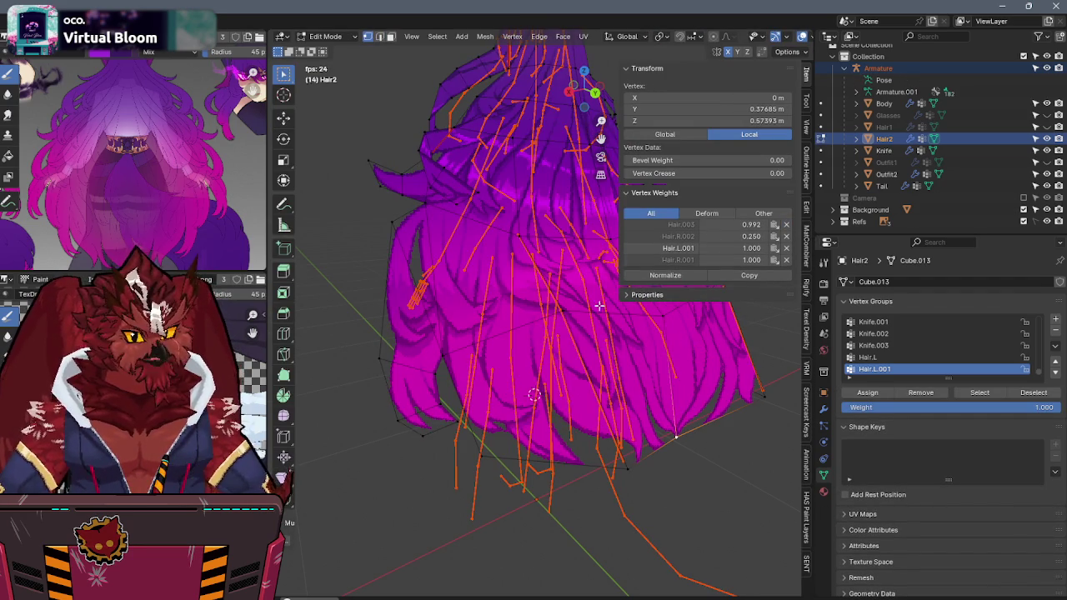
# Step: Return to Object Mode, close the sidebar, and switch the hair mesh into Weight Paint
pyautogui.press('Tab')
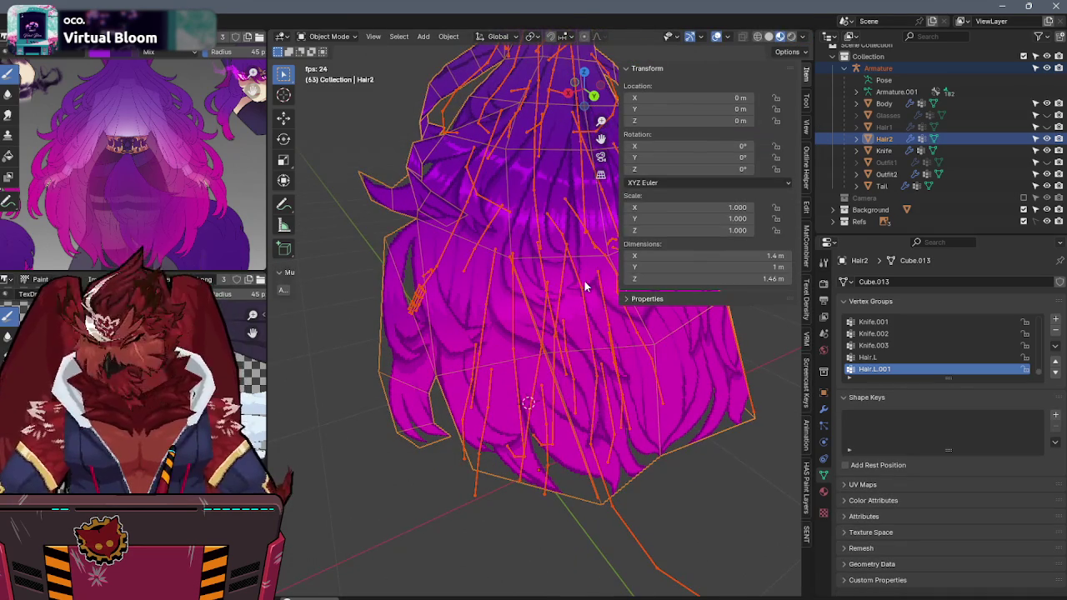
pyautogui.press('n')
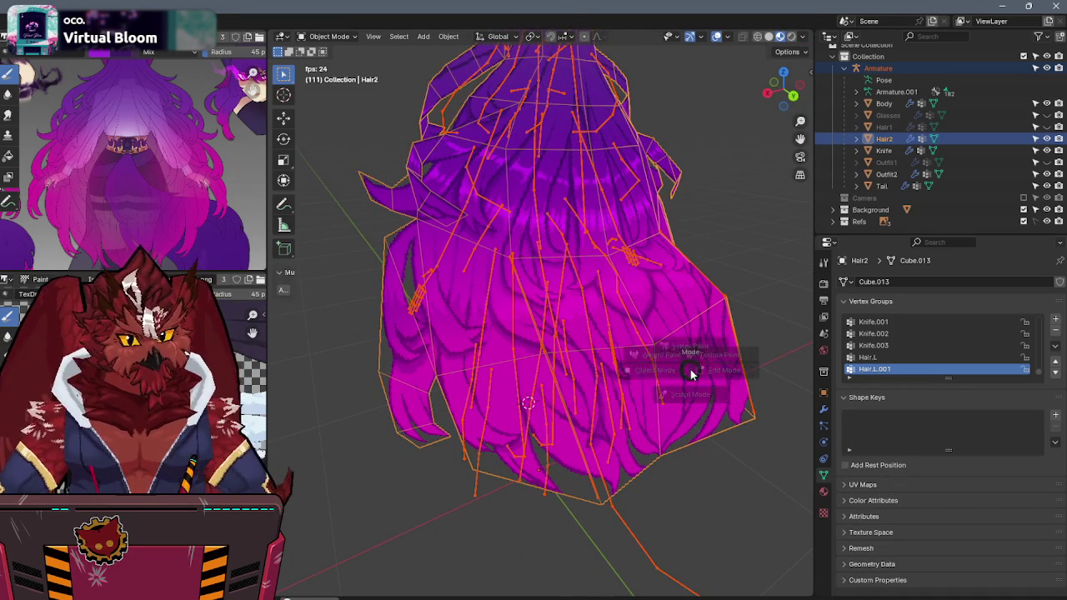
pyautogui.hotkey('ctrl', 'Tab')
pyautogui.keyDown('ctrl'); pyautogui.click(586, 200); pyautogui.keyUp('ctrl')
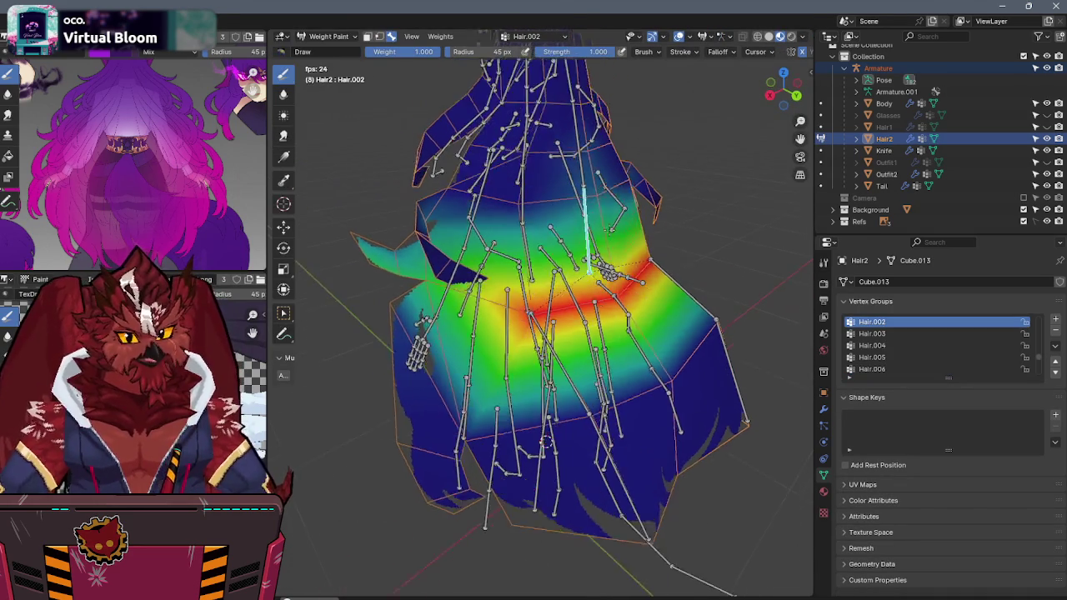
# Step: Review the Hair.014 and Hair.003 groups and paint down Hair.003 toward the right hem
pyautogui.keyDown('ctrl'); pyautogui.click(570, 493); pyautogui.keyUp('ctrl')
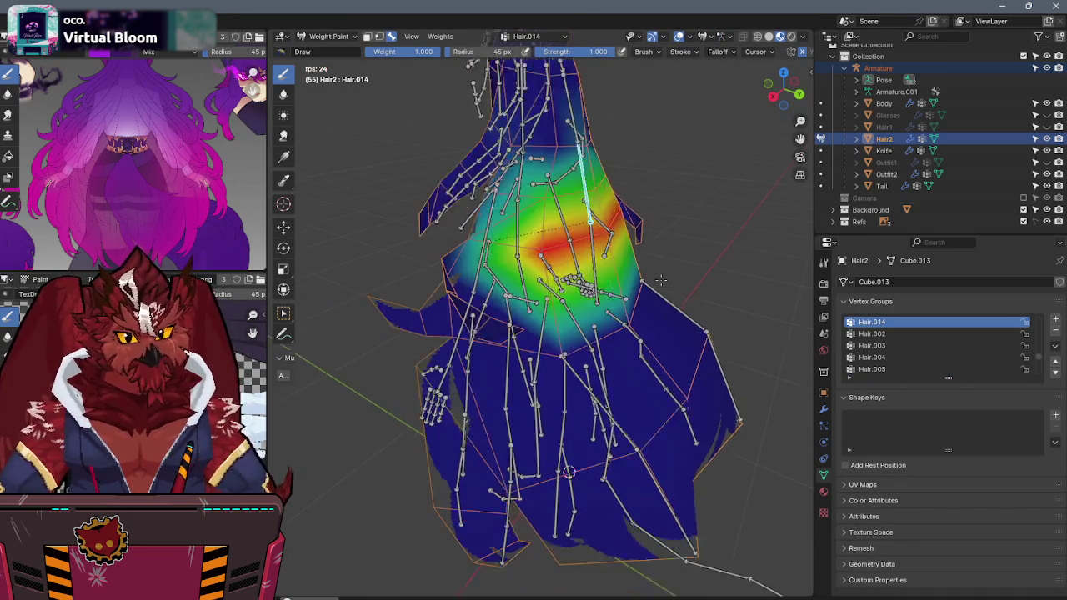
pyautogui.keyDown('ctrl'); pyautogui.click(584, 284); pyautogui.keyUp('ctrl')
pyautogui.keyDown('ctrl'); pyautogui.click(583, 280); pyautogui.keyUp('ctrl')
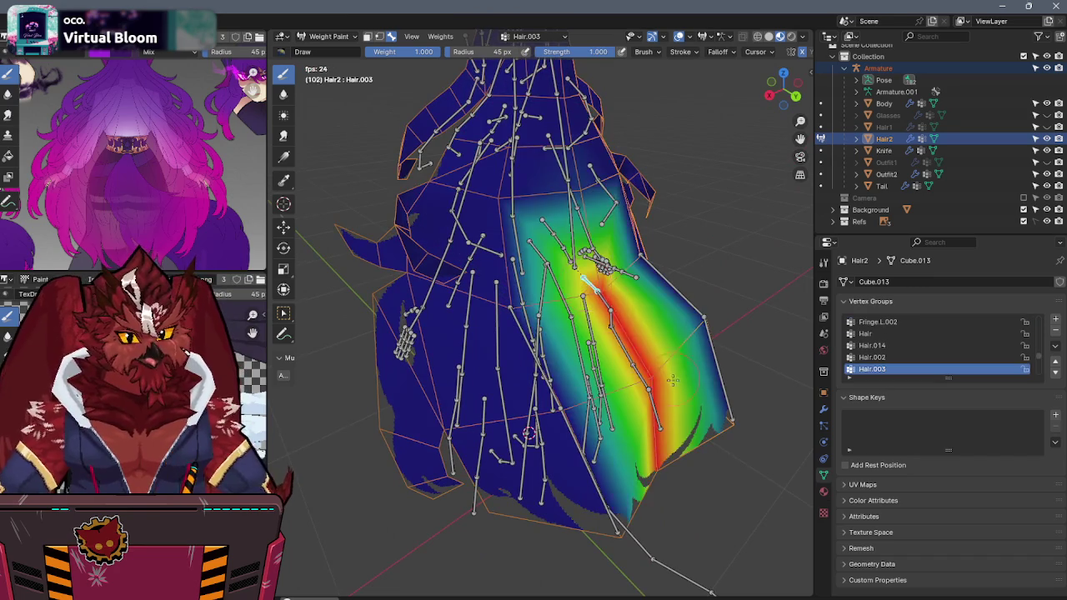
pyautogui.moveTo(677, 382); pyautogui.dragTo(664, 377, button='middle')
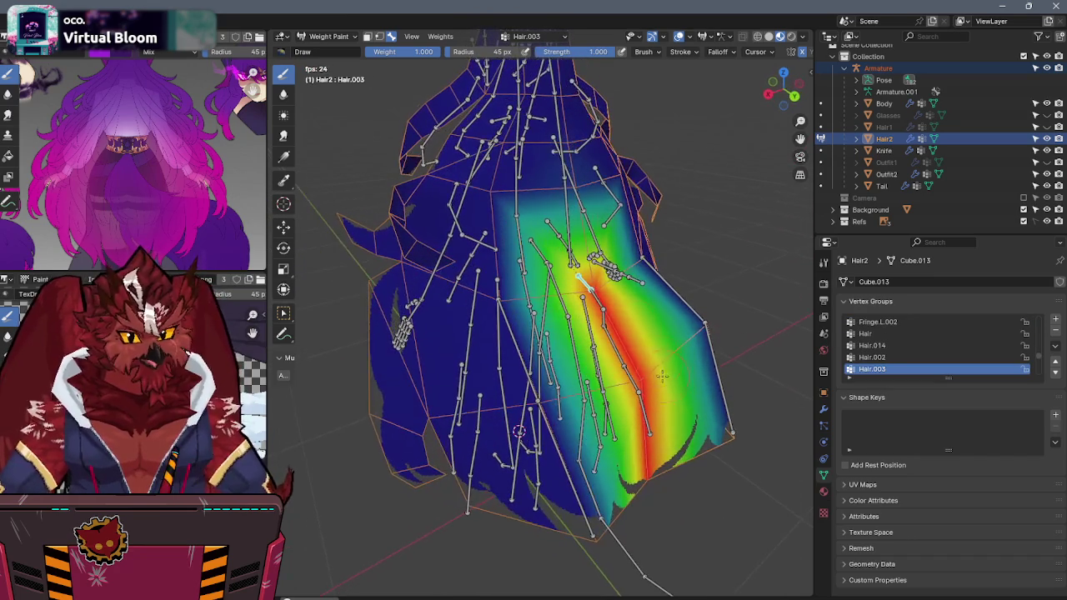
pyautogui.moveTo(588, 283)
pyautogui.keyDown('ctrl'); pyautogui.mouseDown()
pyautogui.moveTo(675, 525)
pyautogui.moveTo(676, 461)
pyautogui.mouseUp(); pyautogui.keyUp('ctrl')
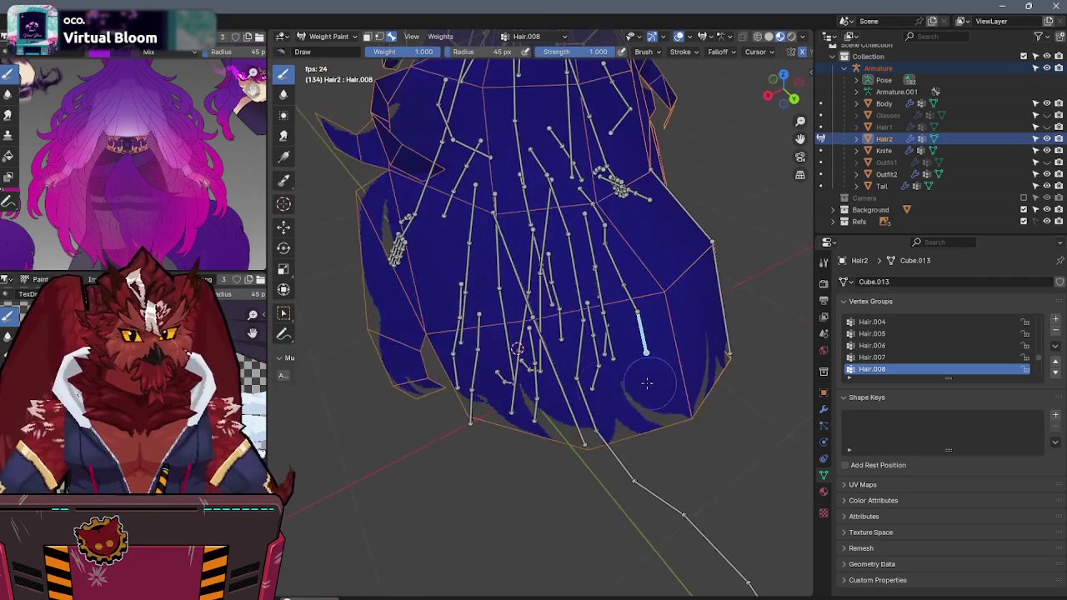
# Step: Inspect the Hair.L.001 weight gradient from a side view, then return to Object Mode
pyautogui.keyDown('ctrl'); pyautogui.click(561, 391); pyautogui.keyUp('ctrl')
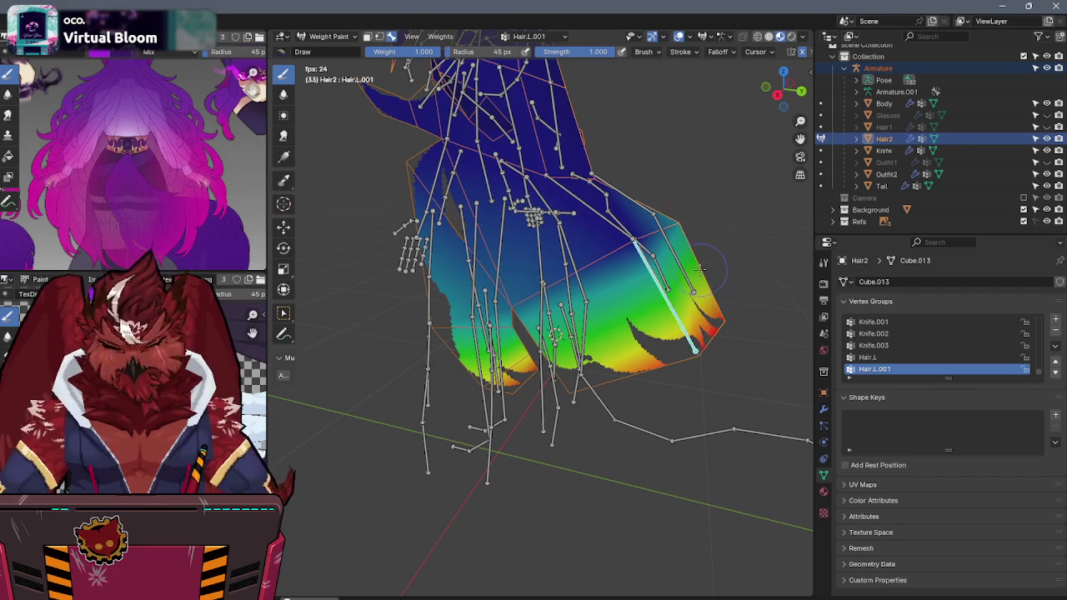
pyautogui.press('KP_3')
pyautogui.hotkey('ctrl', 'Tab')
pyautogui.click(641, 274)
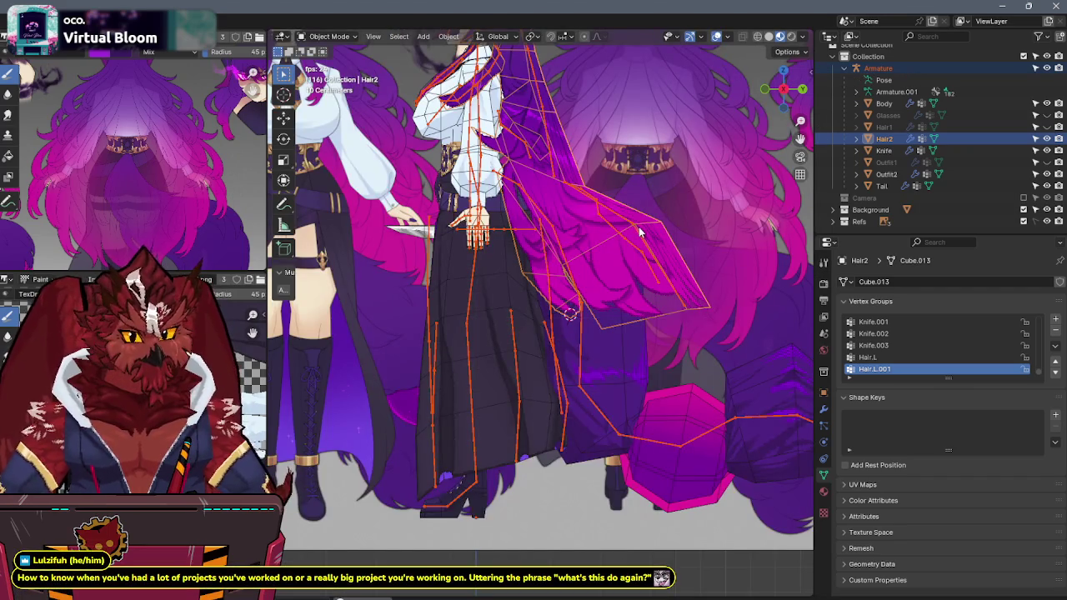
# Step: In Pose Mode, rotate a hair bone and orbit around to check the hair deformation
pyautogui.click(641, 233)
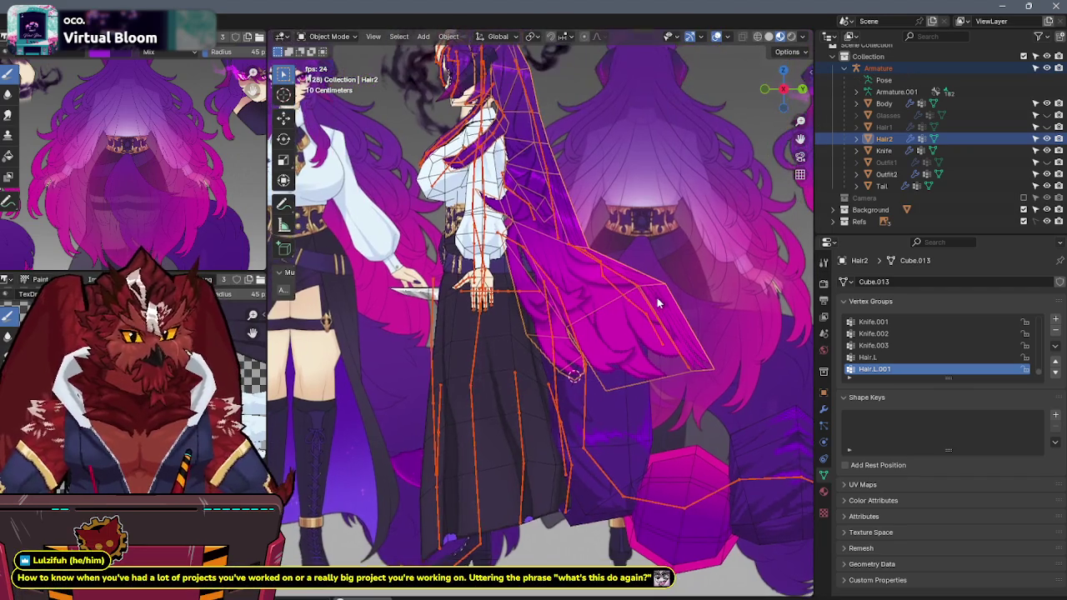
pyautogui.hotkey('ctrl', 'Tab')
pyautogui.click(593, 268)
pyautogui.press('r')
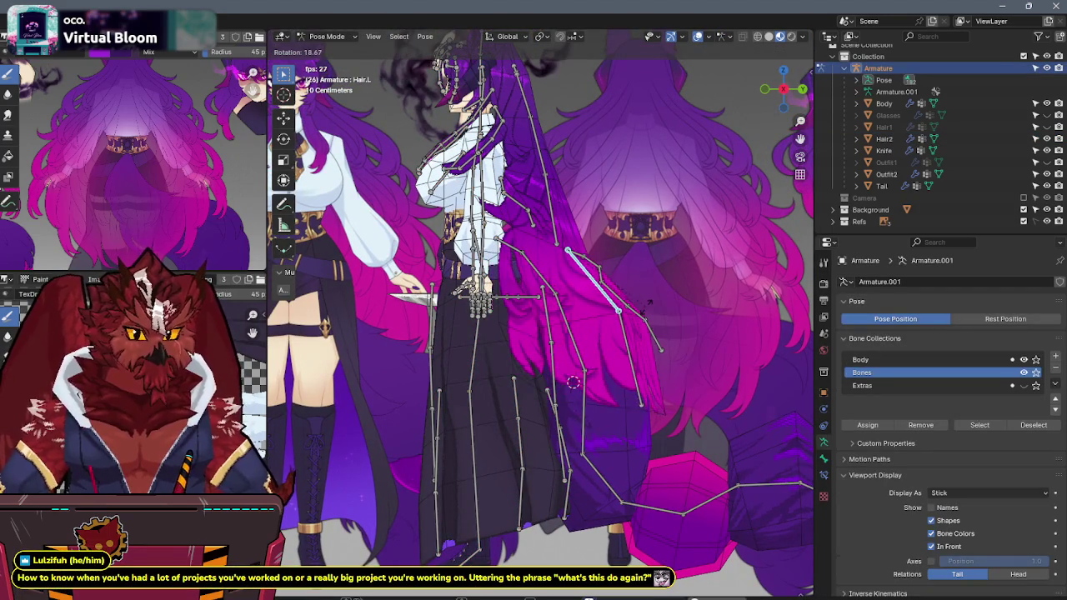
pyautogui.click(725, 308)
pyautogui.moveTo(725, 308)
pyautogui.mouseDown(button='middle')
pyautogui.moveTo(614, 354)
pyautogui.moveTo(721, 346)
pyautogui.moveTo(454, 355)
pyautogui.moveTo(675, 333)
pyautogui.moveTo(691, 308)
pyautogui.moveTo(548, 258)
pyautogui.moveTo(698, 251)
pyautogui.moveTo(727, 298)
pyautogui.moveTo(487, 308)
pyautogui.moveTo(416, 296)
pyautogui.moveTo(583, 280)
pyautogui.moveTo(542, 304)
pyautogui.mouseUp(button='middle')
# Step: Return the armature to Object Mode, view the character's front, and make Body the active bone collection
pyautogui.hotkey('ctrl', 'Tab')
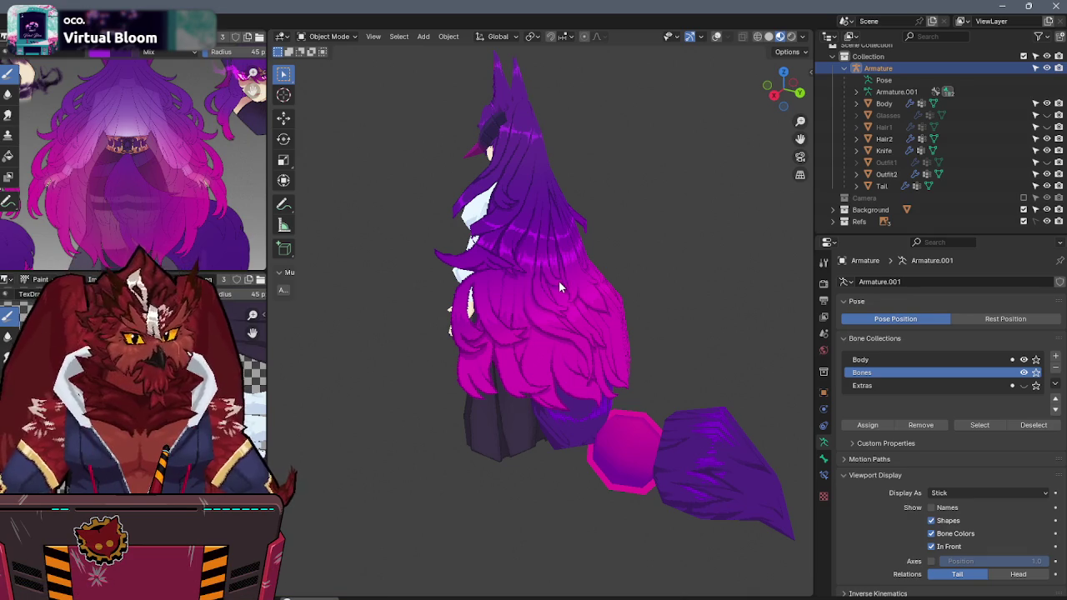
pyautogui.moveTo(559, 280)
pyautogui.mouseDown(button='middle')
pyautogui.moveTo(687, 267)
pyautogui.moveTo(504, 256)
pyautogui.moveTo(470, 227)
pyautogui.moveTo(500, 222)
pyautogui.moveTo(503, 288)
pyautogui.moveTo(678, 291)
pyautogui.moveTo(645, 277)
pyautogui.moveTo(732, 264)
pyautogui.mouseUp(button='middle')
pyautogui.hotkey('shift', 'alt', 'z')
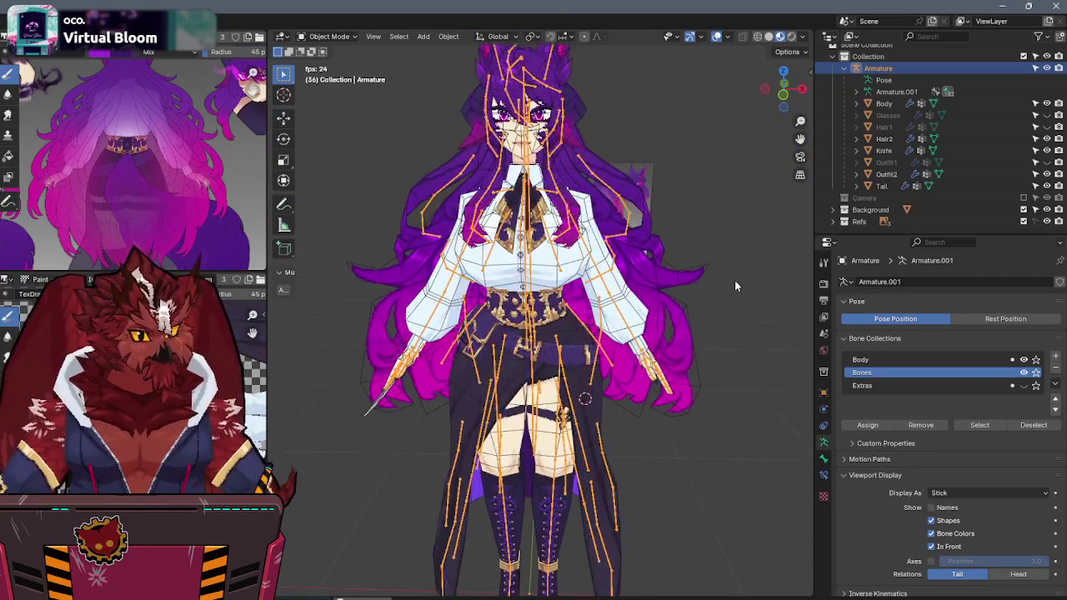
pyautogui.click(928, 359)
pyautogui.moveTo(600, 342)
pyautogui.mouseDown(button='middle')
pyautogui.moveTo(647, 332)
pyautogui.moveTo(689, 250)
pyautogui.mouseUp(button='middle')
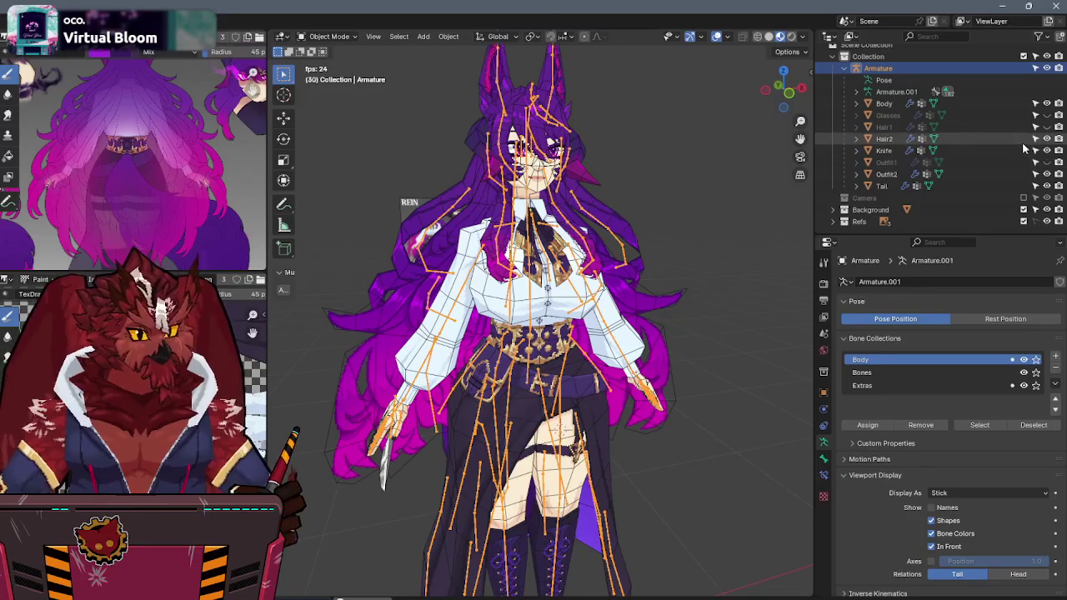
# Step: Make Hair2, the Glasses, Hair1 and Outfit1's white dress visible again
pyautogui.click(1047, 138)
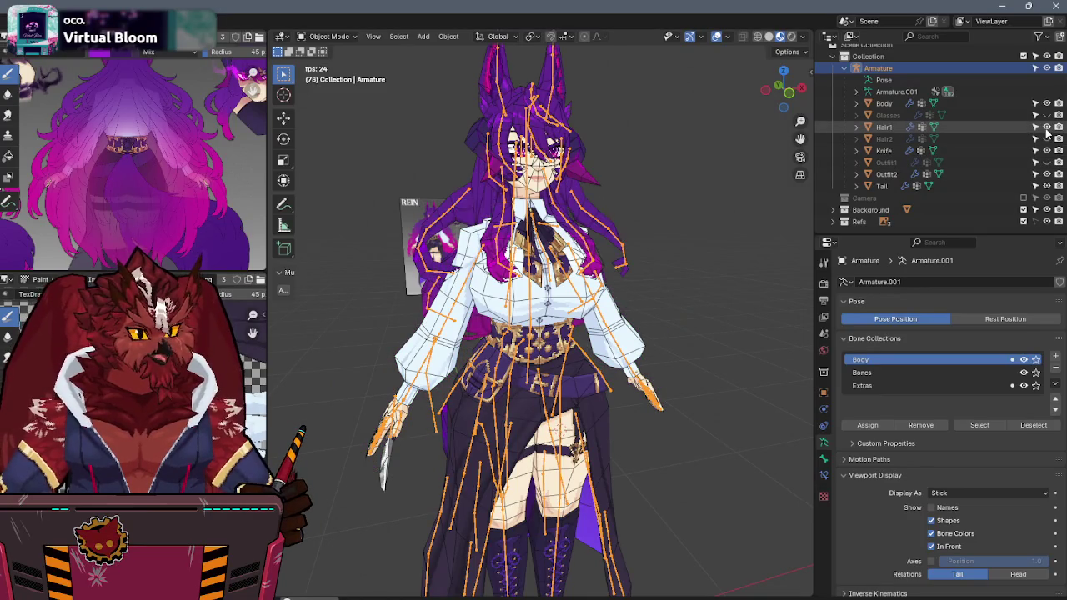
pyautogui.click(1047, 137)
pyautogui.click(1047, 127)
pyautogui.click(1047, 115)
pyautogui.click(1047, 162)
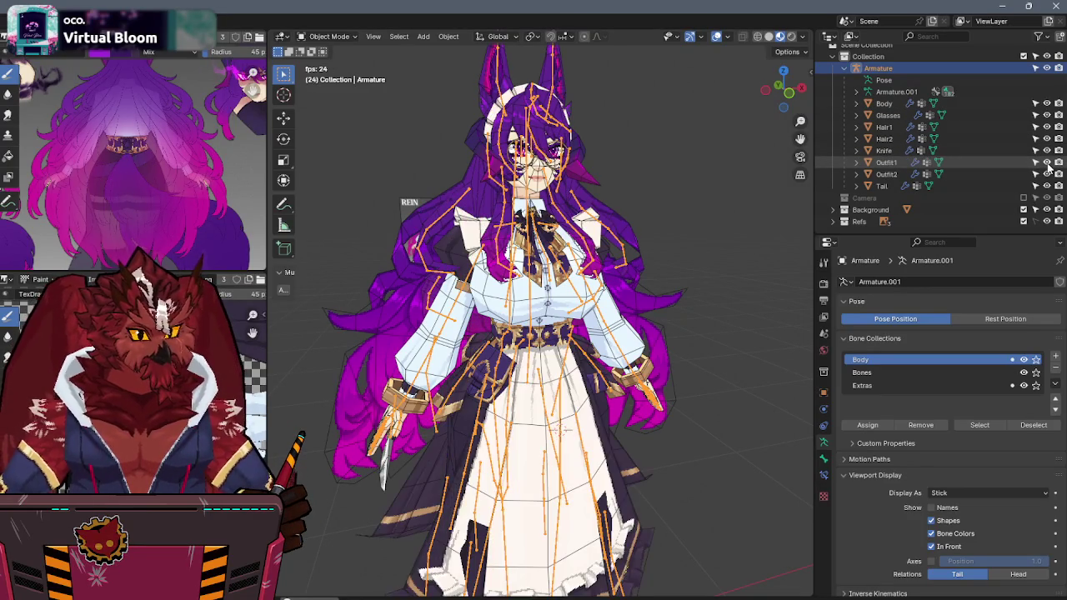
# Step: Box-select all of the character's meshes and frame them in the view
pyautogui.moveTo(783, 250); pyautogui.dragTo(619, 283, button='middle')
pyautogui.scroll(-2, 647, 284)
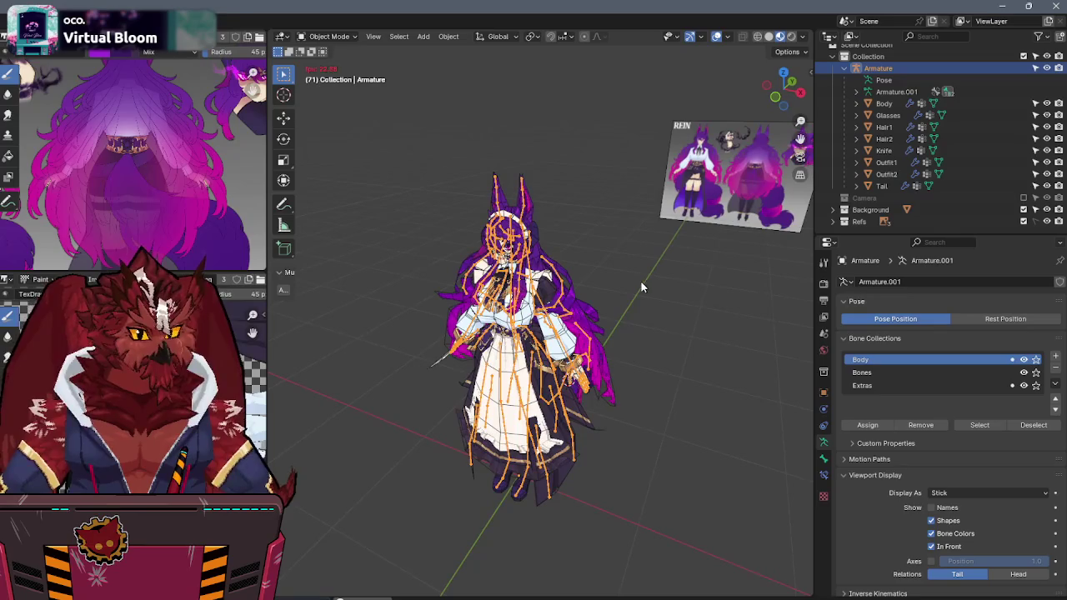
pyautogui.moveTo(620, 151); pyautogui.dragTo(417, 562)
pyautogui.press('KP_Decimal')
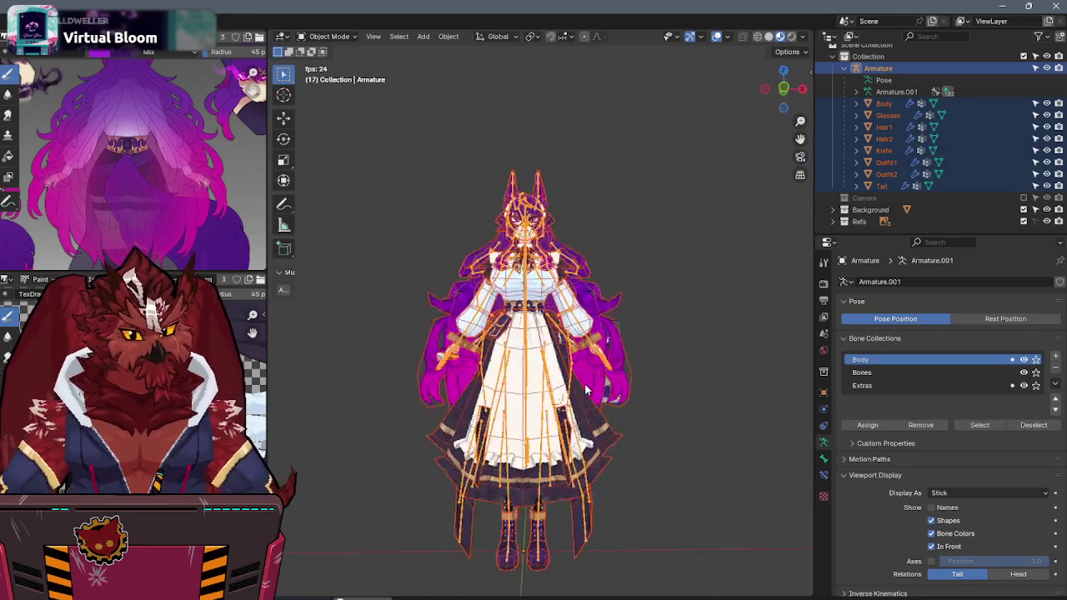
pyautogui.moveTo(578, 354); pyautogui.dragTo(590, 377, button='middle')
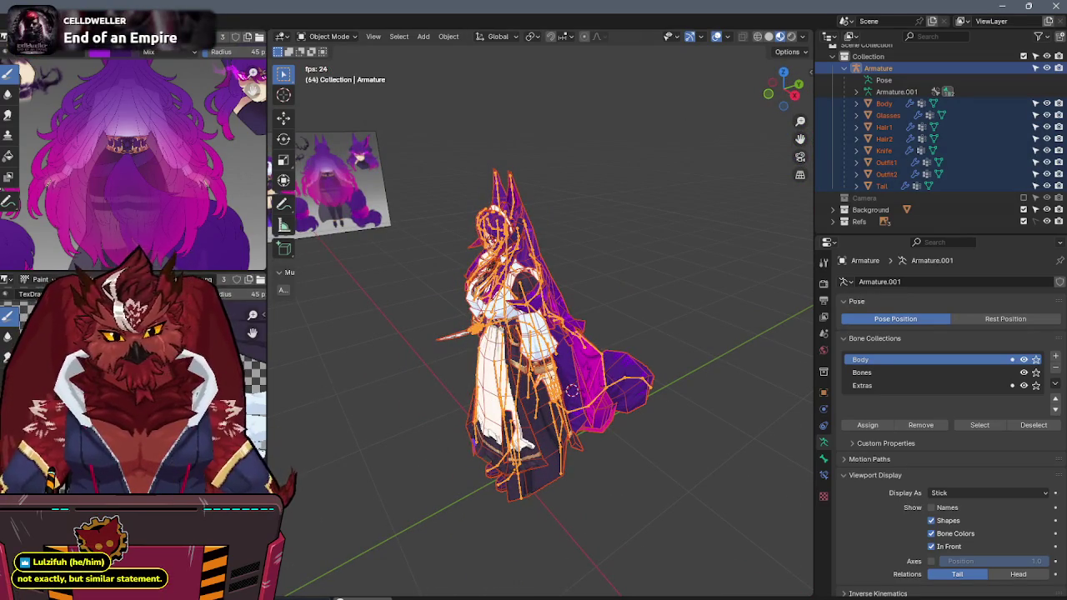
pyautogui.moveTo(588, 377); pyautogui.dragTo(572, 354, button='middle')
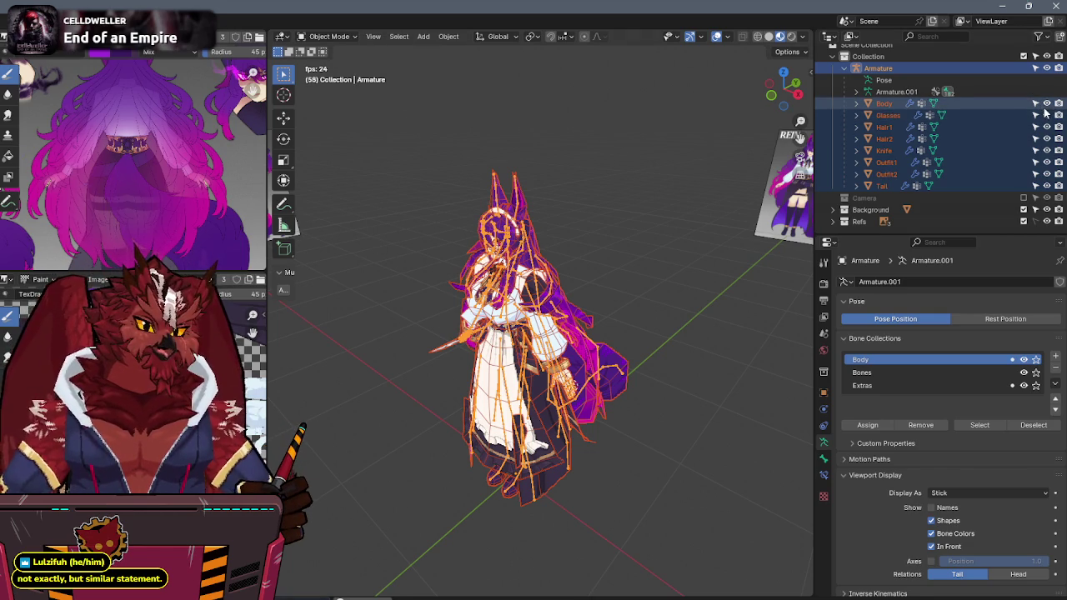
# Step: Hide Hair1, the Knife and Outfit1's white dress, leaving the Glasses visible
pyautogui.click(1047, 116)
pyautogui.click(1046, 116)
pyautogui.click(1047, 127)
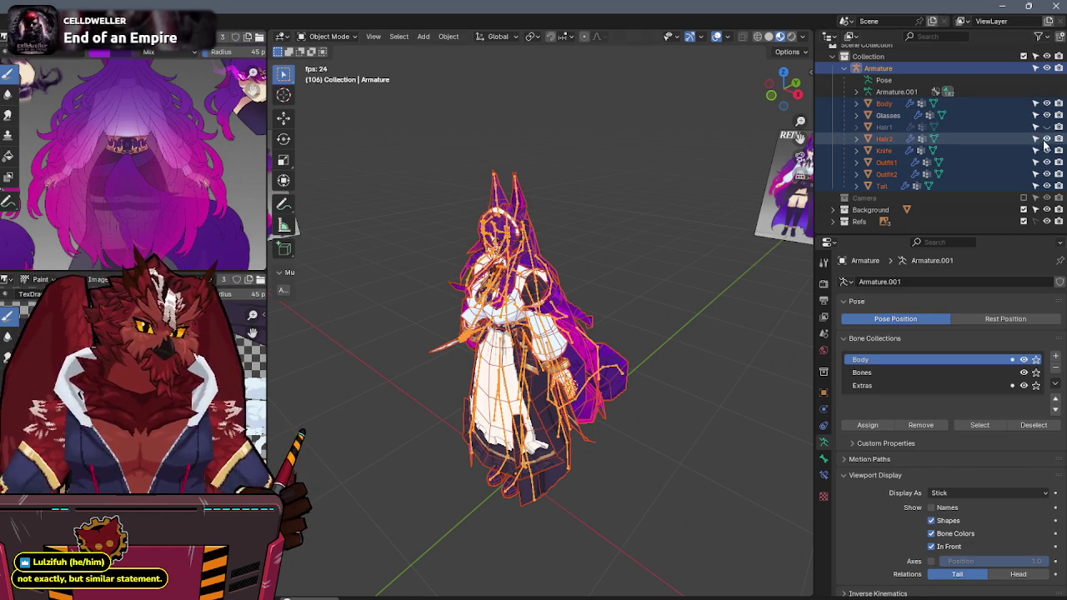
pyautogui.click(1047, 150)
pyautogui.click(1047, 161)
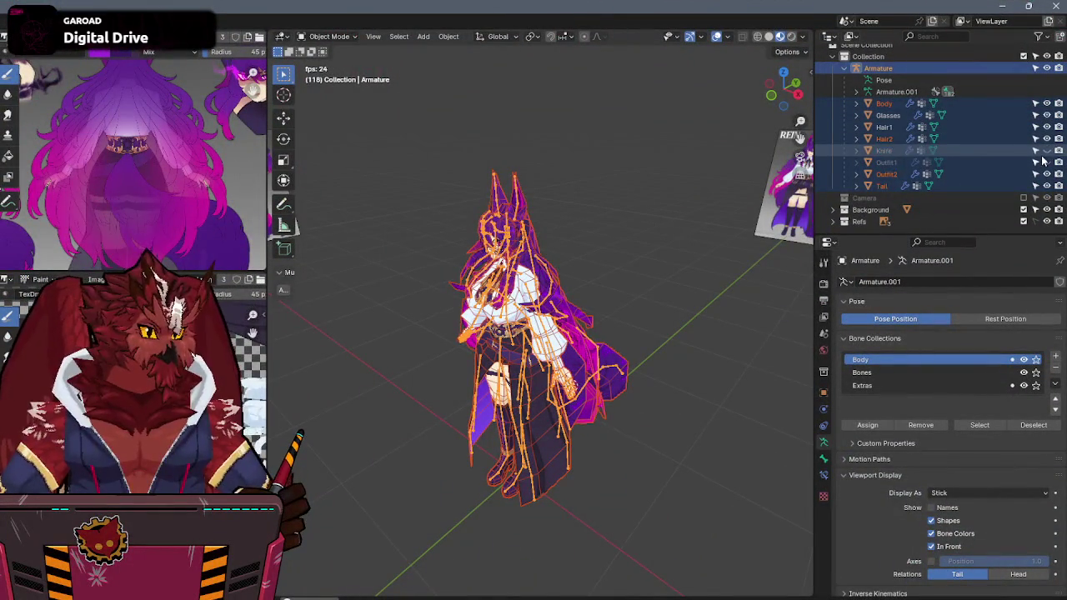
# Step: Unhide the Knife and Outfit1, box-select all character meshes, and apply their transforms
pyautogui.click(1047, 151)
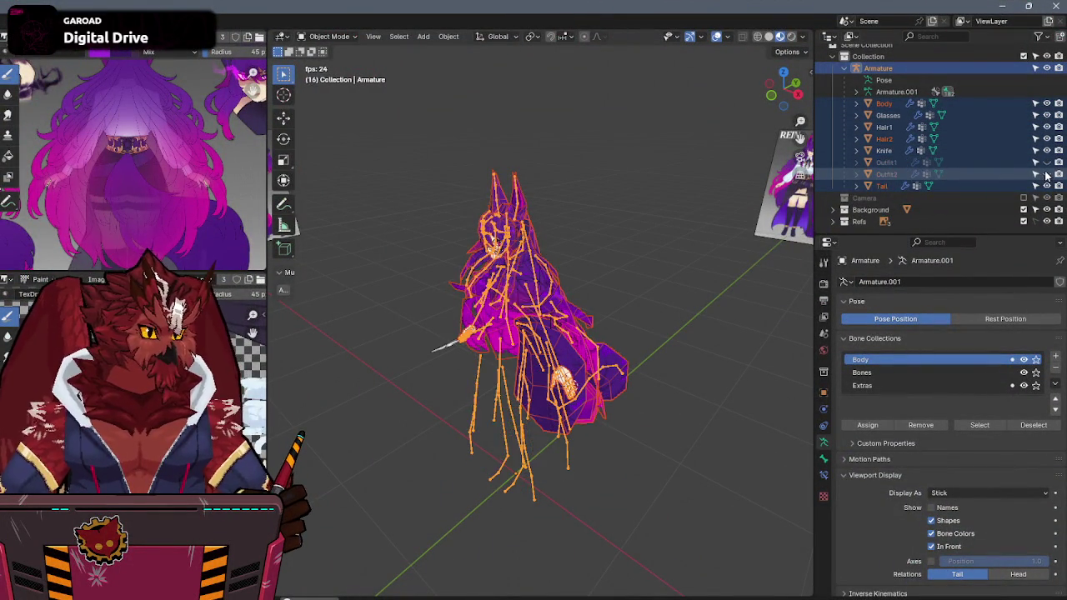
pyautogui.click(1046, 162)
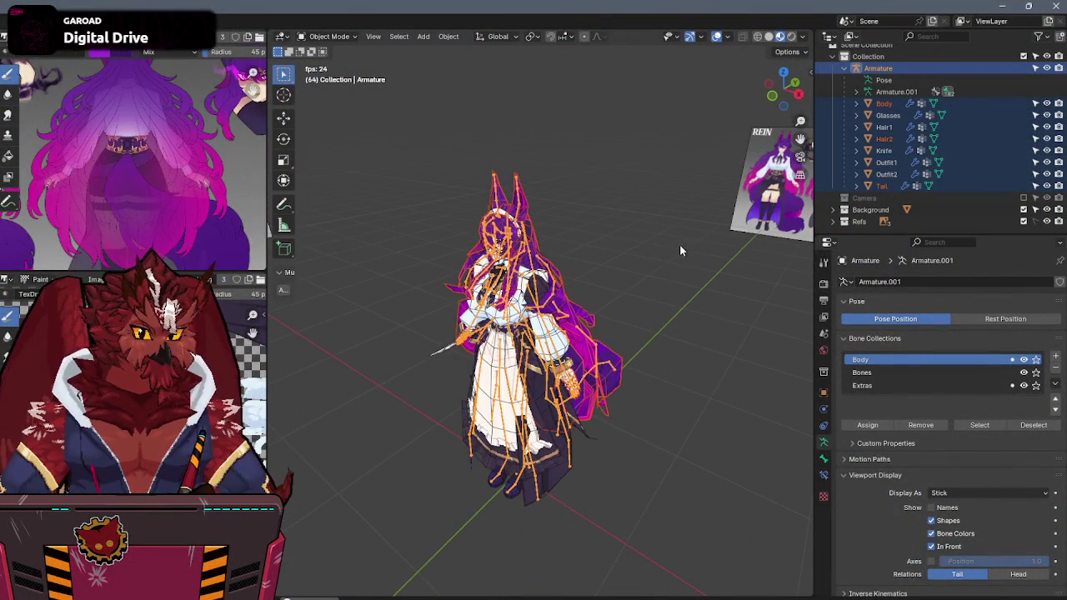
pyautogui.moveTo(695, 185); pyautogui.dragTo(425, 573)
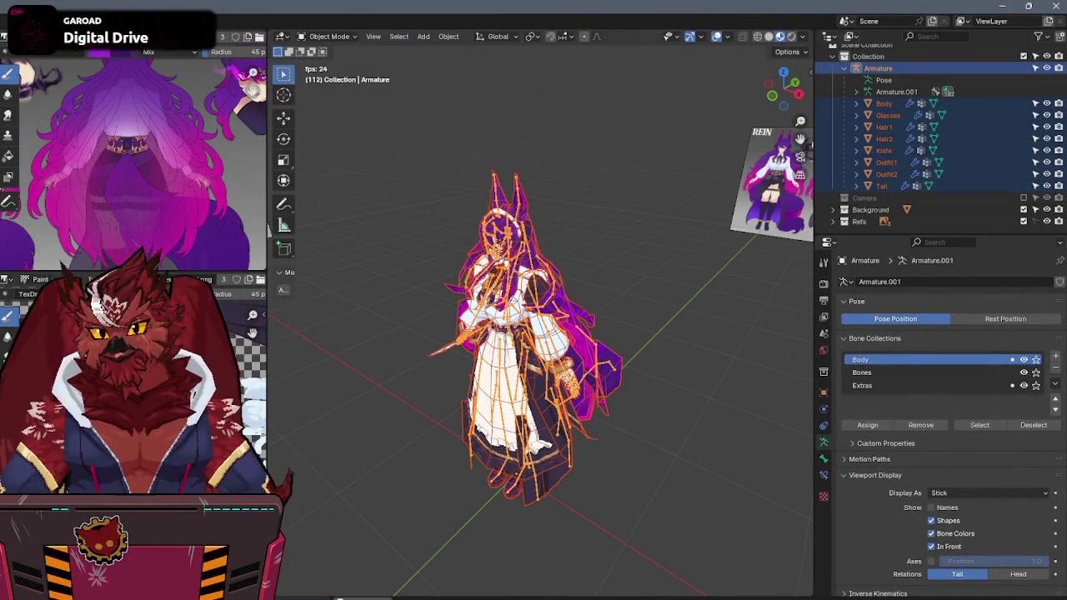
pyautogui.hotkey('ctrl', 'a')
pyautogui.click(367, 268)
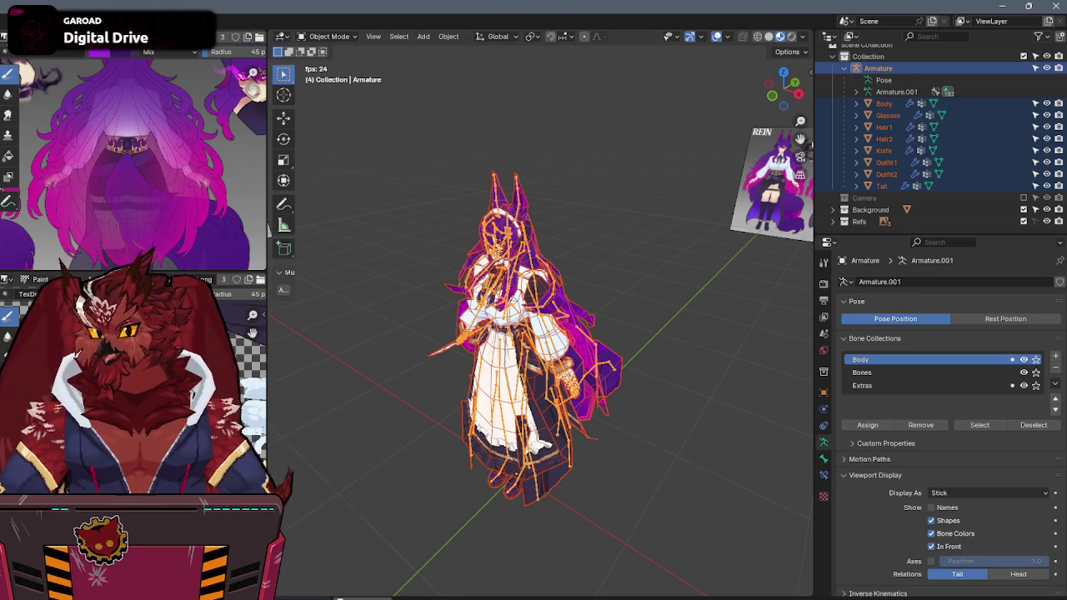
pyautogui.click(598, 184)
# Step: Export with the saved FBX preset, overwriting barghest.fbx in the fbx folder
pyautogui.click(597, 184)
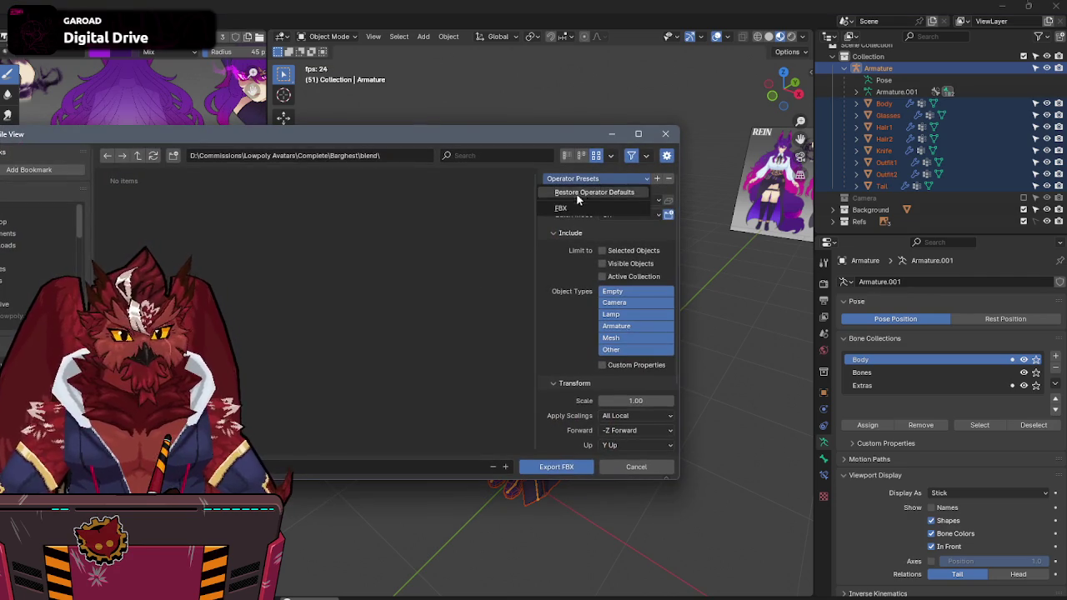
pyautogui.click(563, 208)
pyautogui.moveTo(231, 137); pyautogui.dragTo(353, 140)
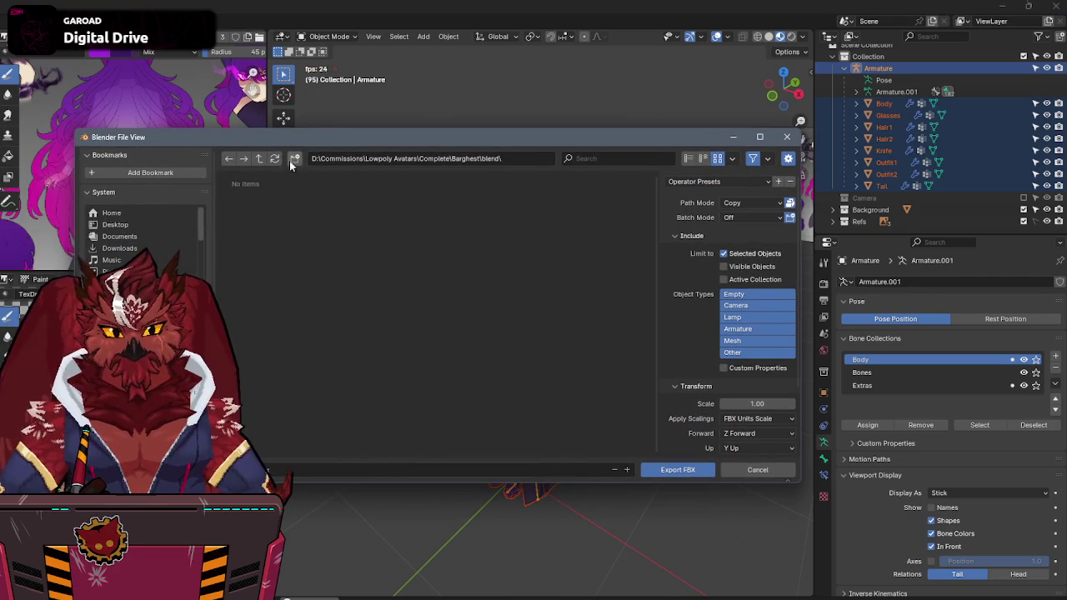
pyautogui.click(266, 164)
pyautogui.doubleClick(248, 210)
pyautogui.doubleClick(246, 211)
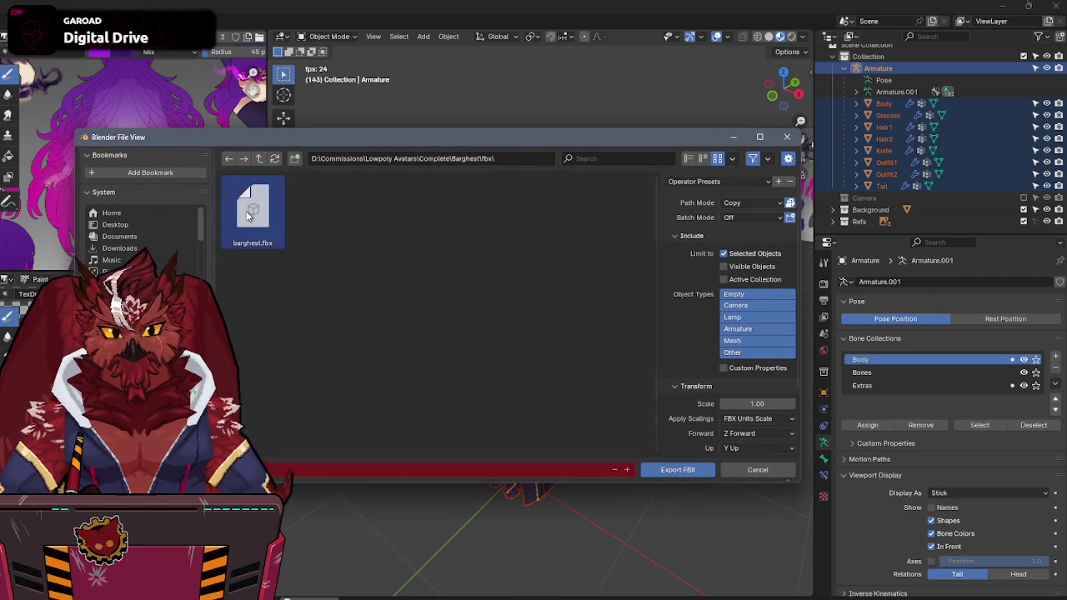
# Step: Deselect all objects and bring up The Eostrix from the system tray
pyautogui.click(584, 177)
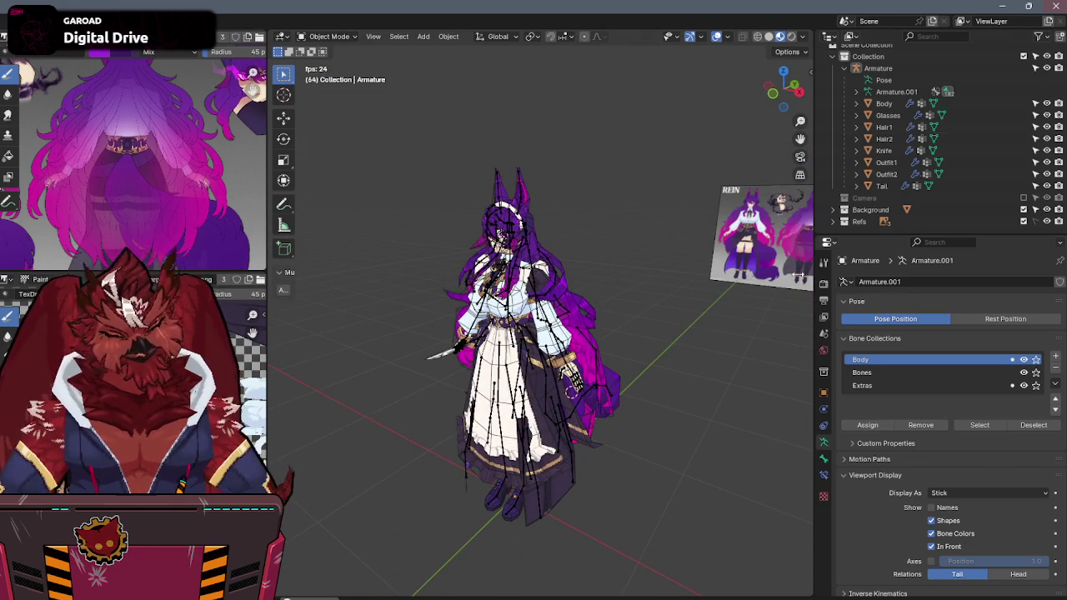
pyautogui.click(934, 599)
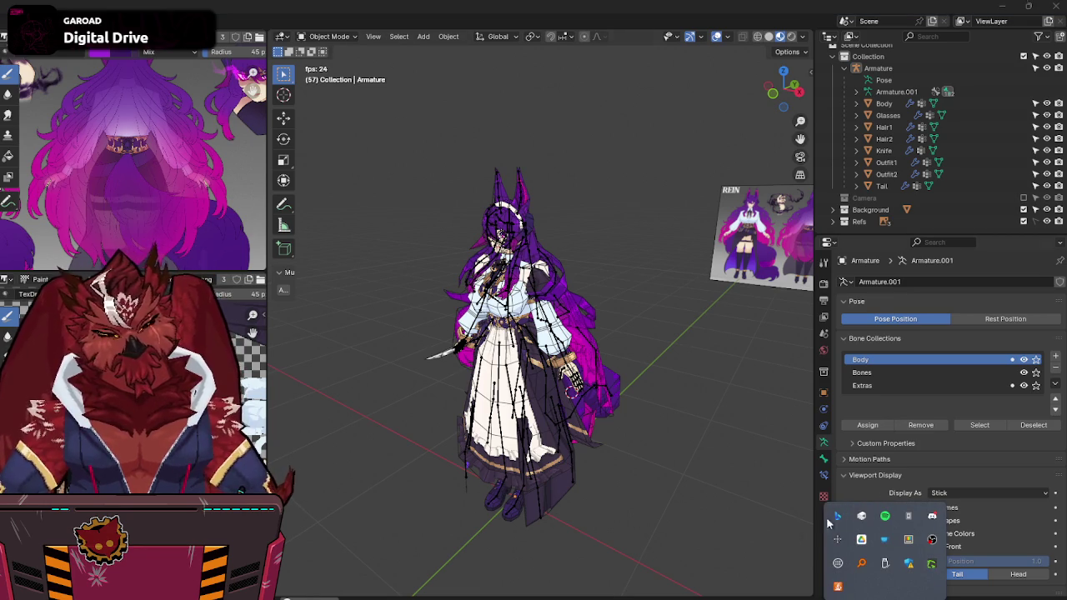
pyautogui.click(863, 517)
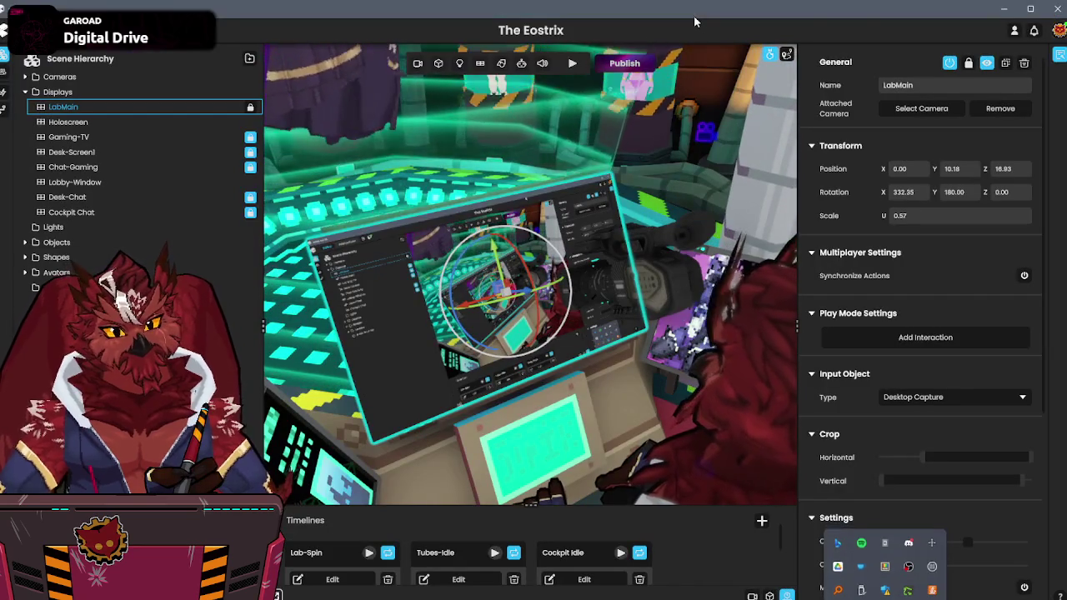
# Step: Close The Eostrix, open the VRM Avatars project from Unity Hub, and minimize the Hub
pyautogui.click(1057, 8)
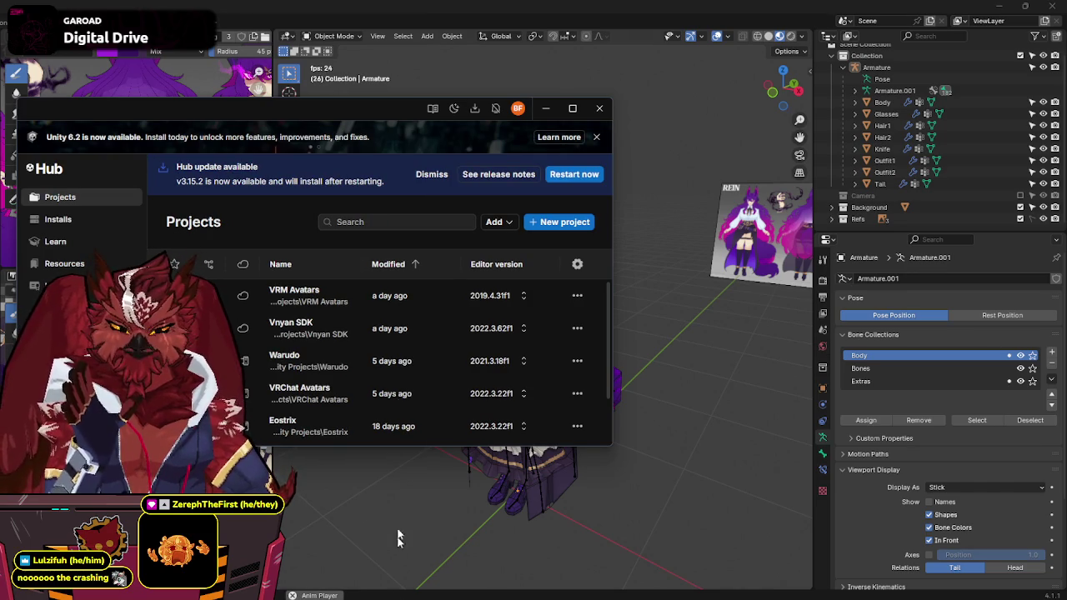
pyautogui.click(303, 296)
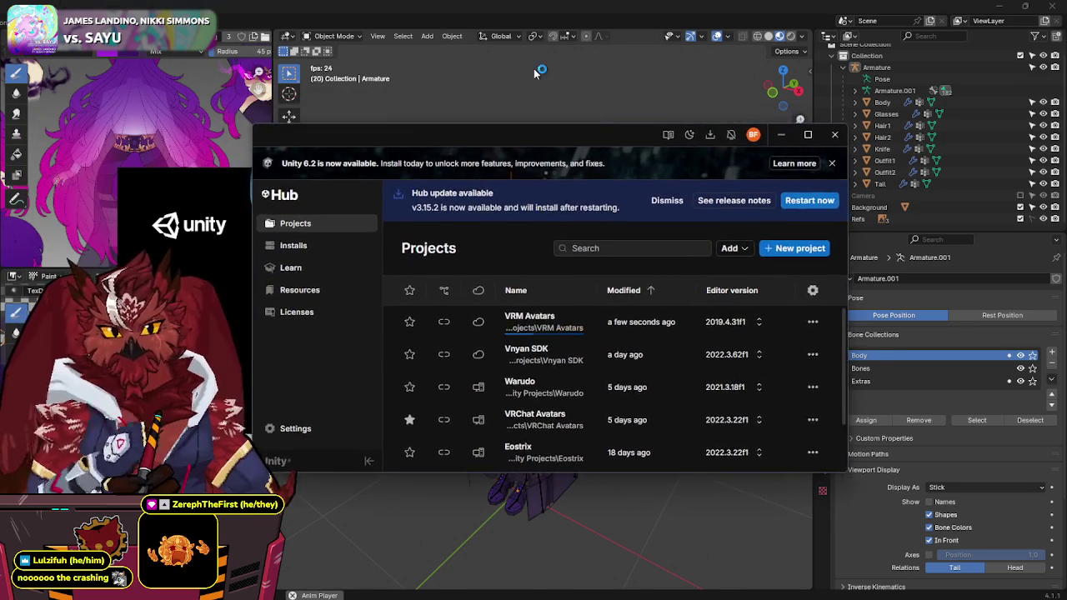
pyautogui.click(545, 108)
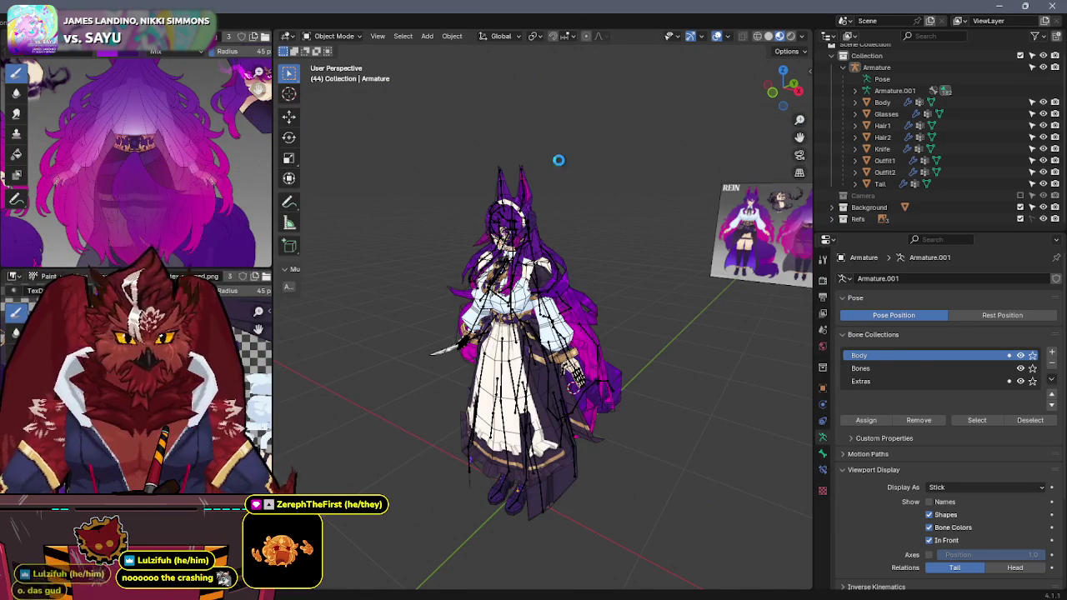
# Step: Save the blend file and hide the Glasses, Hair1, Knife and Outfit1 meshes
pyautogui.hotkey('ctrl', 's')
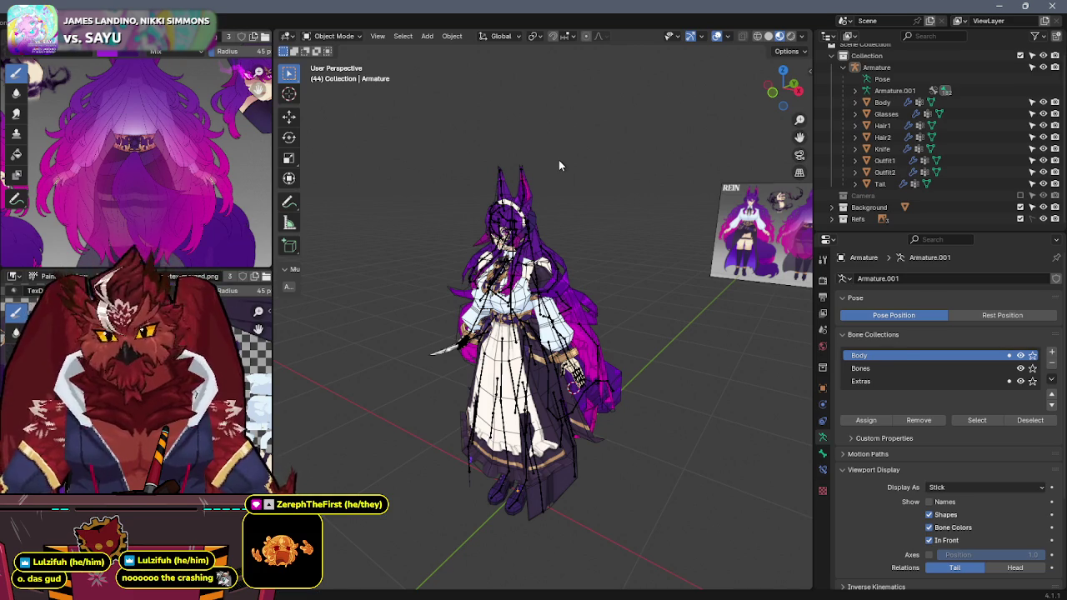
pyautogui.moveTo(558, 161)
pyautogui.mouseDown(button='middle')
pyautogui.moveTo(541, 191)
pyautogui.moveTo(634, 190)
pyautogui.mouseUp(button='middle')
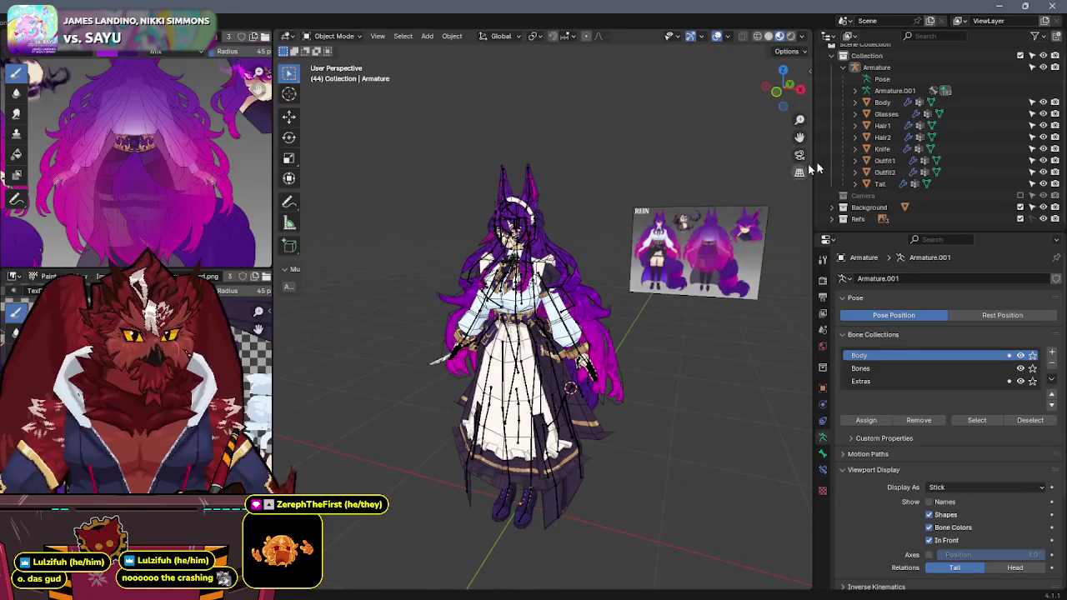
pyautogui.click(1043, 114)
pyautogui.click(1043, 125)
pyautogui.click(1043, 149)
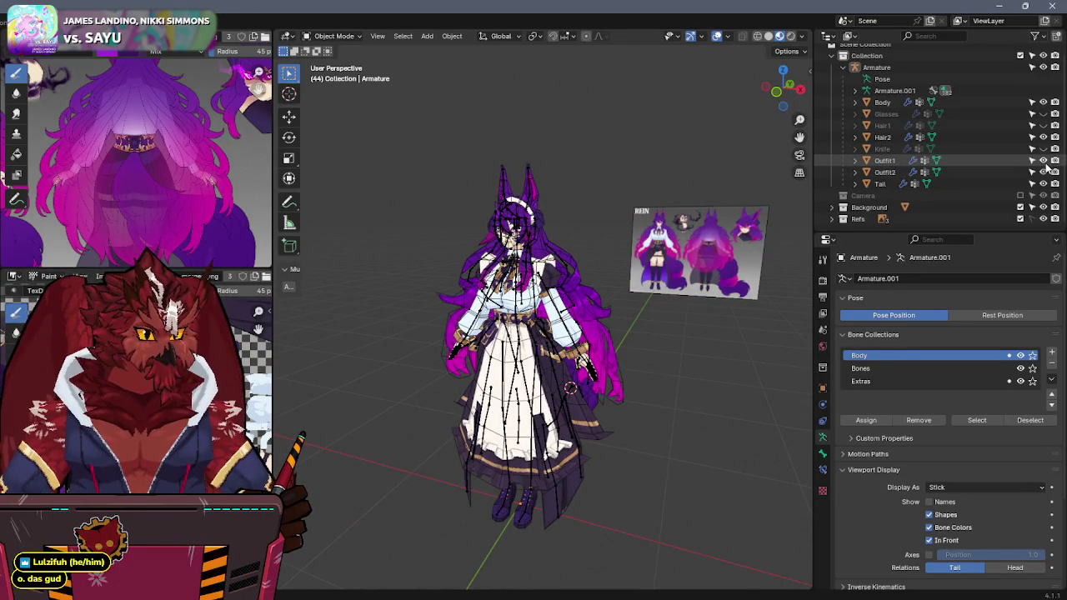
pyautogui.click(1042, 160)
# Step: Turn off overlays and screenshot the character in an orthographic front view
pyautogui.hotkey('shift', 'alt', 'z')
pyautogui.press('KP_1')
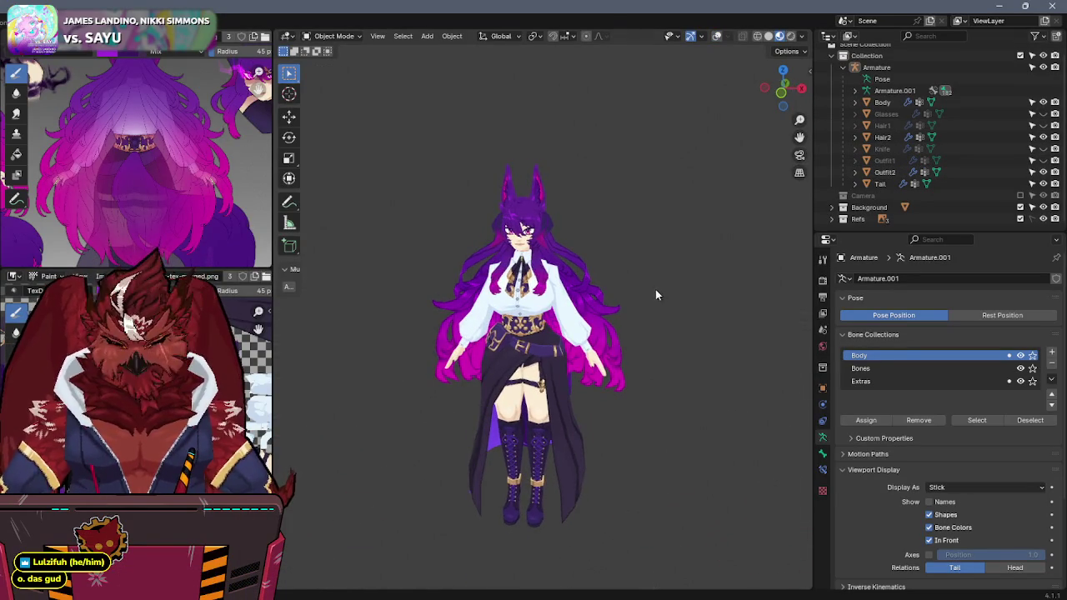
pyautogui.press('KP_5')
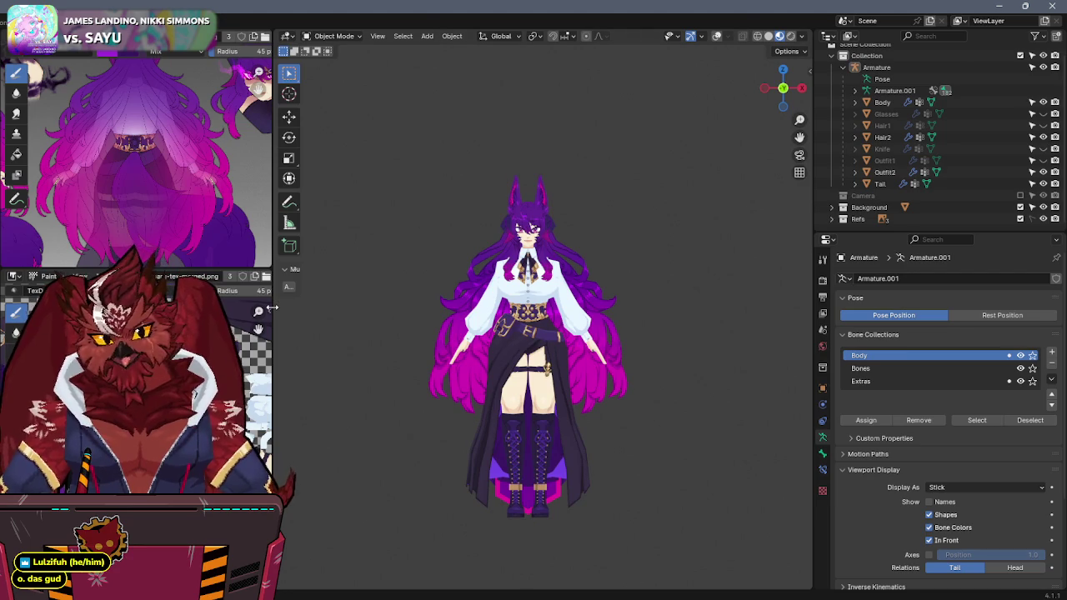
pyautogui.scroll(1, 678, 296)
pyautogui.scroll(1, 678, 297)
pyautogui.scroll(1, 678, 297)
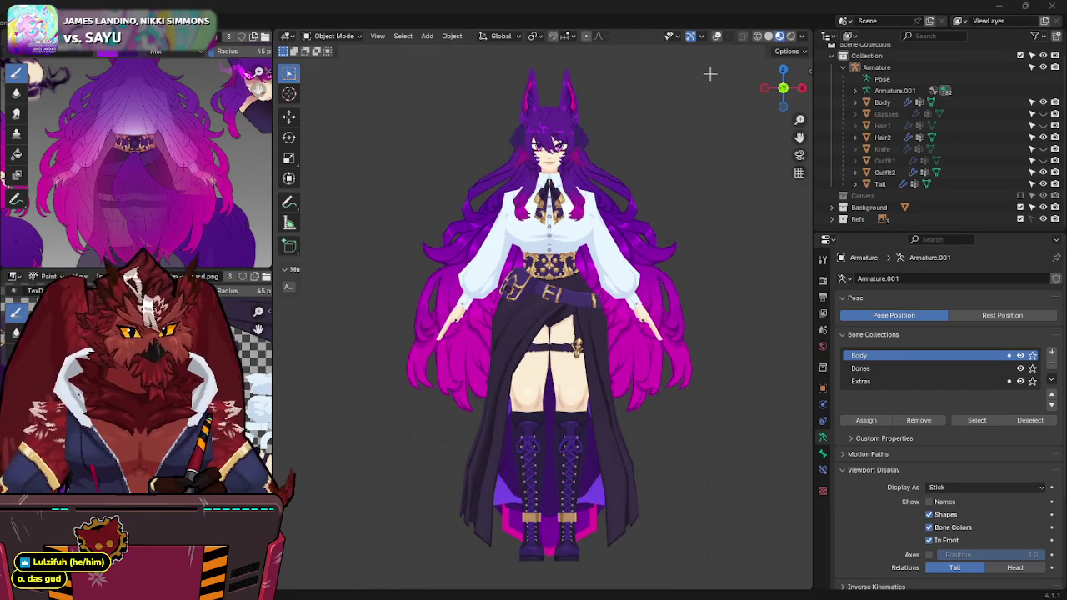
pyautogui.press('Print')
pyautogui.moveTo(734, 53); pyautogui.dragTo(367, 586)
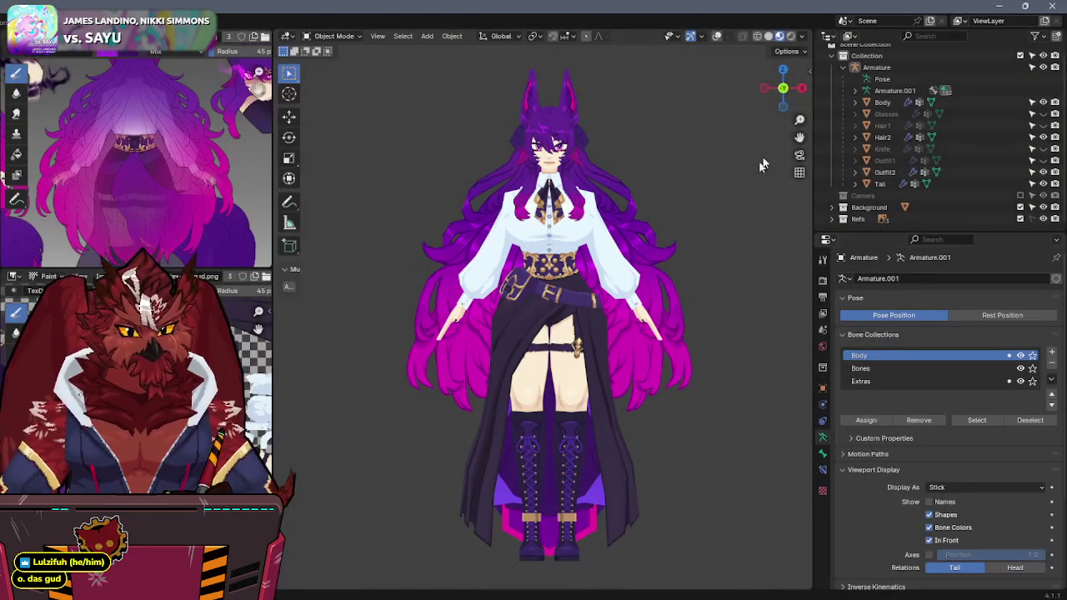
# Step: Orbit to a side view with the tail facing the viewer and start another capture
pyautogui.moveTo(783, 88); pyautogui.dragTo(627, 302)
pyautogui.moveTo(627, 302)
pyautogui.mouseDown(button='middle')
pyautogui.moveTo(578, 275)
pyautogui.moveTo(685, 304)
pyautogui.mouseUp(button='middle')
pyautogui.press('Print')
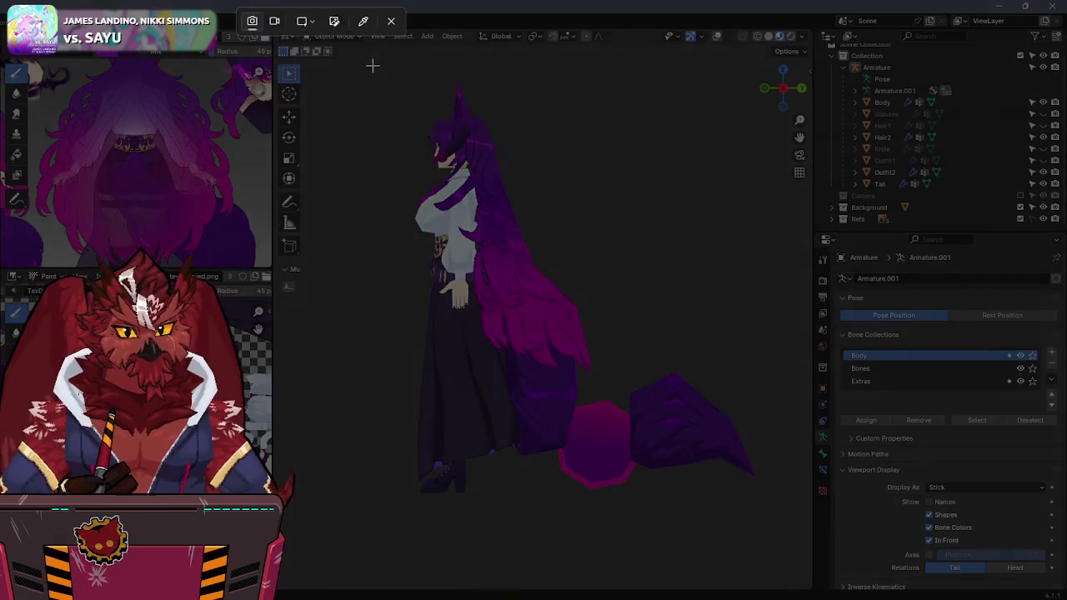
# Step: Snip the side view, orbit to the back and snip it, then orbit toward the front
pyautogui.moveTo(366, 63); pyautogui.dragTo(772, 534)
pyautogui.moveTo(771, 537)
pyautogui.mouseDown(button='middle')
pyautogui.moveTo(725, 332)
pyautogui.moveTo(597, 356)
pyautogui.moveTo(673, 369)
pyautogui.moveTo(685, 420)
pyautogui.moveTo(710, 414)
pyautogui.mouseUp(button='middle')
pyautogui.press('Print')
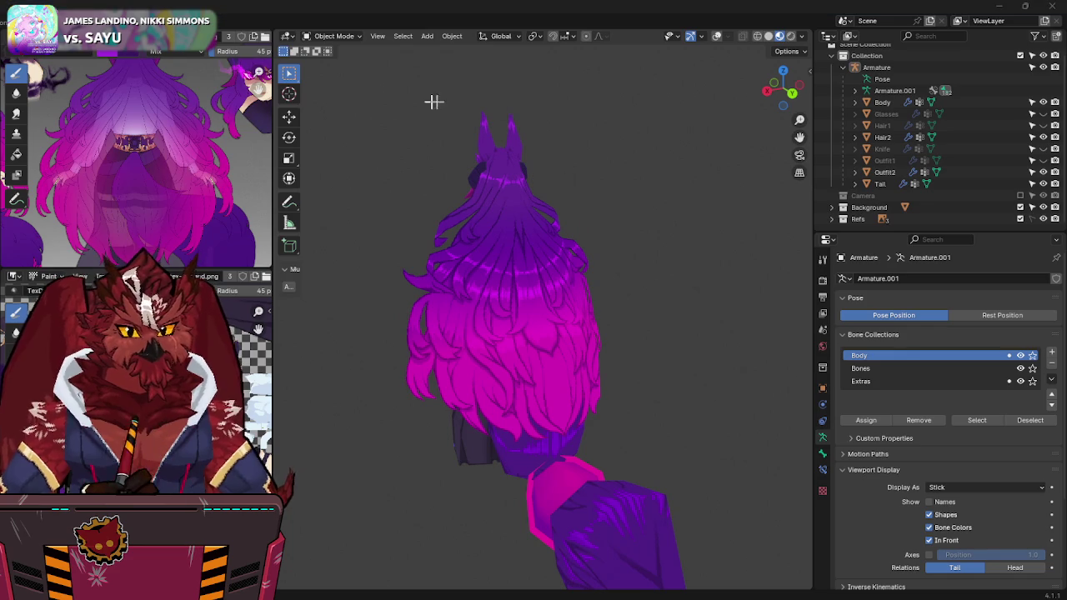
pyautogui.moveTo(332, 89); pyautogui.dragTo(686, 540)
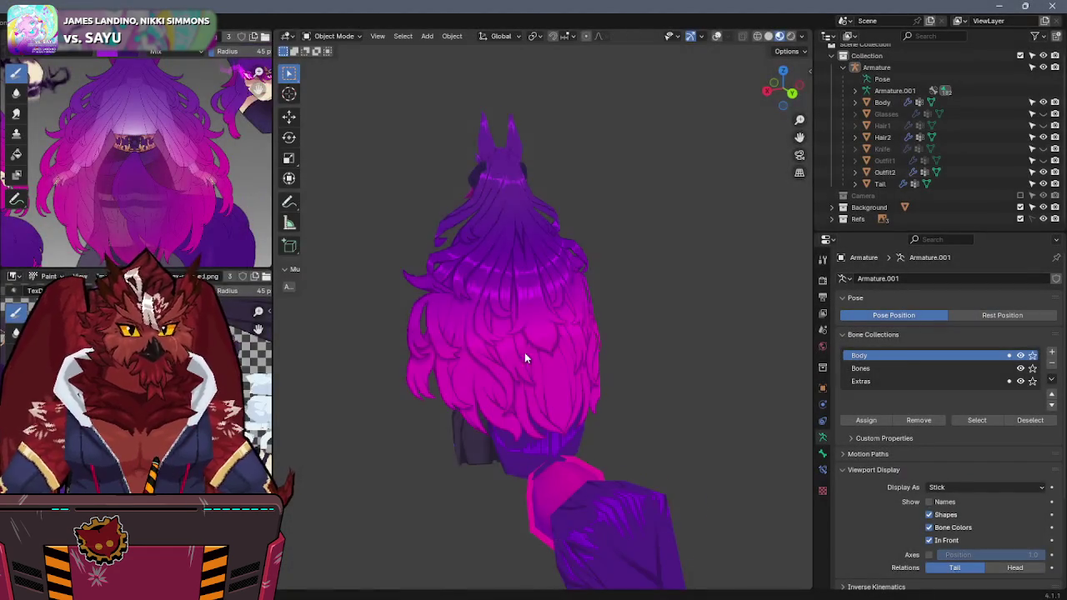
pyautogui.moveTo(524, 356)
pyautogui.mouseDown(button='middle')
pyautogui.moveTo(771, 357)
pyautogui.moveTo(764, 343)
pyautogui.moveTo(706, 339)
pyautogui.mouseUp(button='middle')
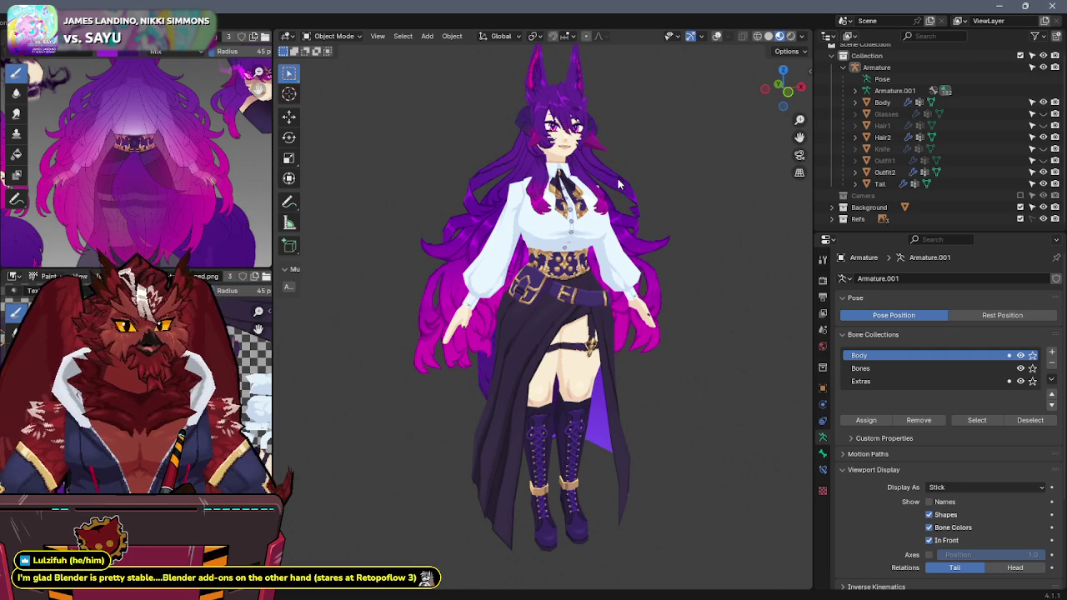
# Step: Restore overlays, unhide Outfit1, the Glasses and Hair1, and save the file
pyautogui.moveTo(650, 215)
pyautogui.mouseDown(button='middle')
pyautogui.moveTo(645, 198)
pyautogui.moveTo(680, 179)
pyautogui.moveTo(633, 209)
pyautogui.mouseUp(button='middle')
pyautogui.hotkey('shift', 'alt', 'z')
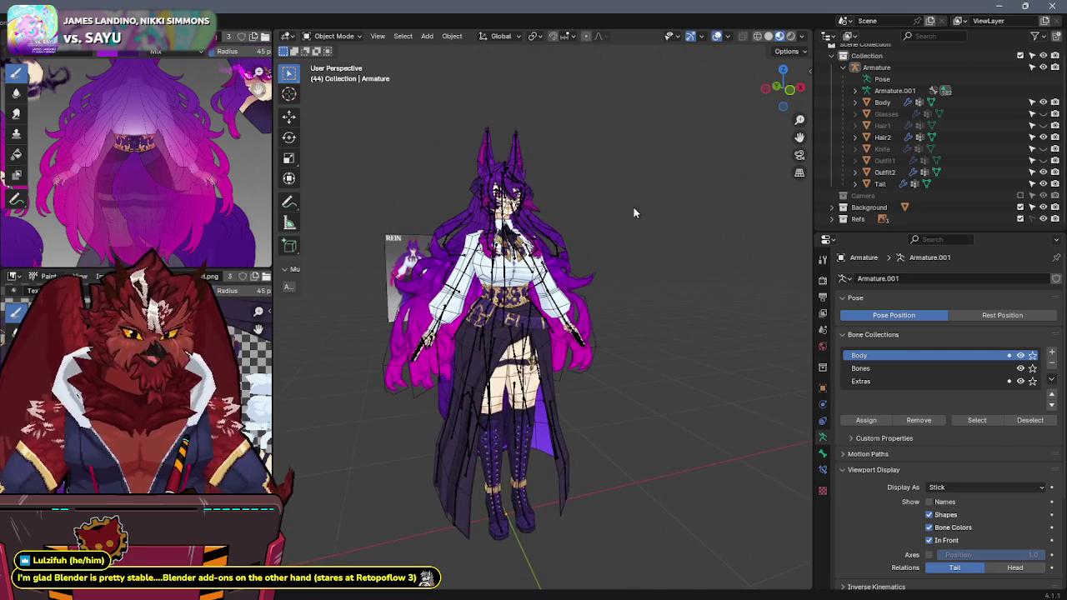
pyautogui.click(1042, 160)
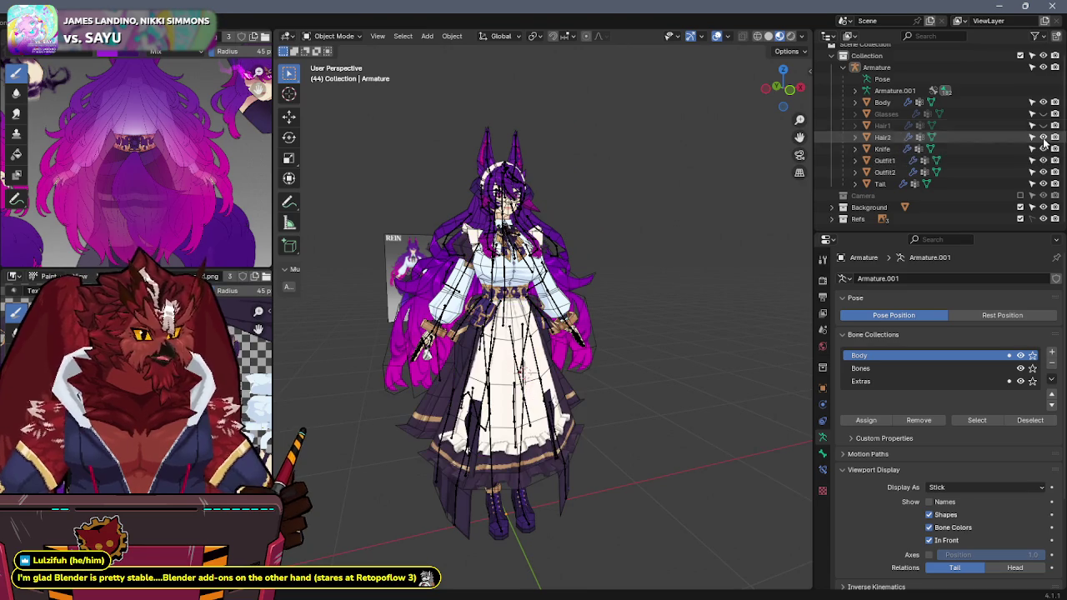
pyautogui.click(1043, 113)
pyautogui.click(1042, 125)
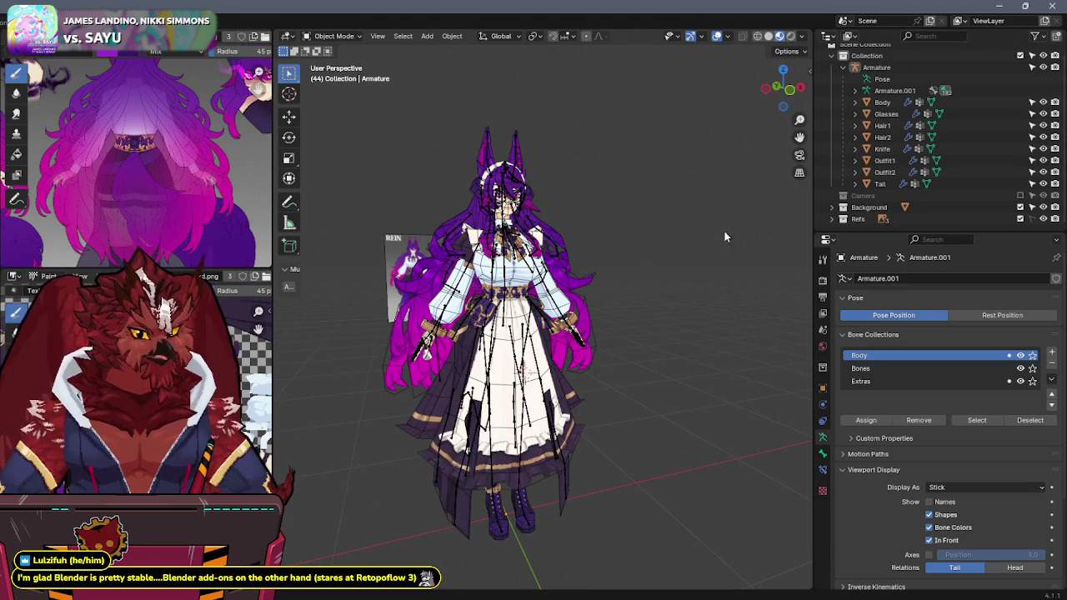
pyautogui.hotkey('ctrl', 's')
# Step: Zoom in with overlays hidden and turn the character to show her front-left
pyautogui.moveTo(570, 212); pyautogui.dragTo(573, 212, button='middle')
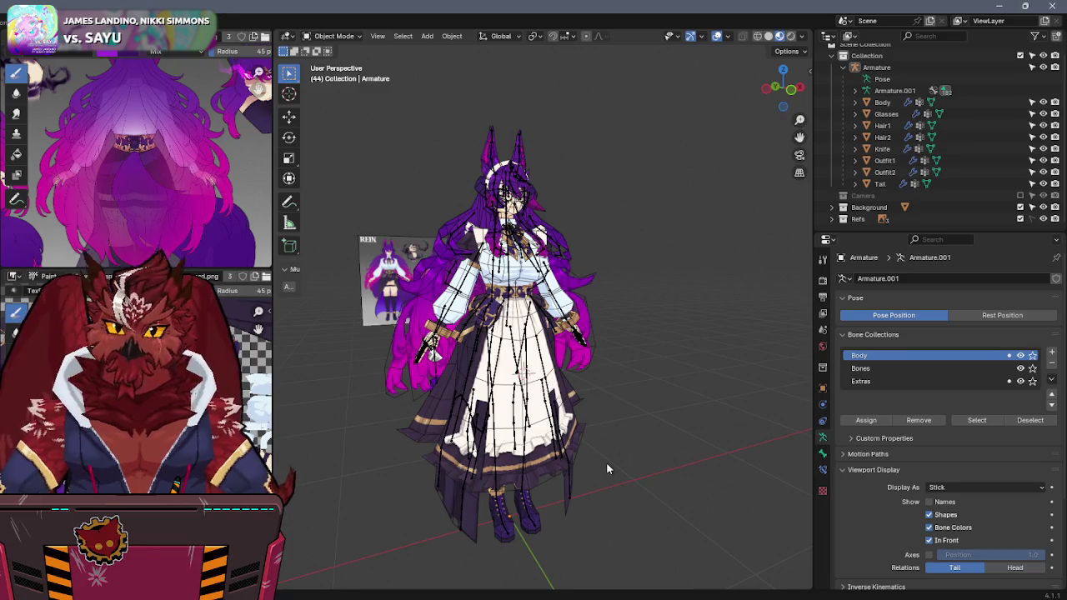
pyautogui.scroll(2, 625, 450)
pyautogui.hotkey('shift', 'alt', 'z')
pyautogui.scroll(2, 667, 351)
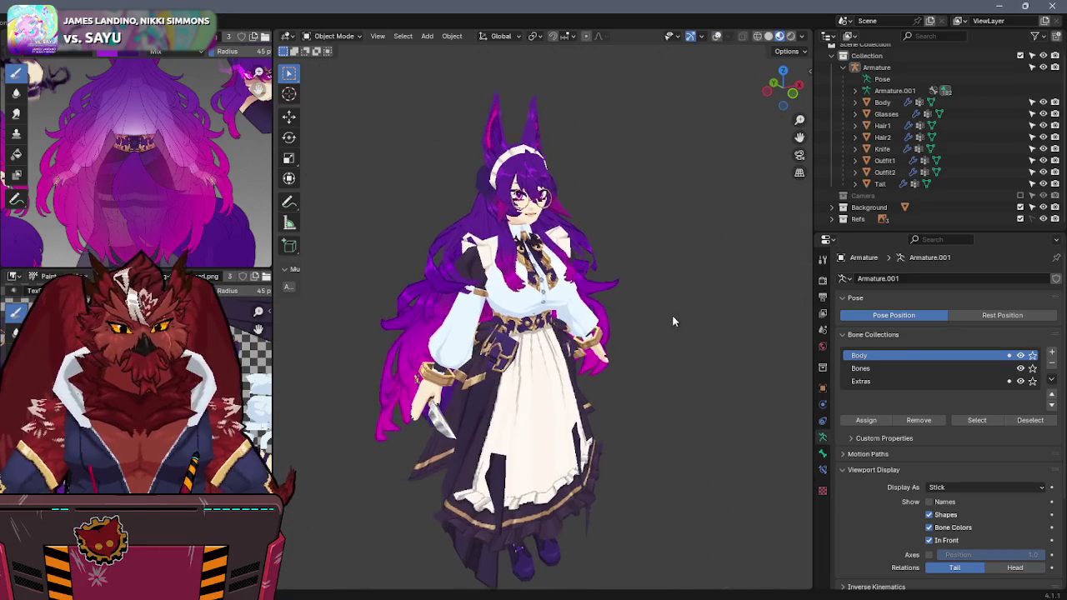
pyautogui.moveTo(674, 321); pyautogui.dragTo(650, 317, button='middle')
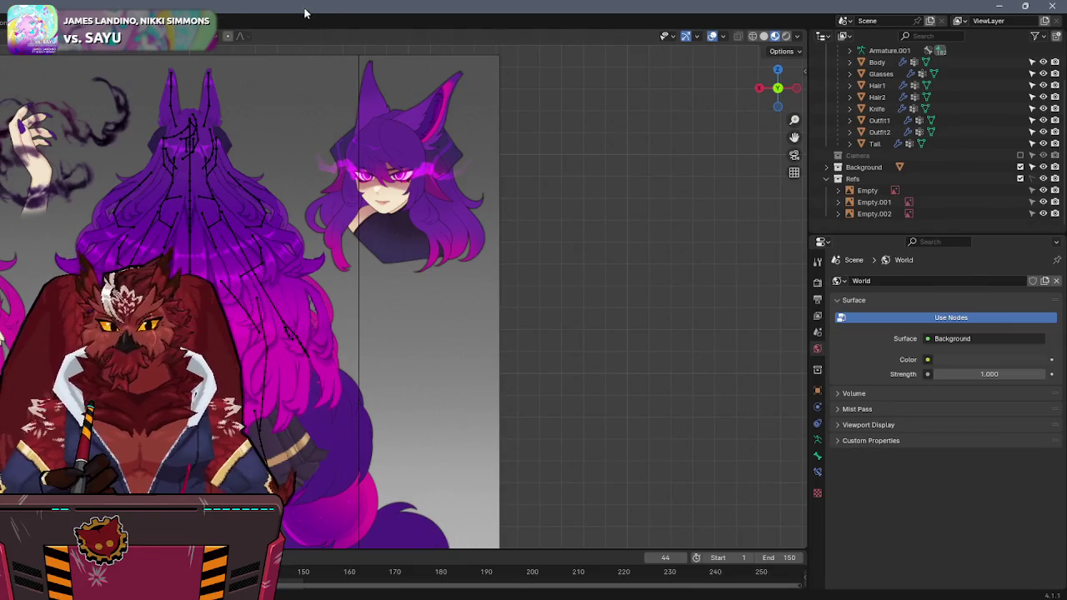
# Step: Zoom out and pan across the REIN reference sheet to compare it with the model
pyautogui.scroll(-2, 292, 222)
pyautogui.keyDown('shift'); pyautogui.moveTo(250, 222); pyautogui.dragTo(293, 222, button='middle'); pyautogui.keyUp('shift')
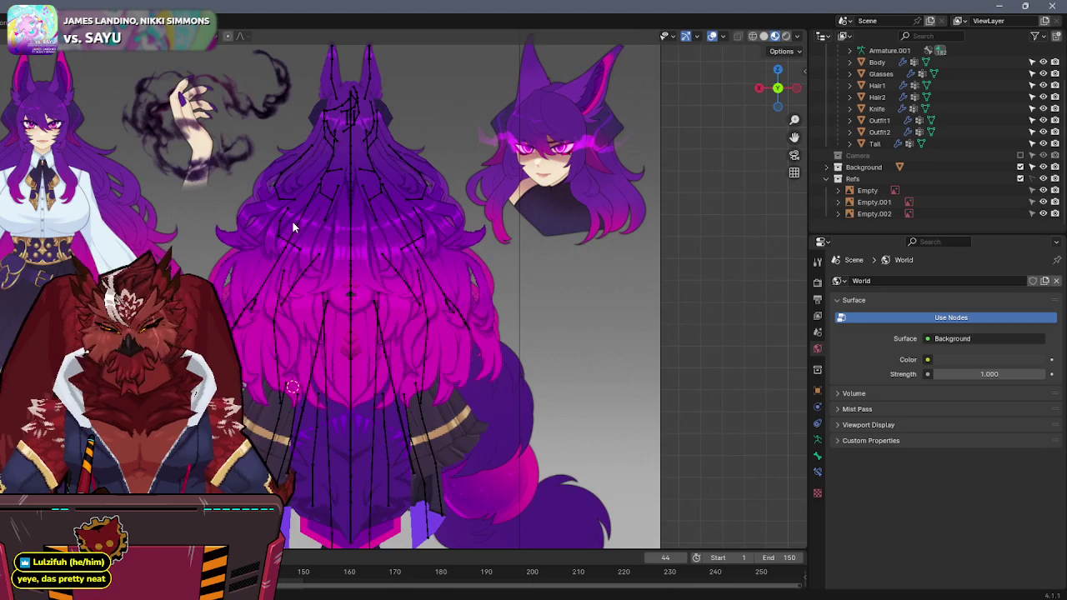
pyautogui.scroll(1, 293, 222)
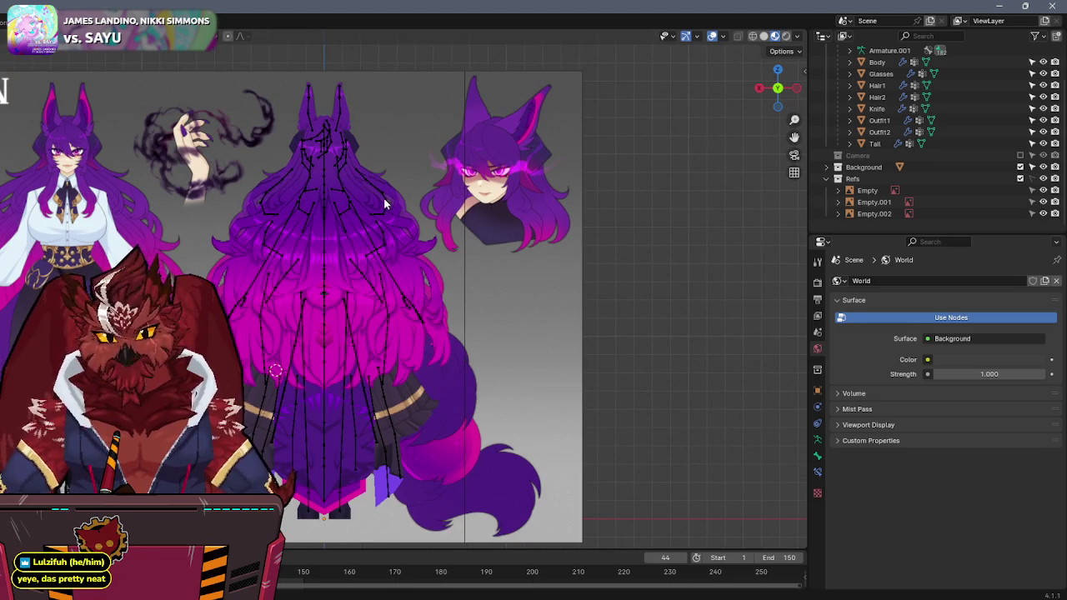
pyautogui.keyDown('shift'); pyautogui.moveTo(383, 203); pyautogui.dragTo(541, 197, button='middle'); pyautogui.keyUp('shift')
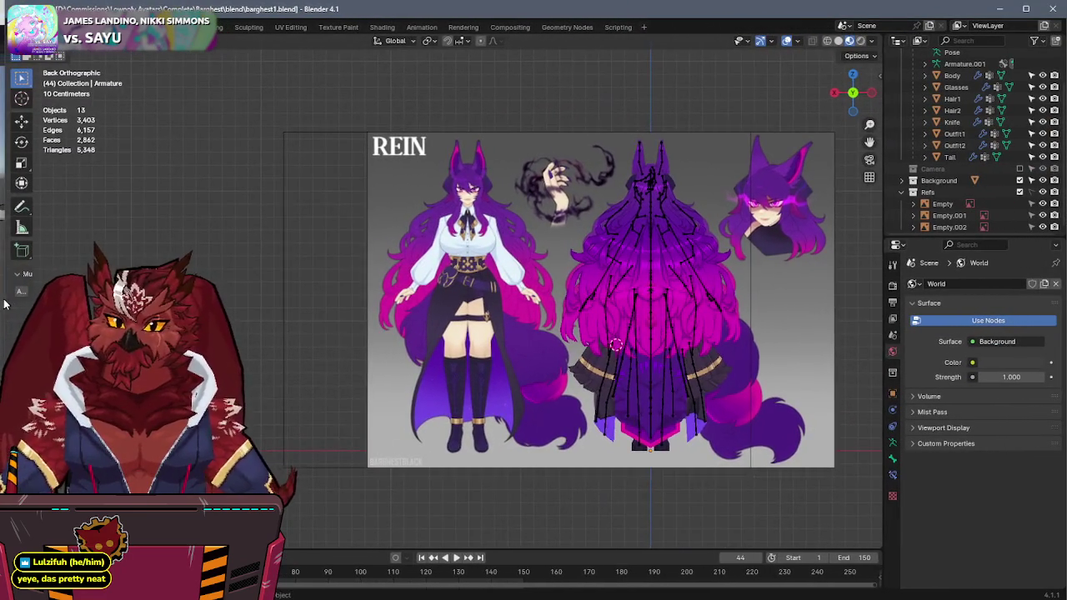
pyautogui.moveTo(674, 284)
pyautogui.keyDown('shift'); pyautogui.mouseDown(button='middle')
pyautogui.moveTo(526, 239)
pyautogui.moveTo(739, 266)
pyautogui.mouseUp(button='middle'); pyautogui.keyUp('shift')
# Step: Return to the front perspective view of the model and save barghest1.blend
pyautogui.scroll(3, 635, 258)
pyautogui.hotkey('shift', 'alt', 'z')
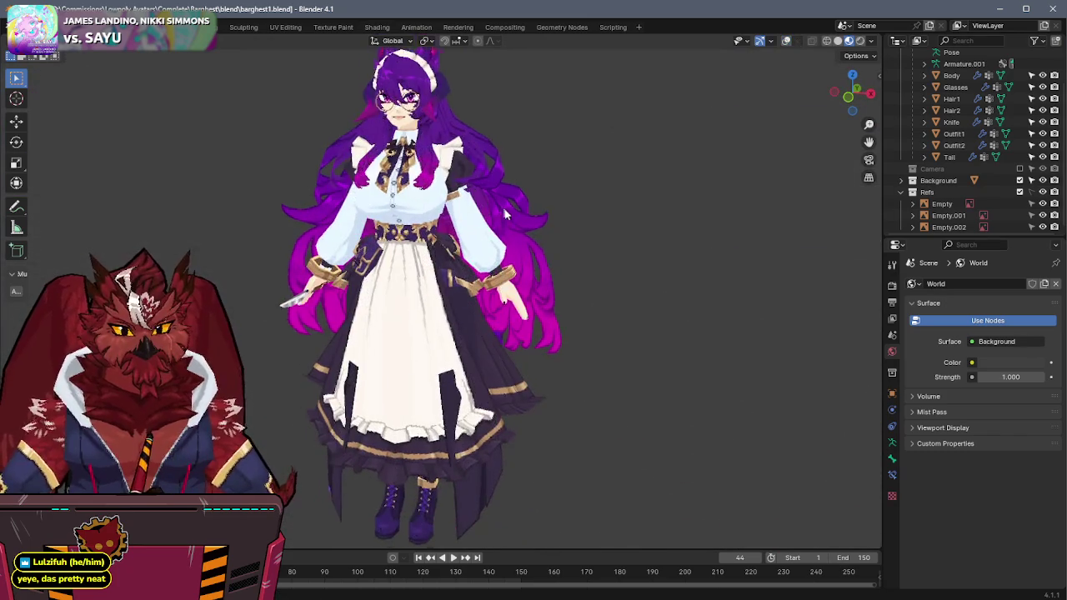
pyautogui.hotkey('ctrl', 's')
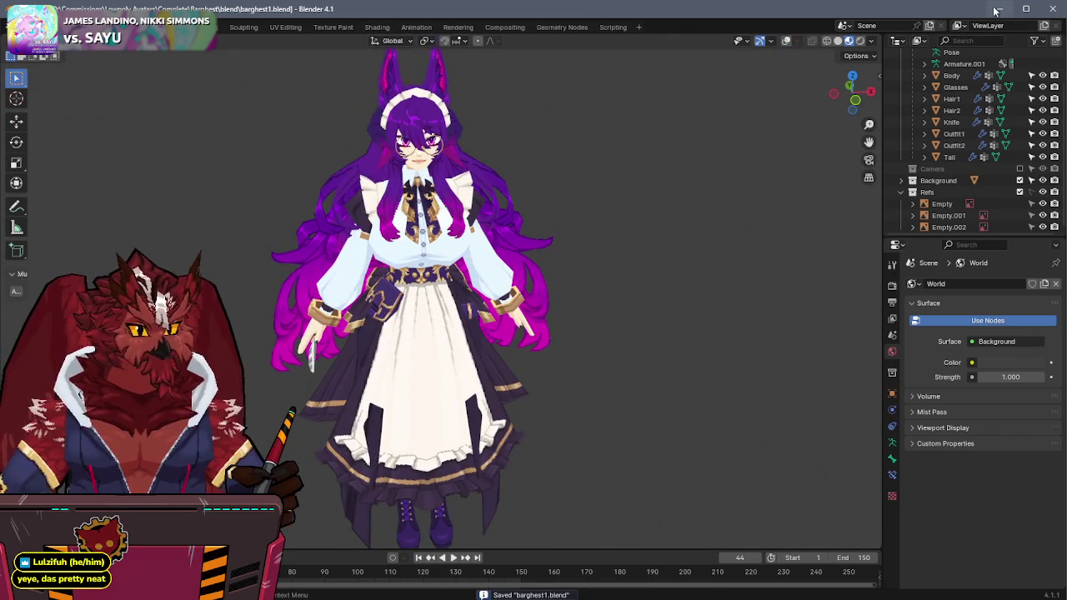
# Step: Minimize Blender and Unity Hub, then restore the Unity editor and stretch it to the screen's left edge
pyautogui.click(996, 9)
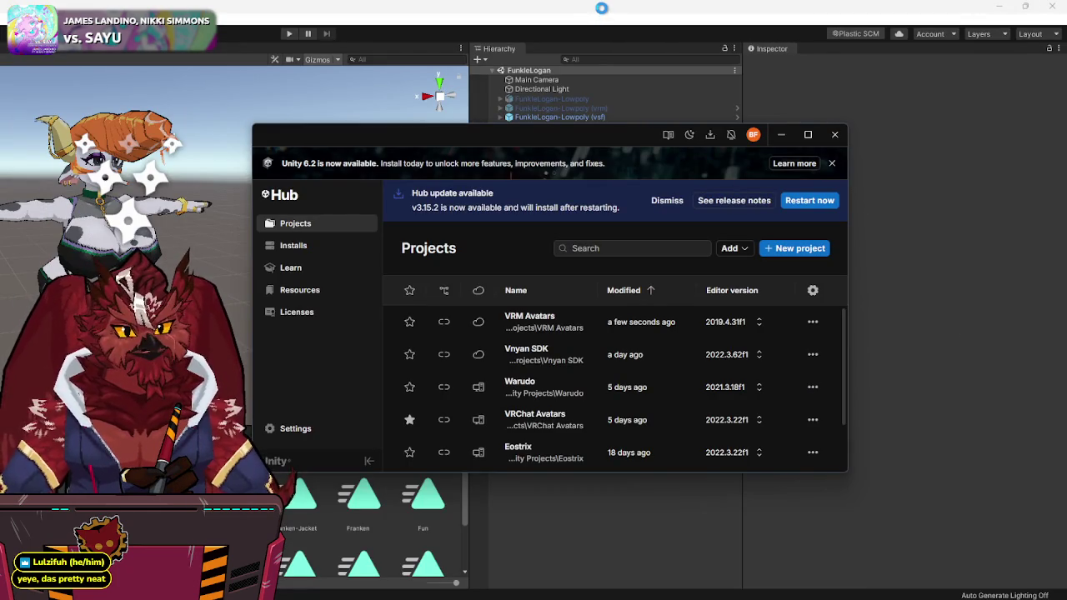
pyautogui.click(781, 134)
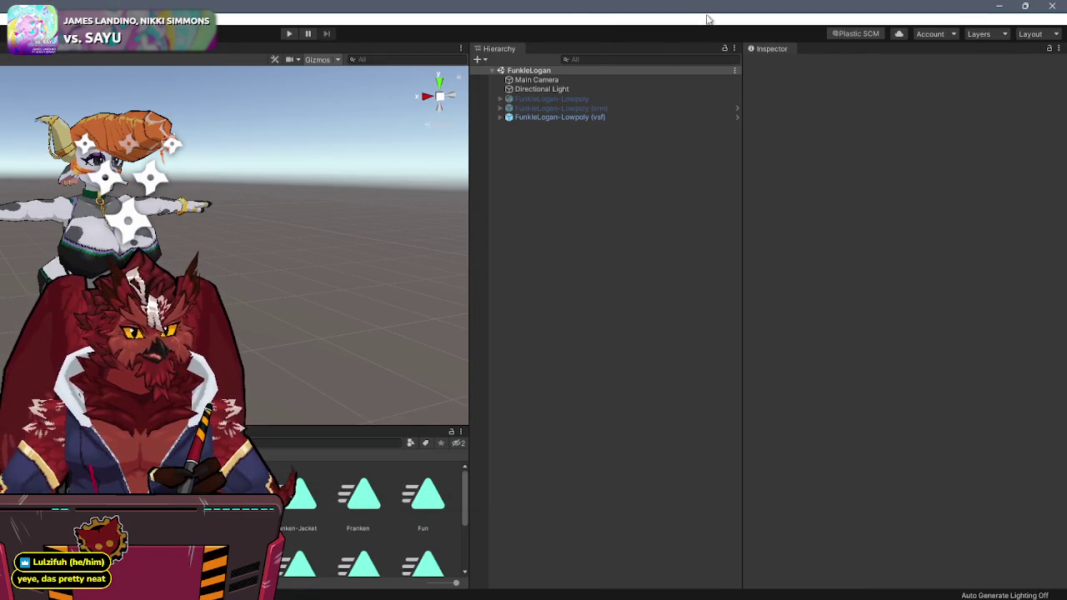
pyautogui.doubleClick(705, 19)
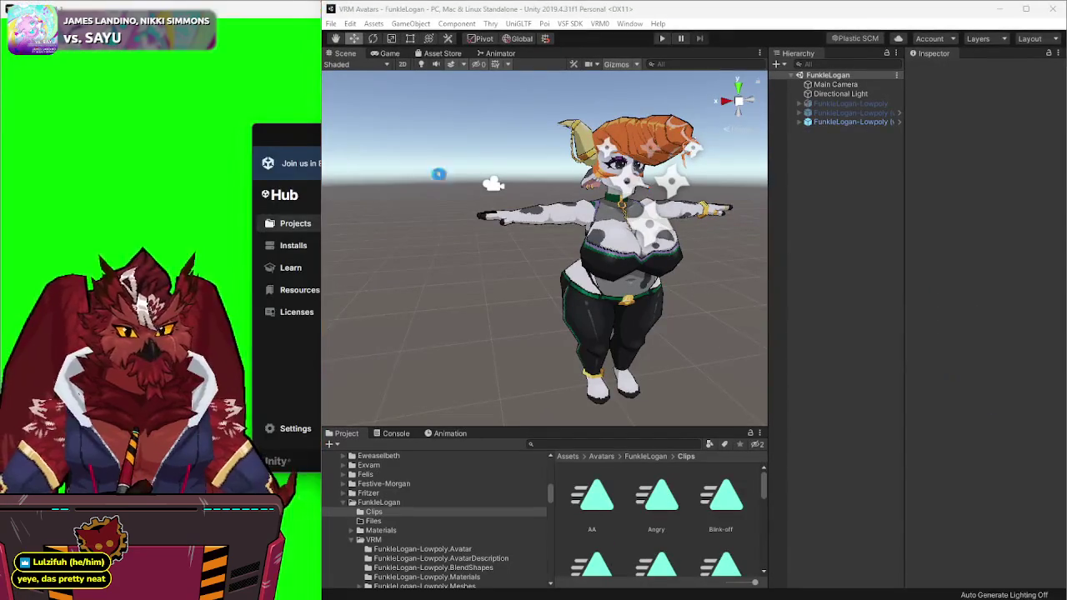
pyautogui.moveTo(318, 215); pyautogui.dragTo(0, 240)
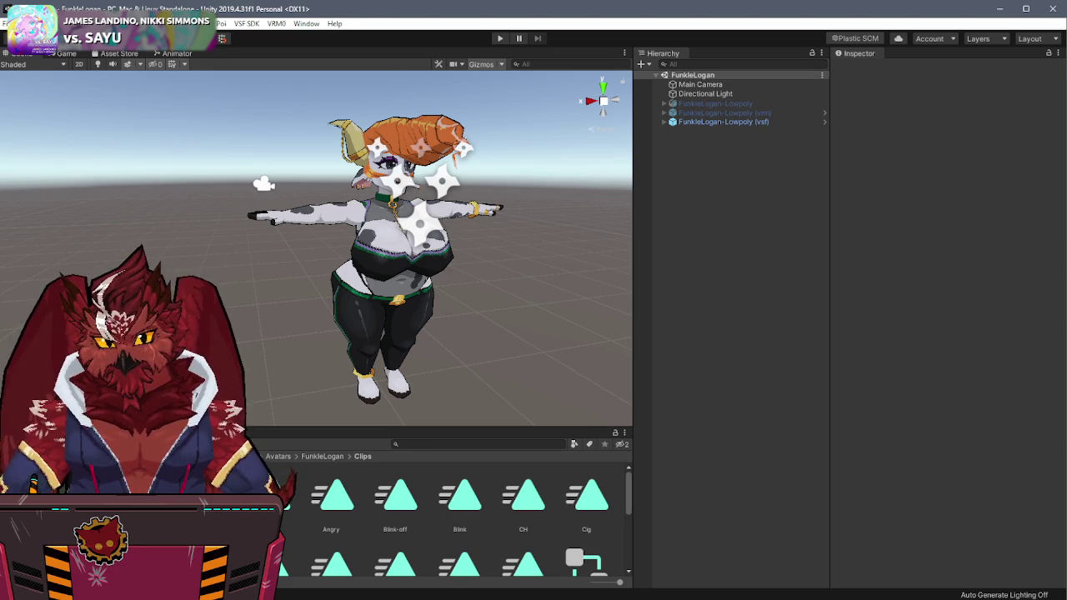
# Step: Open the Barghest scene from Avatars > Barghest and inspect the VertexColorBaked avatar's components
pyautogui.click(125, 483)
pyautogui.doubleClick(581, 499)
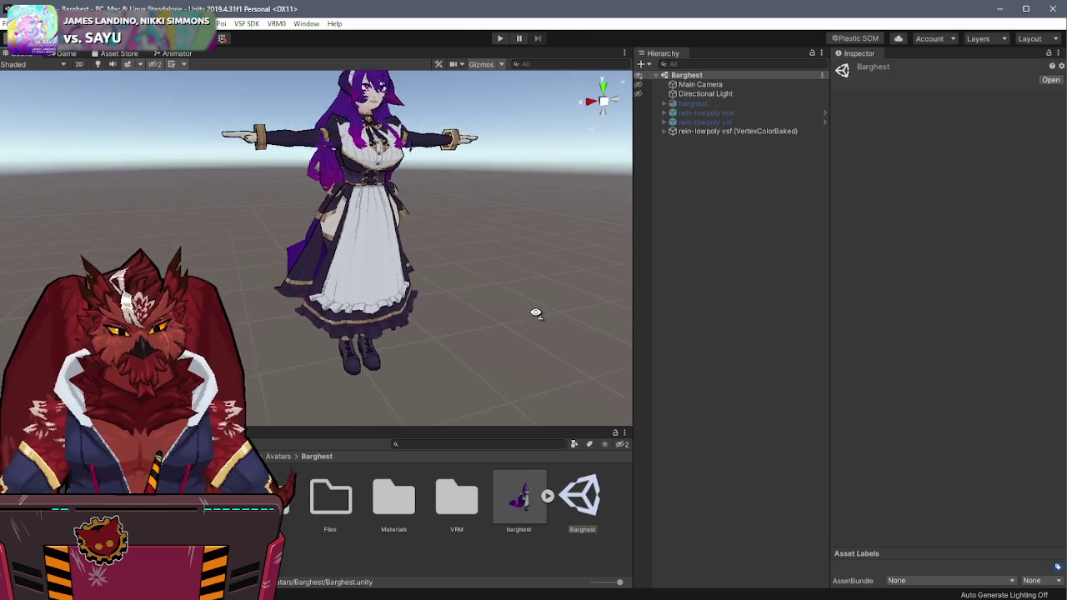
pyautogui.click(712, 131)
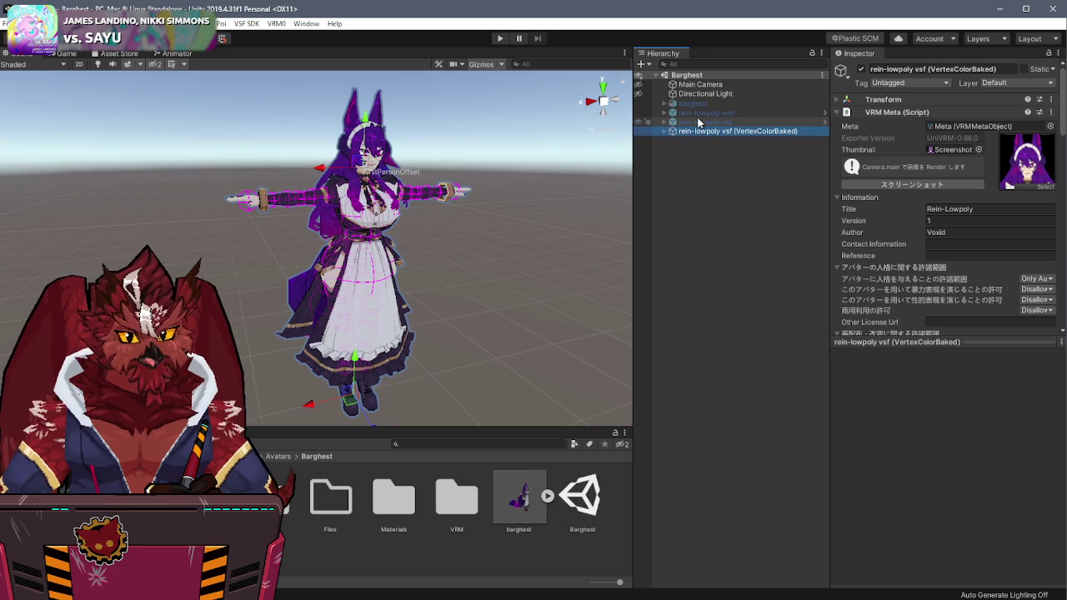
pyautogui.scroll(-5, 904, 315)
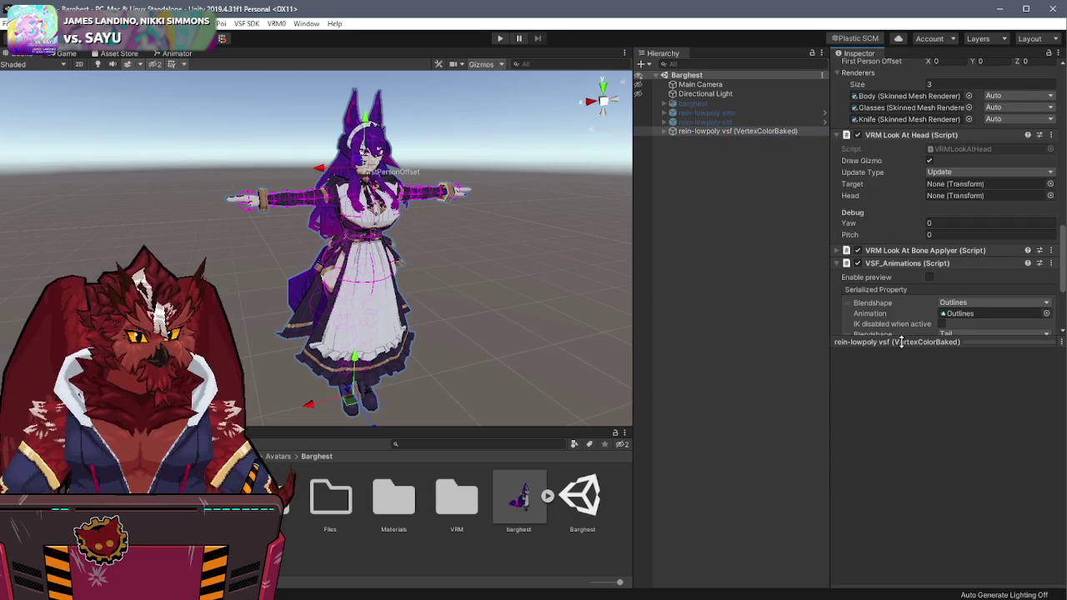
pyautogui.moveTo(900, 341); pyautogui.dragTo(898, 490)
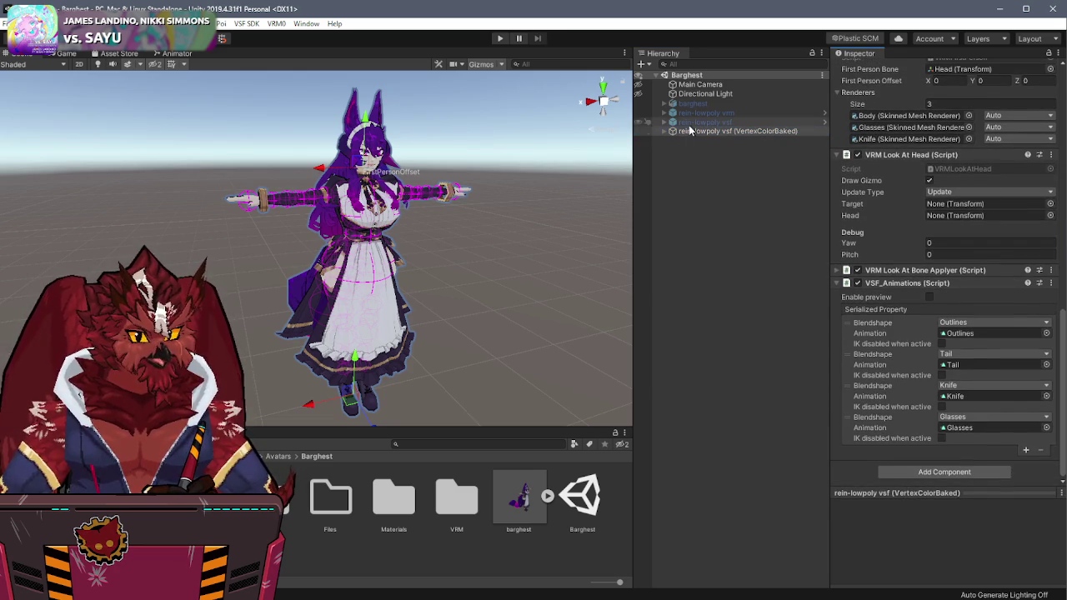
# Step: Expand rein-lowpoly vsf and delete its VertexColorBaked avatar copy from the scene
pyautogui.click(675, 125)
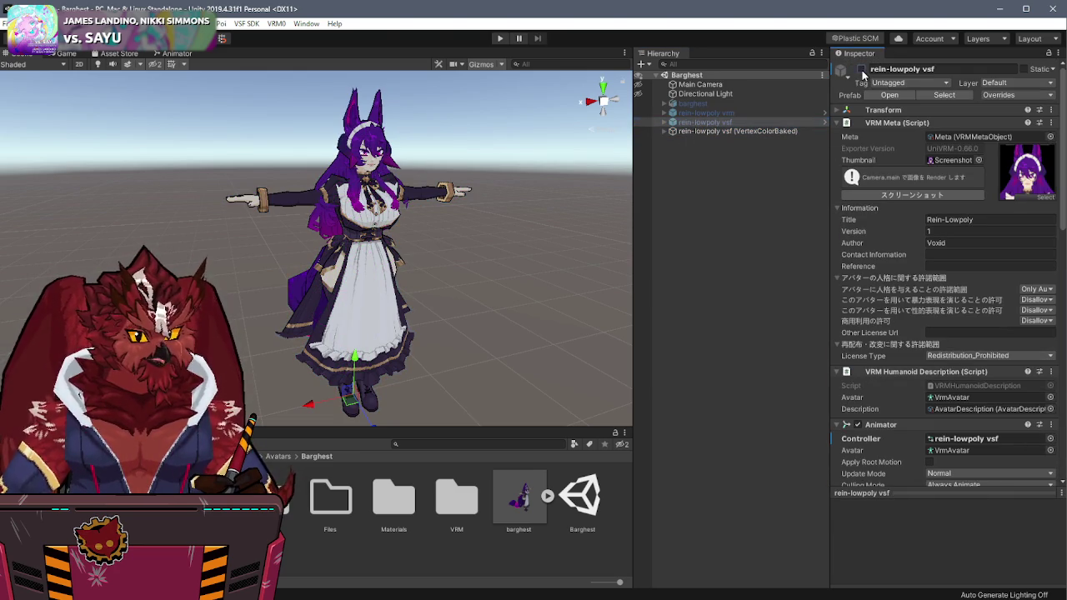
pyautogui.click(692, 122)
pyautogui.click(664, 122)
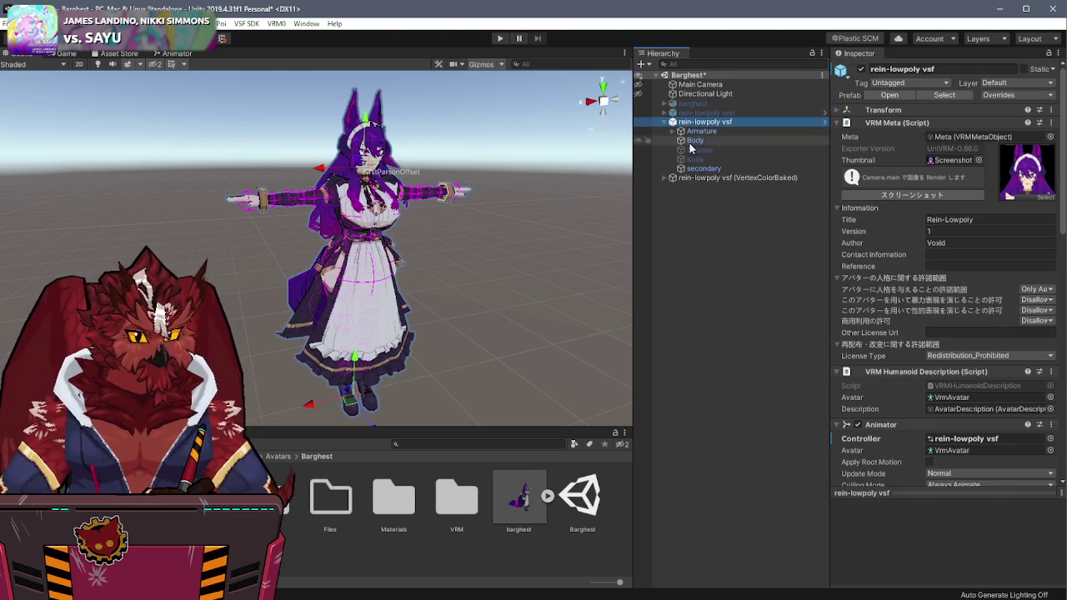
pyautogui.scroll(-10, 896, 265)
pyautogui.click(762, 177)
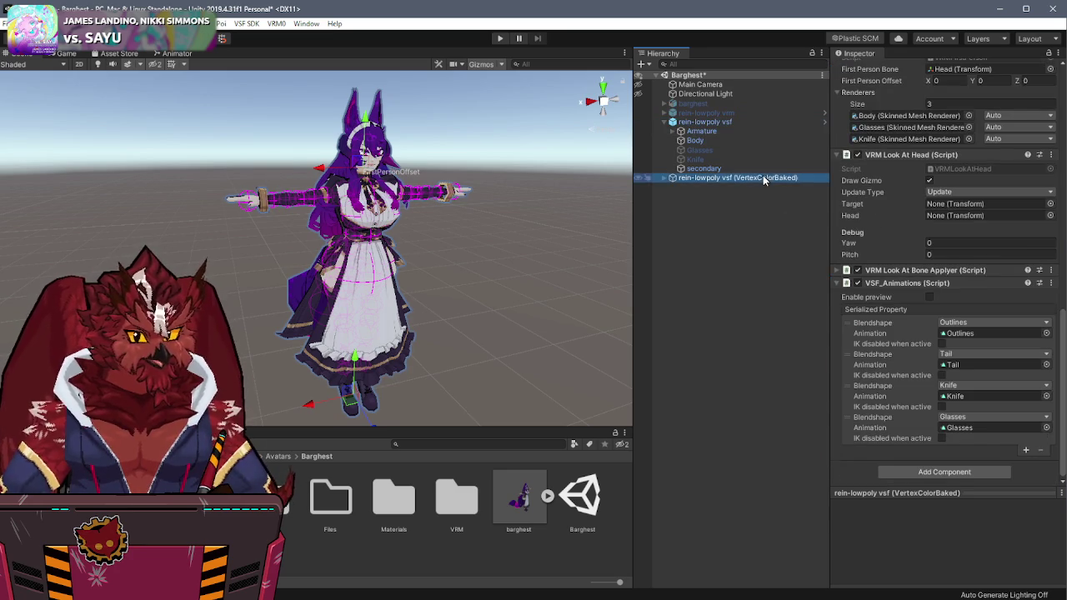
pyautogui.press('Delete')
pyautogui.rightClick(518, 480)
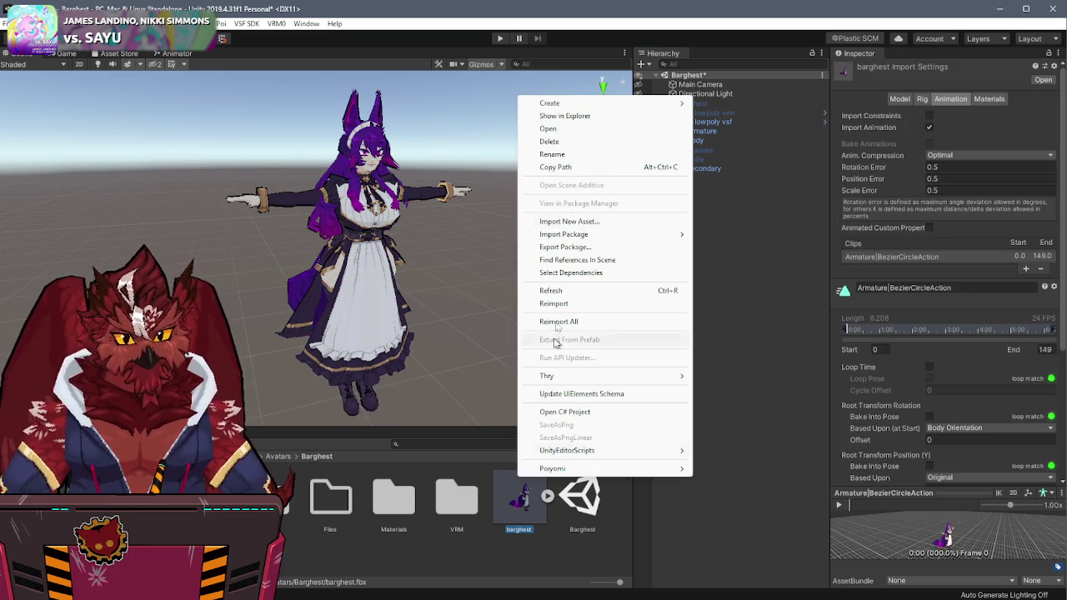
# Step: Show barghest in Explorer and replace the project's barghest.fbx with the commission folder's new export
pyautogui.click(578, 117)
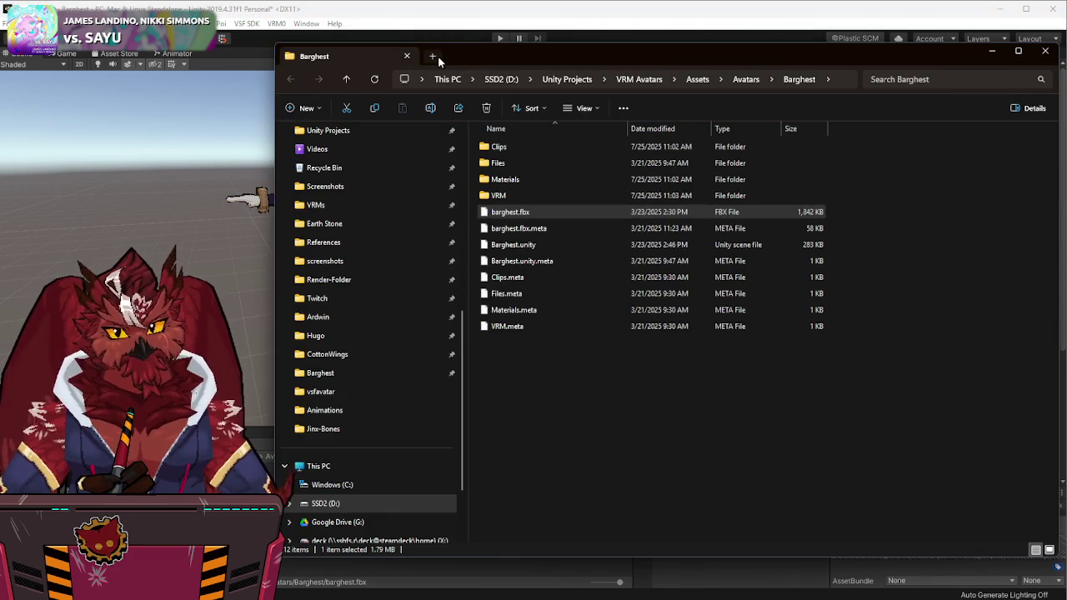
pyautogui.click(438, 55)
pyautogui.scroll(-2, 338, 358)
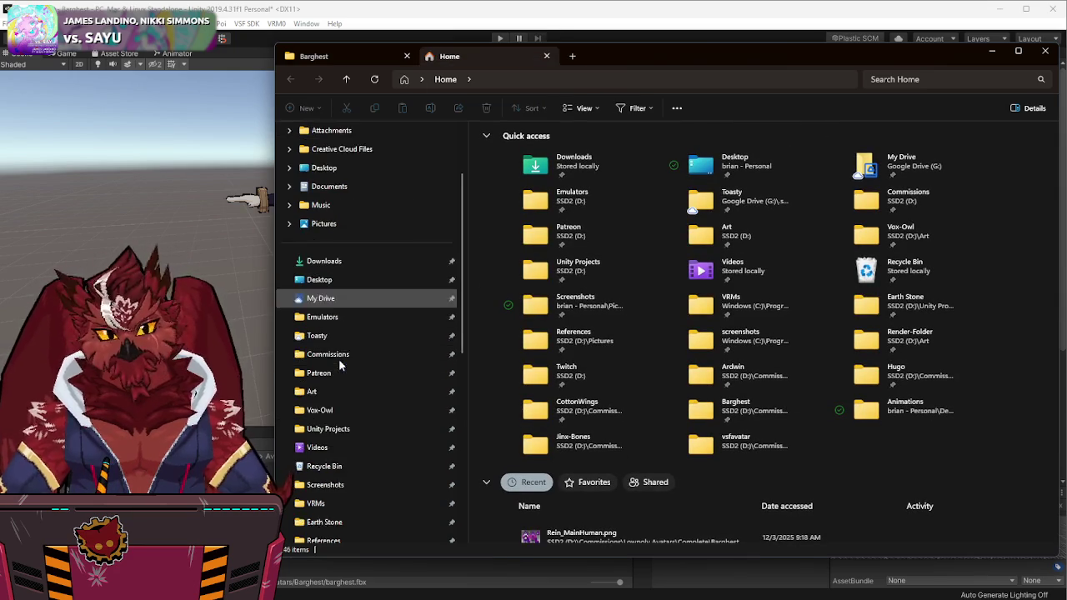
pyautogui.scroll(-4, 341, 391)
pyautogui.click(327, 448)
pyautogui.doubleClick(512, 163)
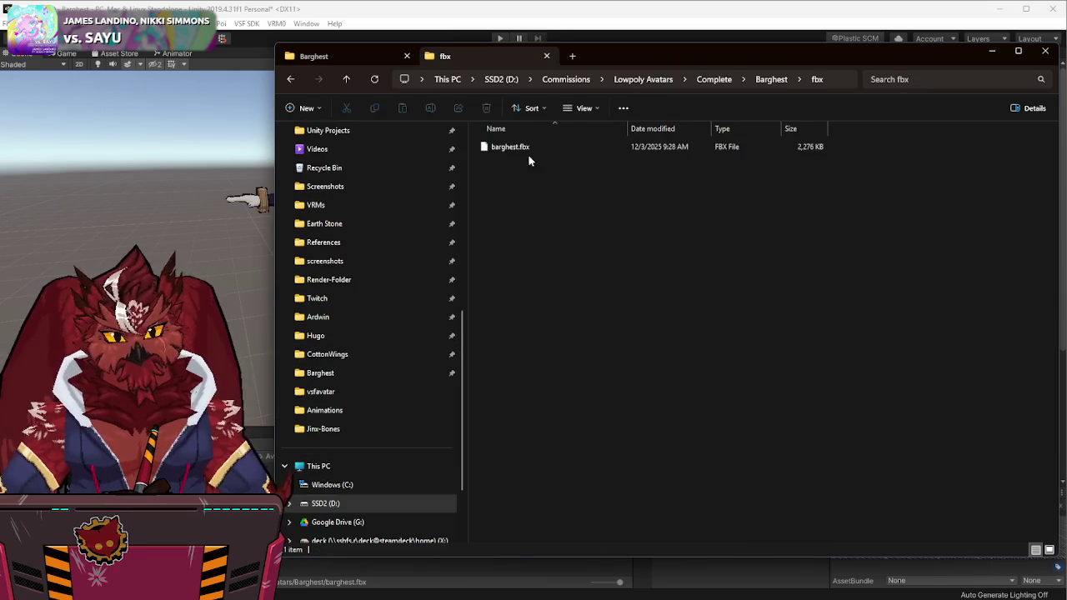
pyautogui.click(355, 56)
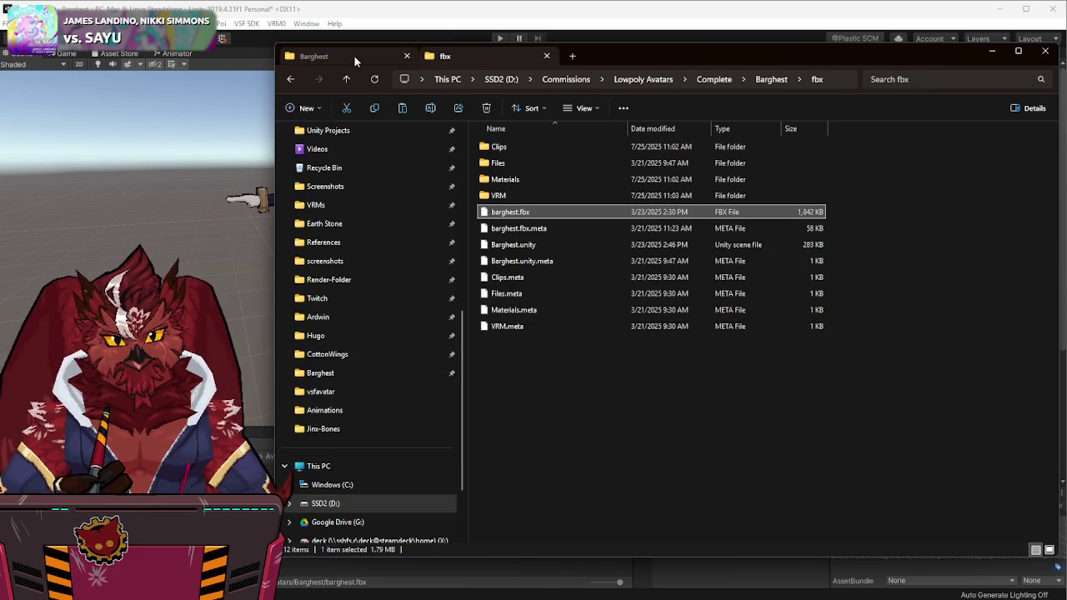
pyautogui.click(354, 55)
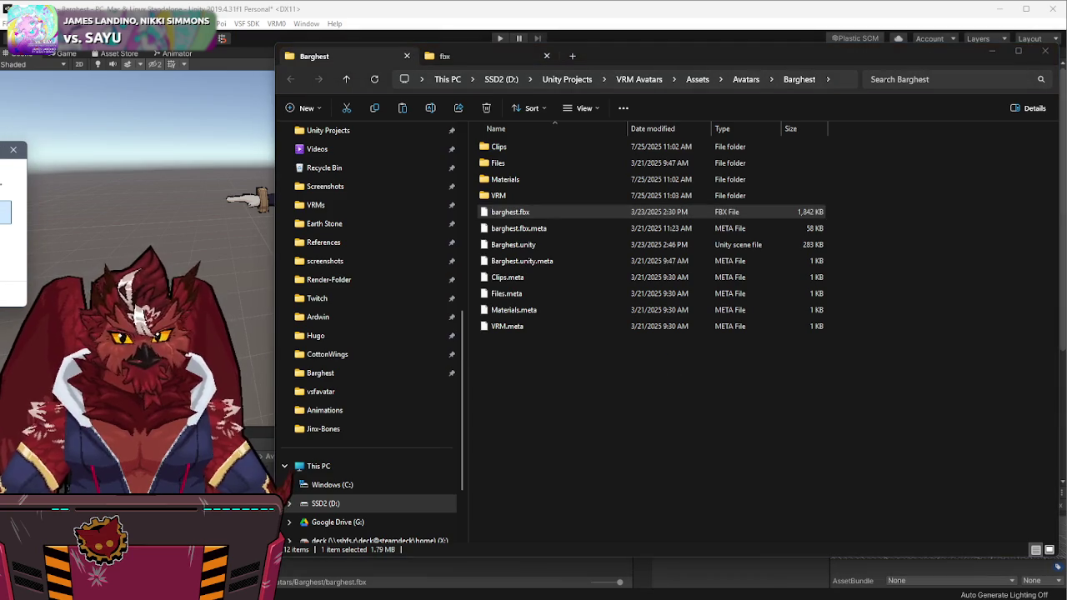
pyautogui.click(676, 405)
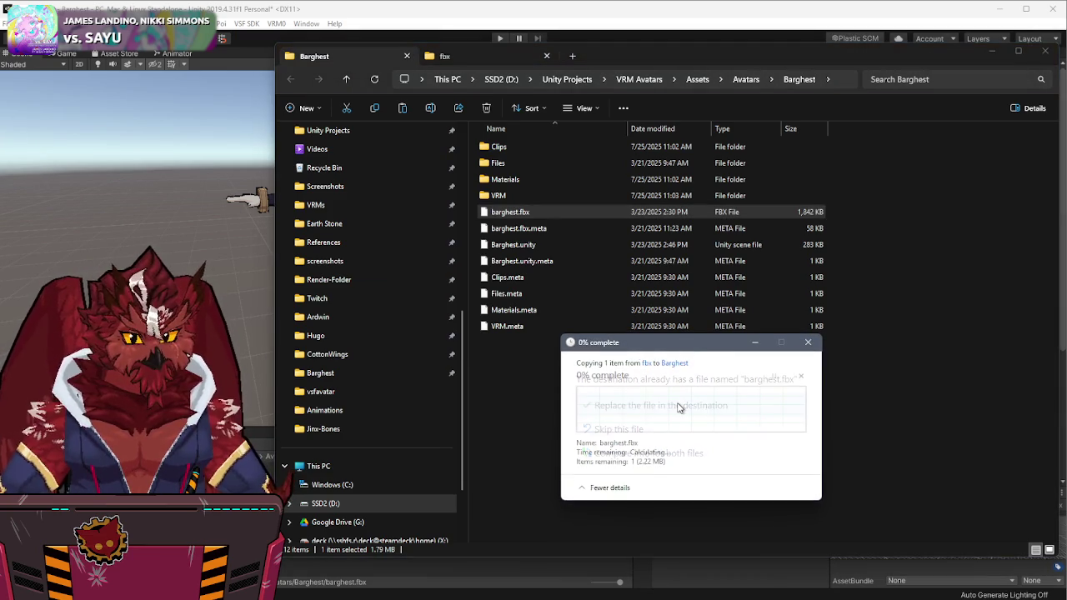
# Step: Copy the commission's barg-tex-merged.png over the copy in the project's Materials folder
pyautogui.click(470, 50)
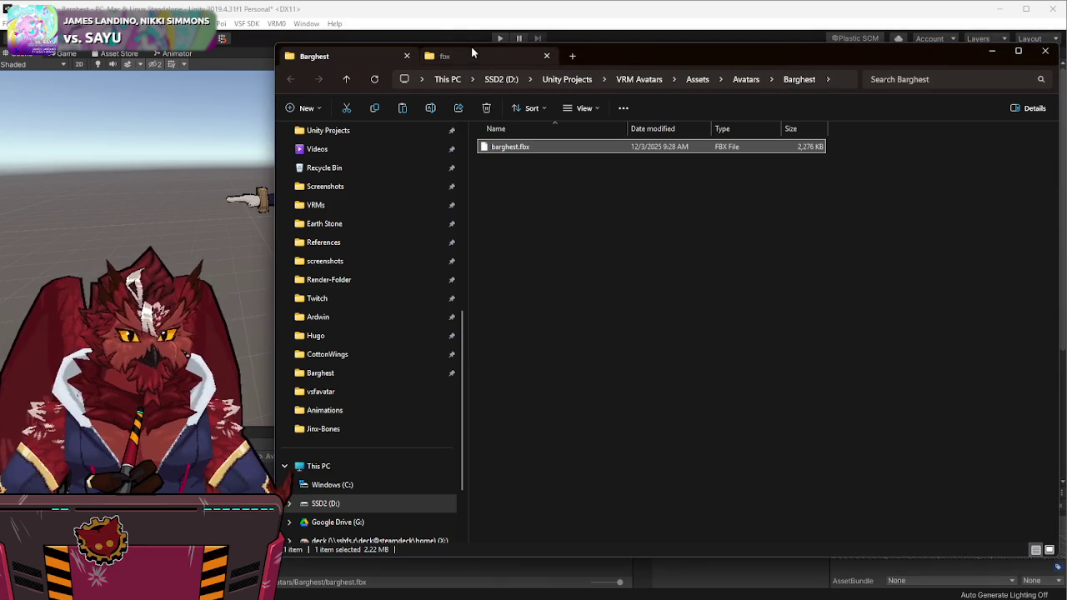
pyautogui.click(798, 79)
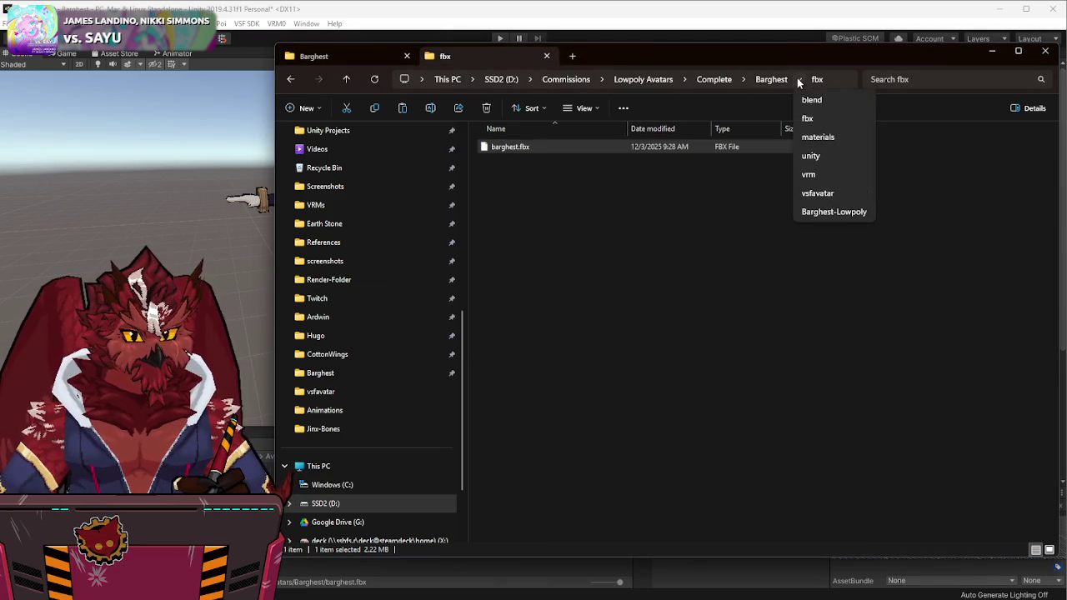
pyautogui.click(814, 138)
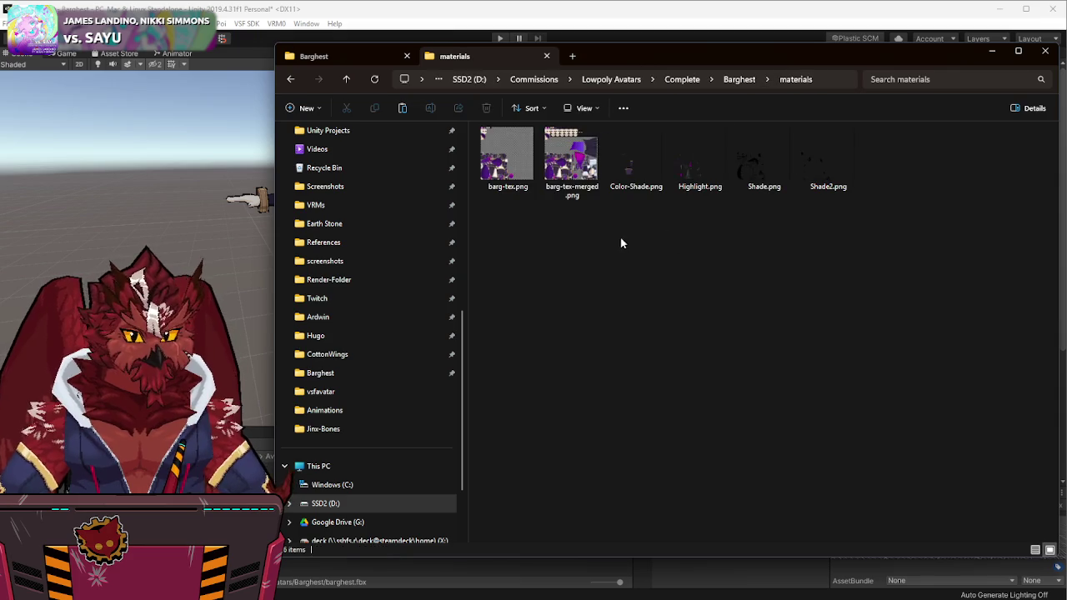
pyautogui.click(569, 175)
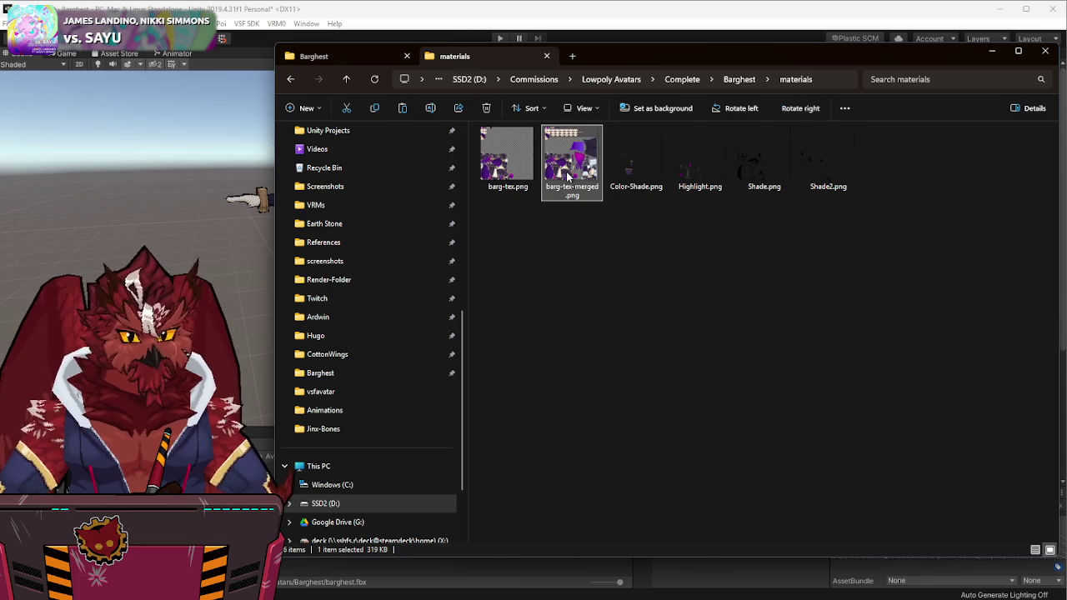
pyautogui.click(329, 57)
pyautogui.doubleClick(514, 180)
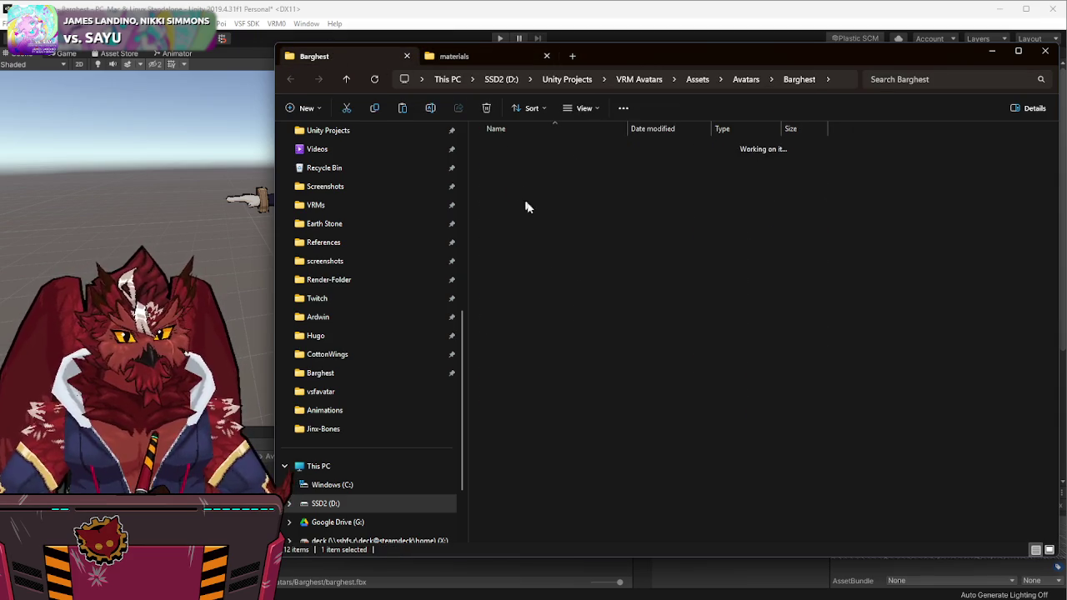
pyautogui.hotkey('ctrl', 'v')
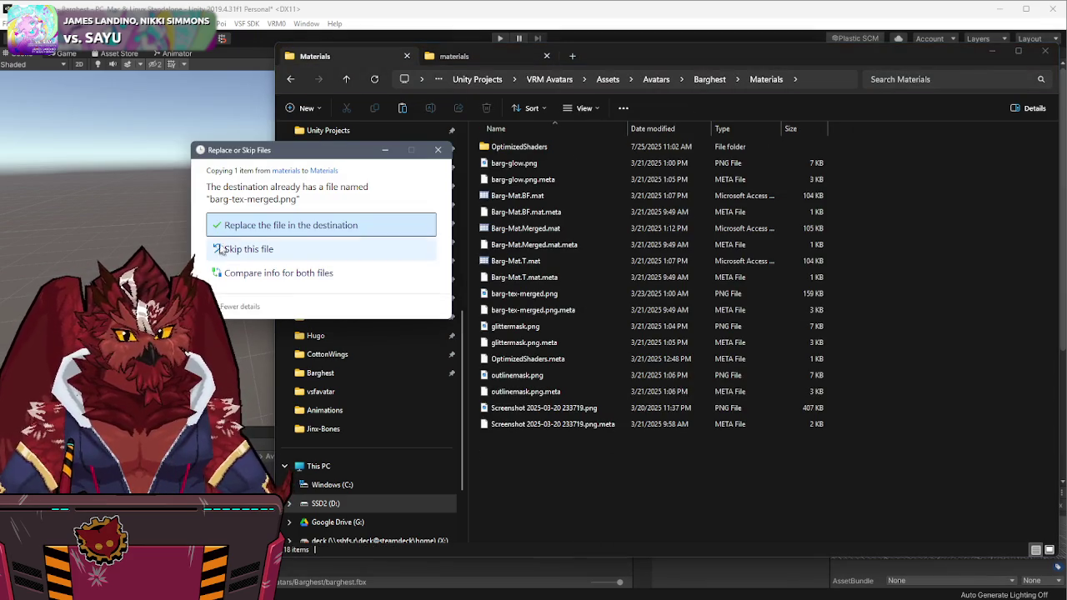
pyautogui.click(225, 225)
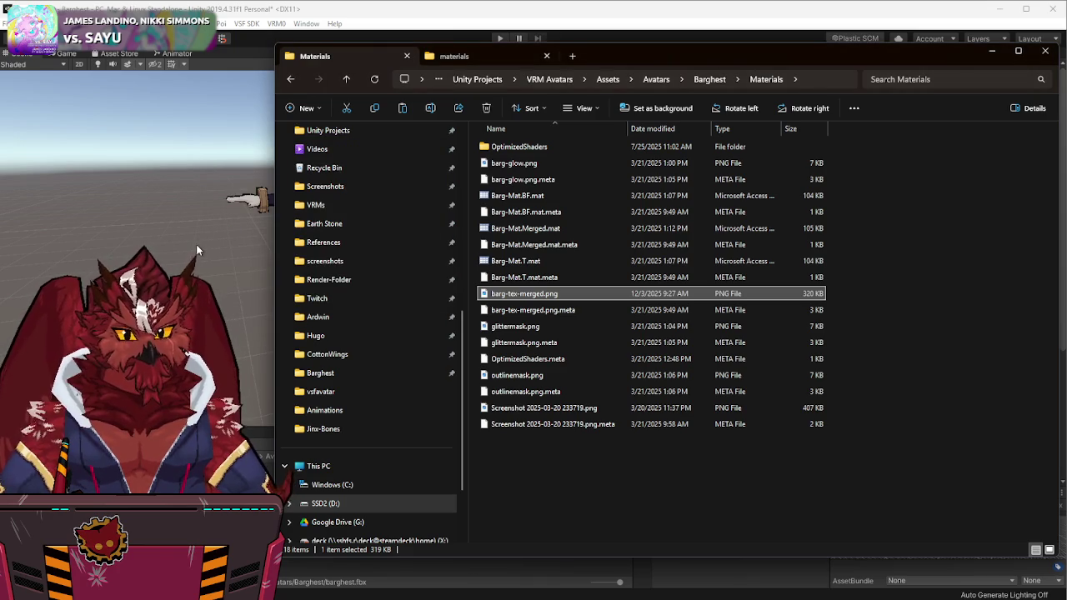
pyautogui.click(196, 244)
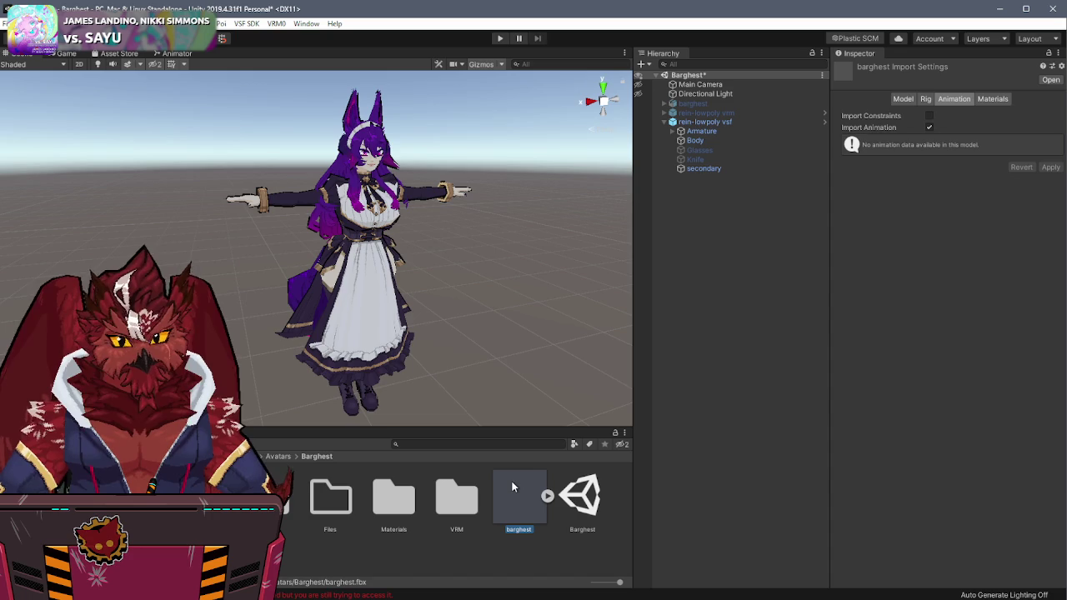
pyautogui.hotkey('alt', 'Tab')
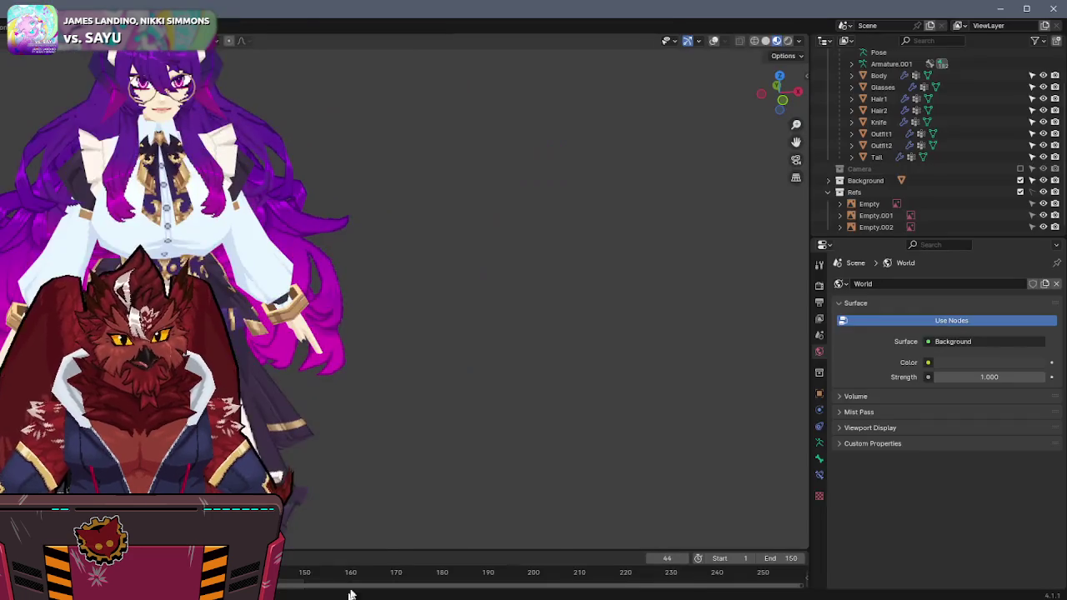
# Step: Select all the character's meshes, save, and export them as barghest.fbx to the fbx folder
pyautogui.moveTo(389, 102); pyautogui.dragTo(11, 500)
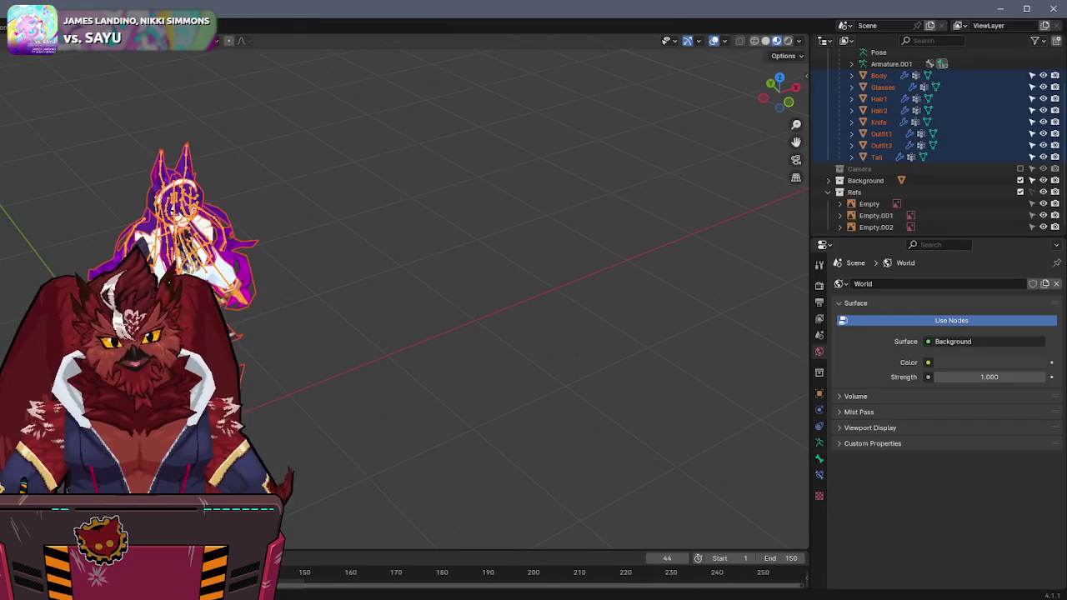
pyautogui.hotkey('ctrl', 's')
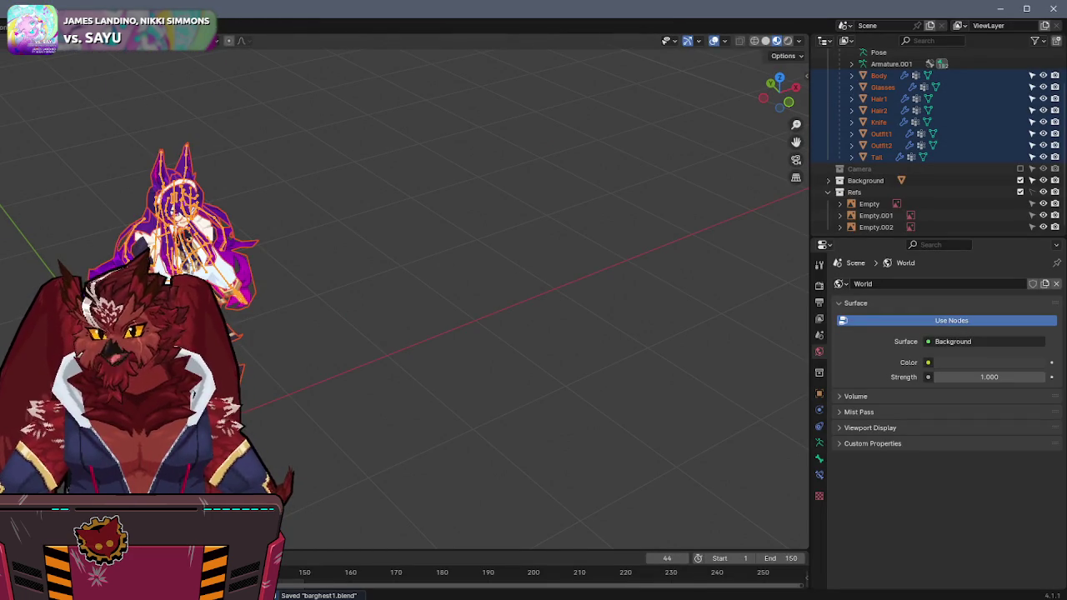
pyautogui.press('F3')
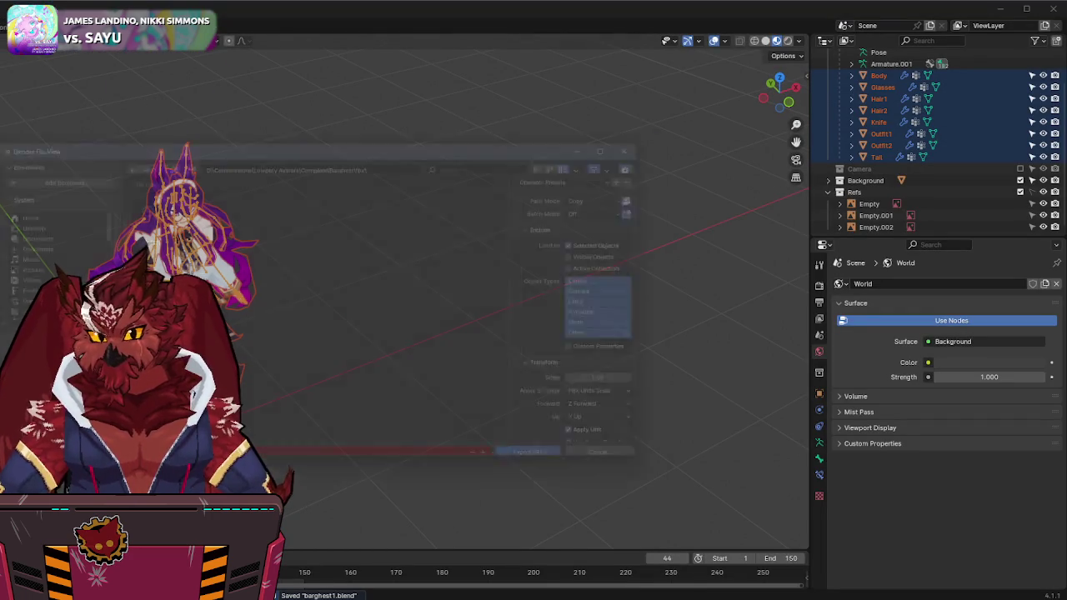
pyautogui.click(574, 180)
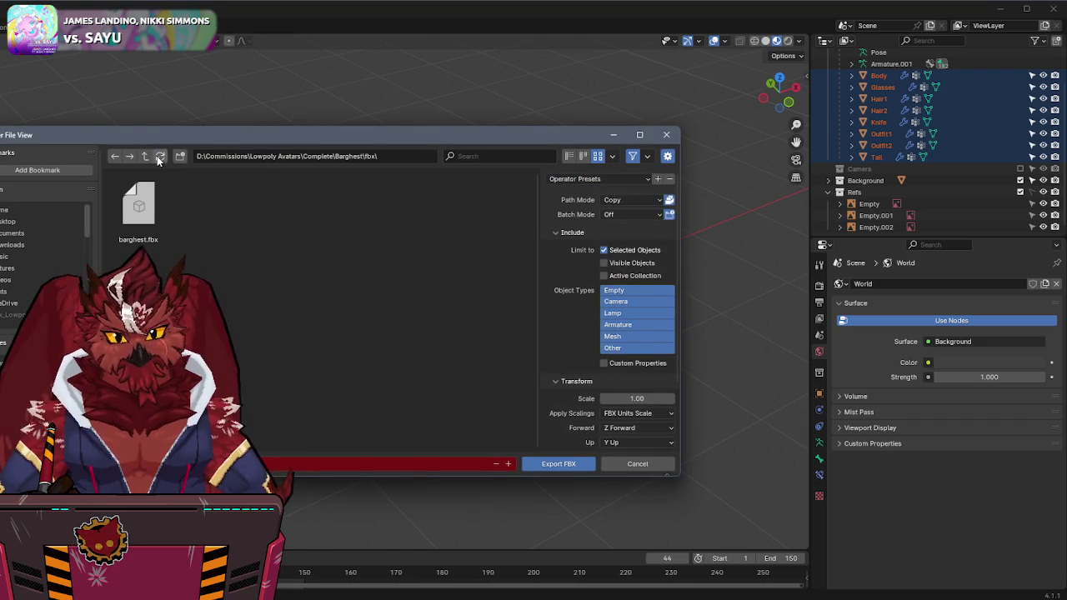
pyautogui.press('Escape')
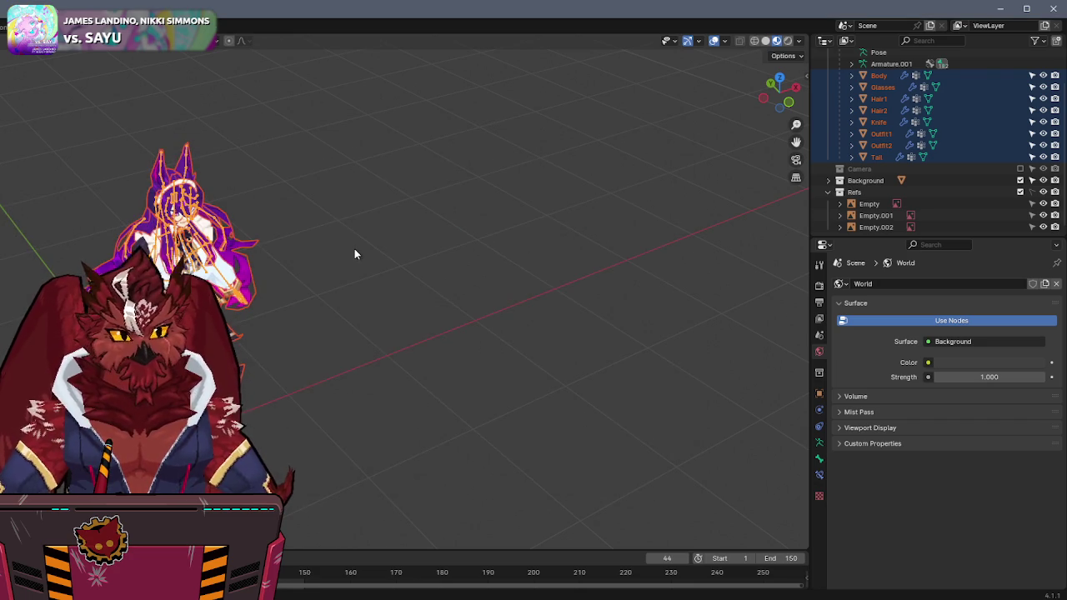
pyautogui.hotkey('alt', 'Tab')
pyautogui.hotkey('alt', 'Tab')
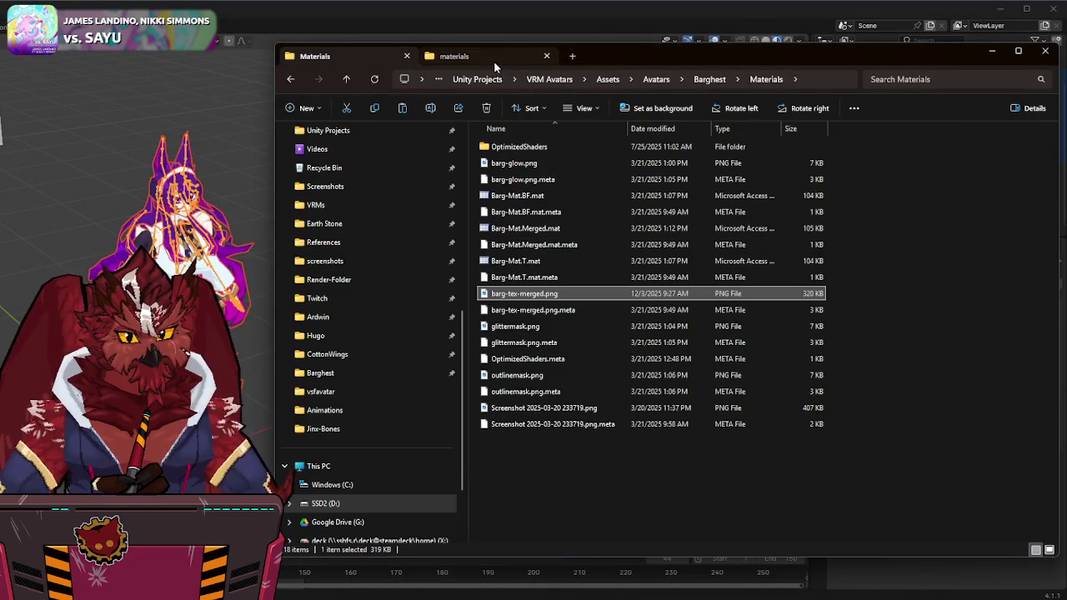
# Step: Paste the new barghest.fbx from Barghest\fbx over the copy in Assets > Avatars > Barghest
pyautogui.click(494, 62)
pyautogui.click(346, 80)
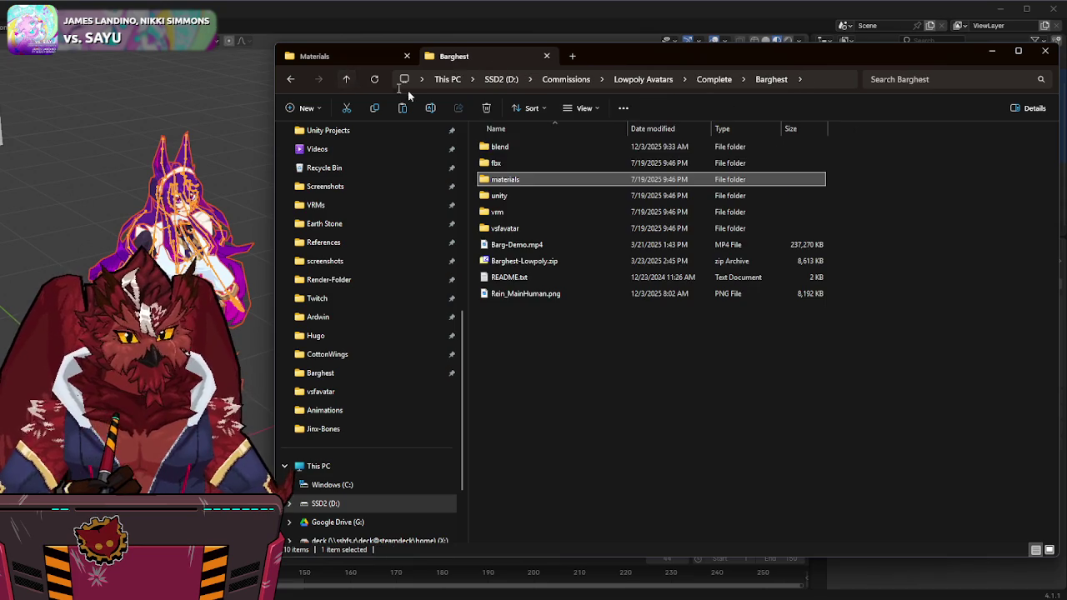
pyautogui.doubleClick(496, 167)
pyautogui.click(497, 146)
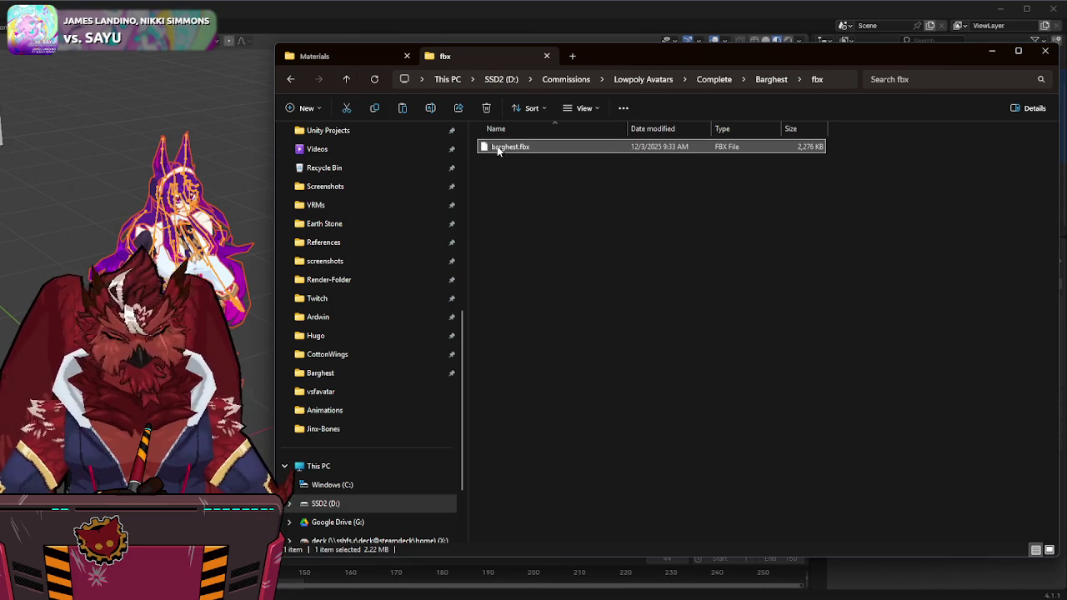
pyautogui.click(362, 52)
pyautogui.click(346, 79)
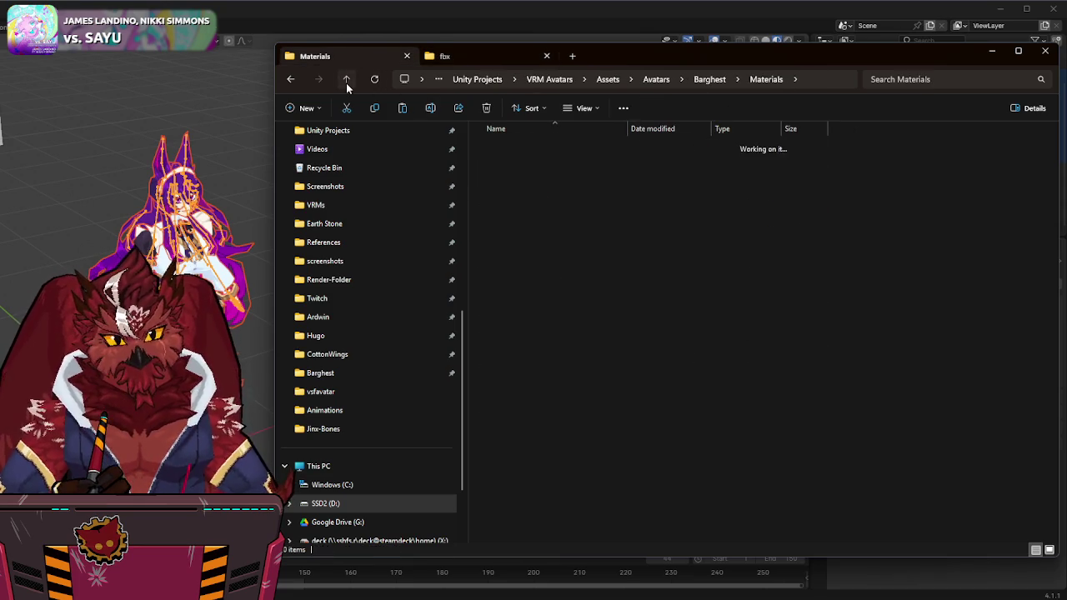
pyautogui.hotkey('ctrl', 'v')
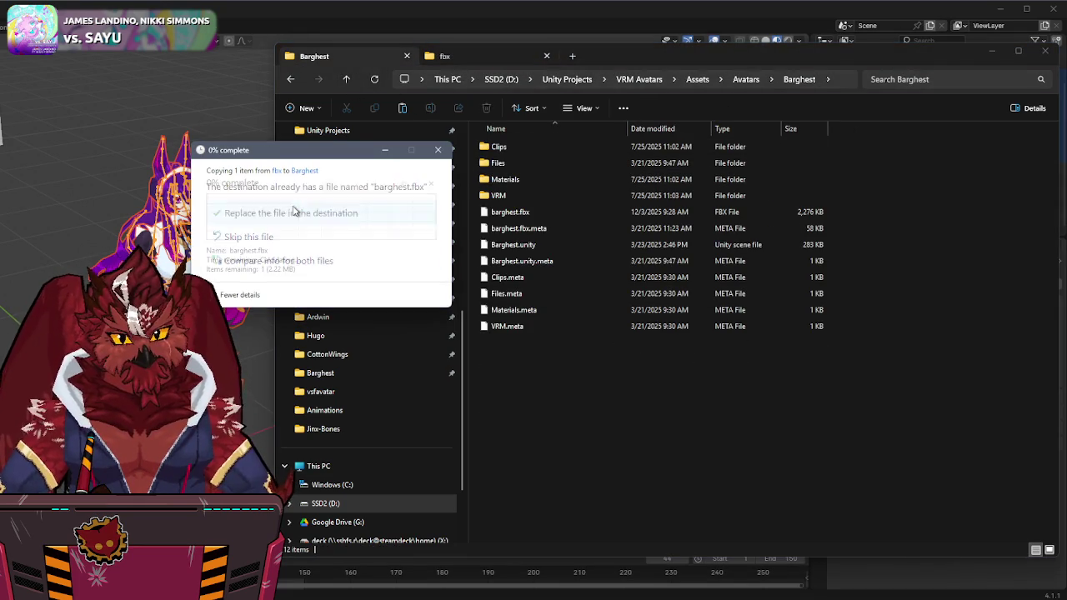
pyautogui.click(358, 210)
pyautogui.hotkey('alt', 'Tab')
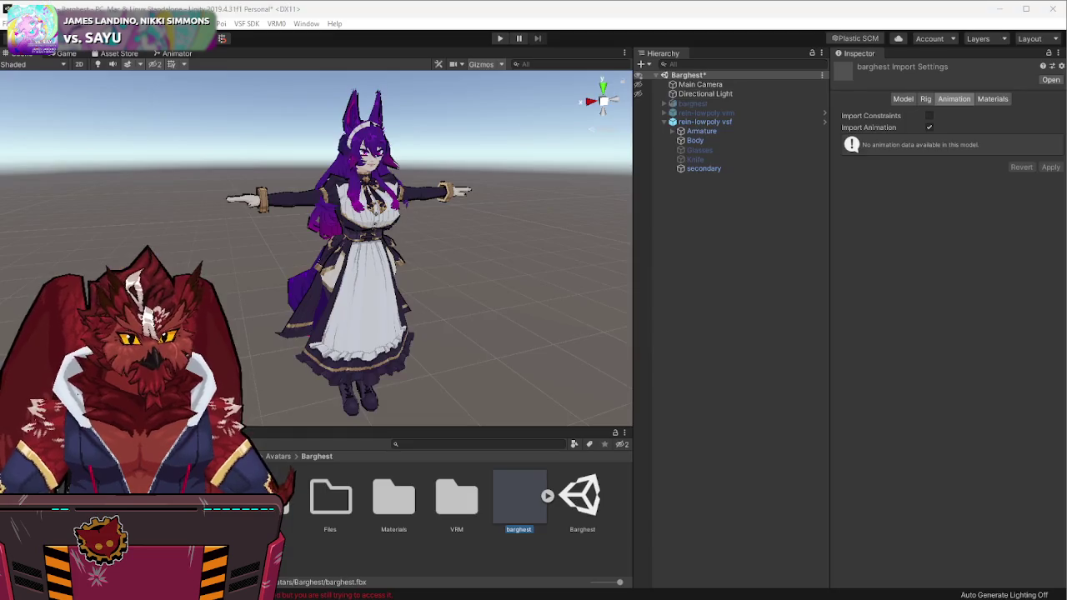
# Step: Open the barghest.fbx Rig tab's Configure... avatar setup without saving scene changes
pyautogui.click(502, 380)
pyautogui.click(519, 498)
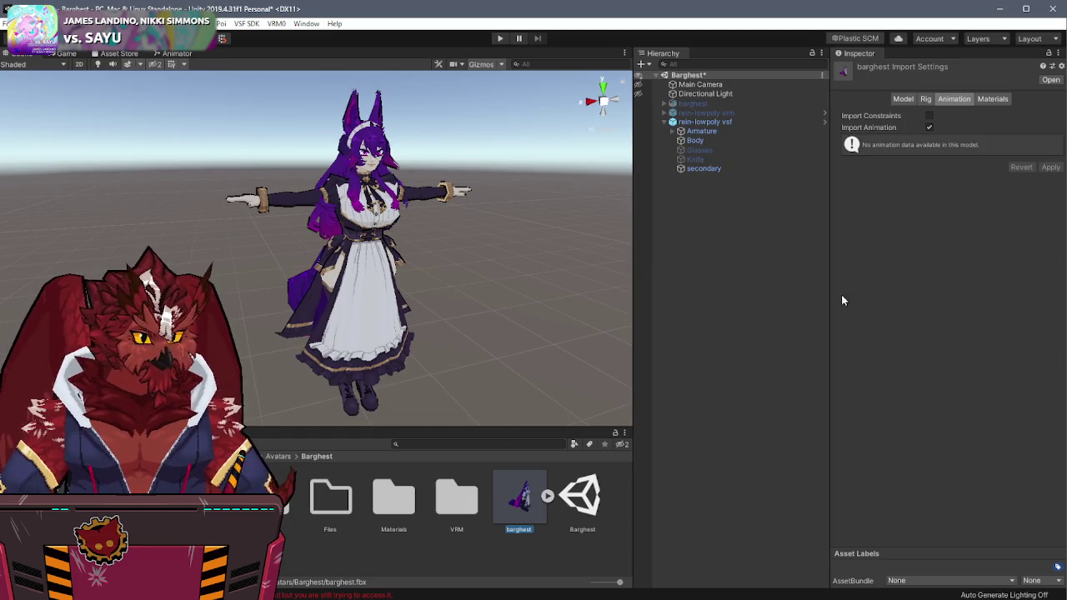
pyautogui.click(925, 98)
pyautogui.click(1038, 143)
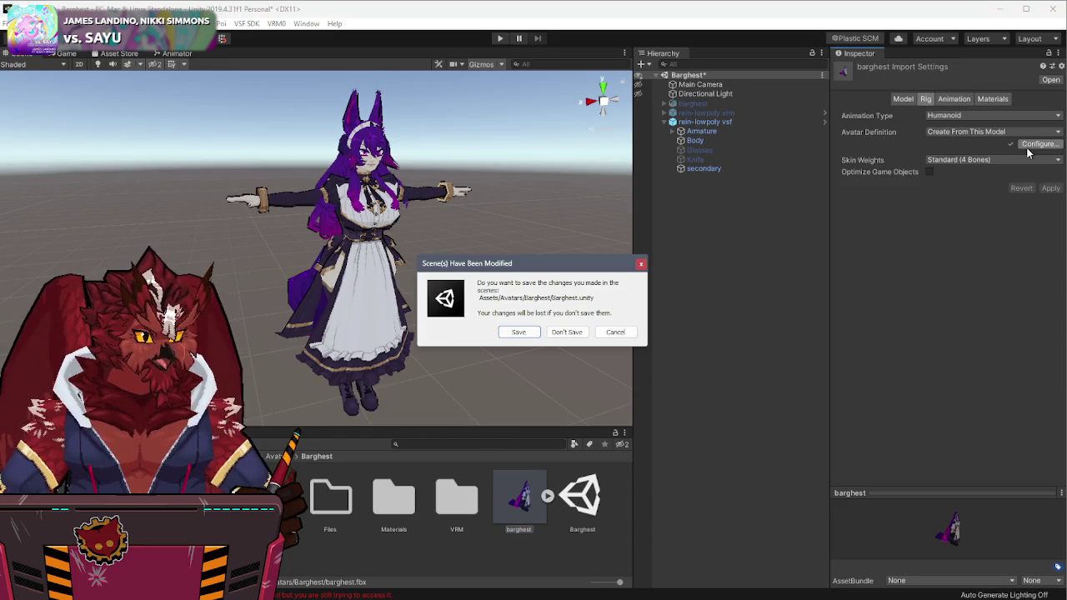
pyautogui.click(510, 335)
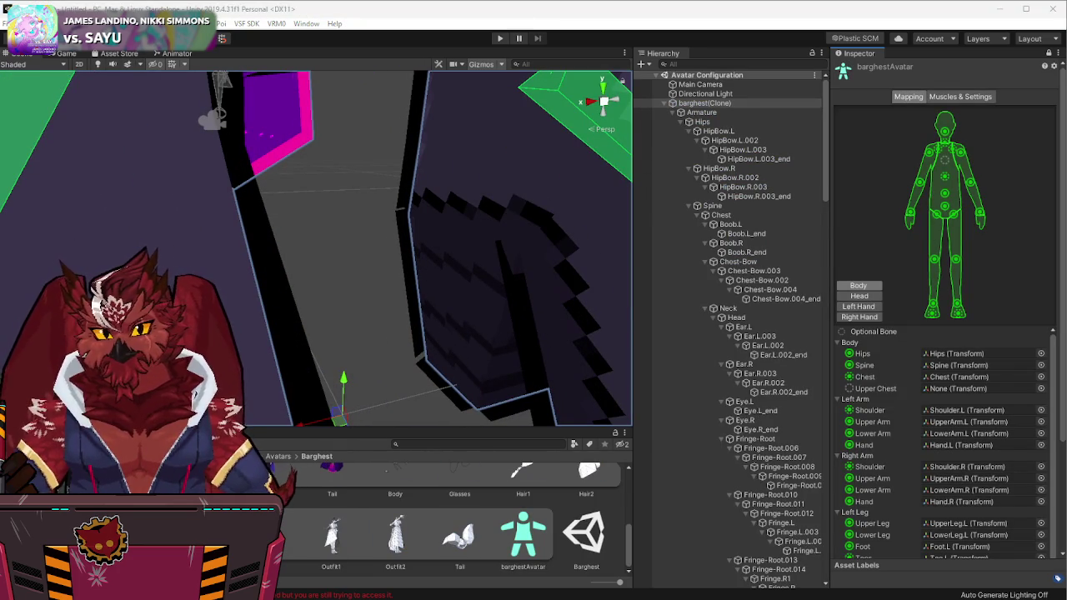
# Step: Bring Blender up, widen its window, and close Blender
pyautogui.hotkey('alt', 'Tab')
pyautogui.press('super+Right')
pyautogui.click(387, 400)
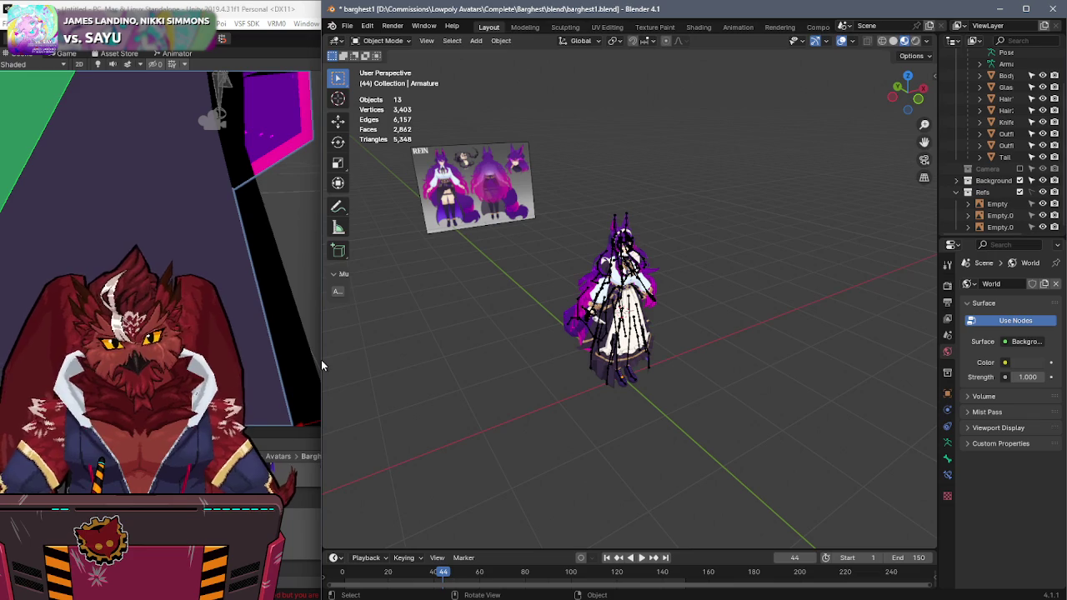
pyautogui.moveTo(309, 360); pyautogui.dragTo(2, 360)
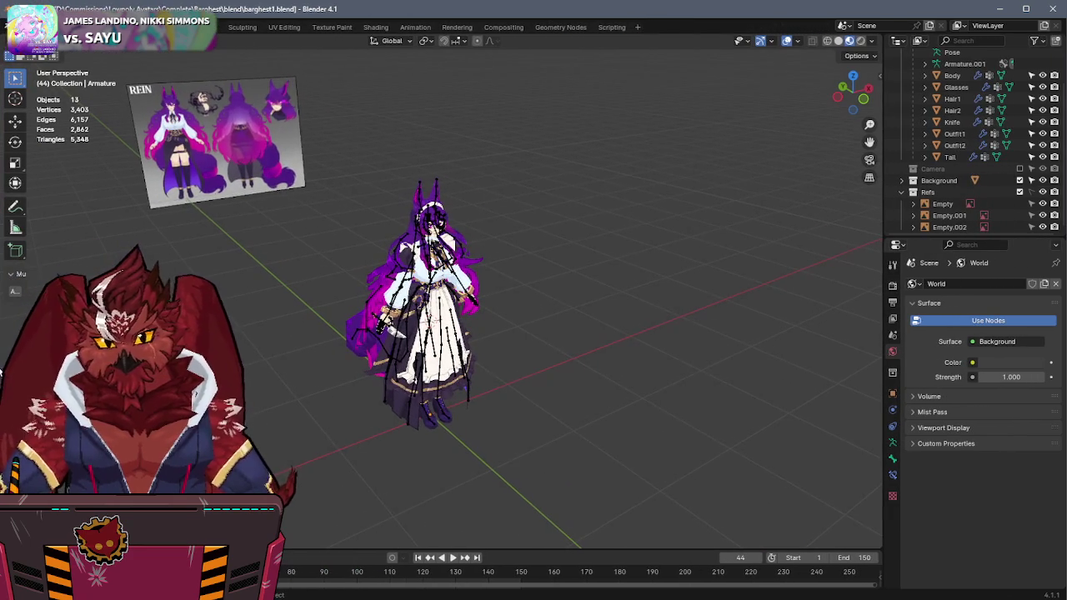
pyautogui.click(1047, 10)
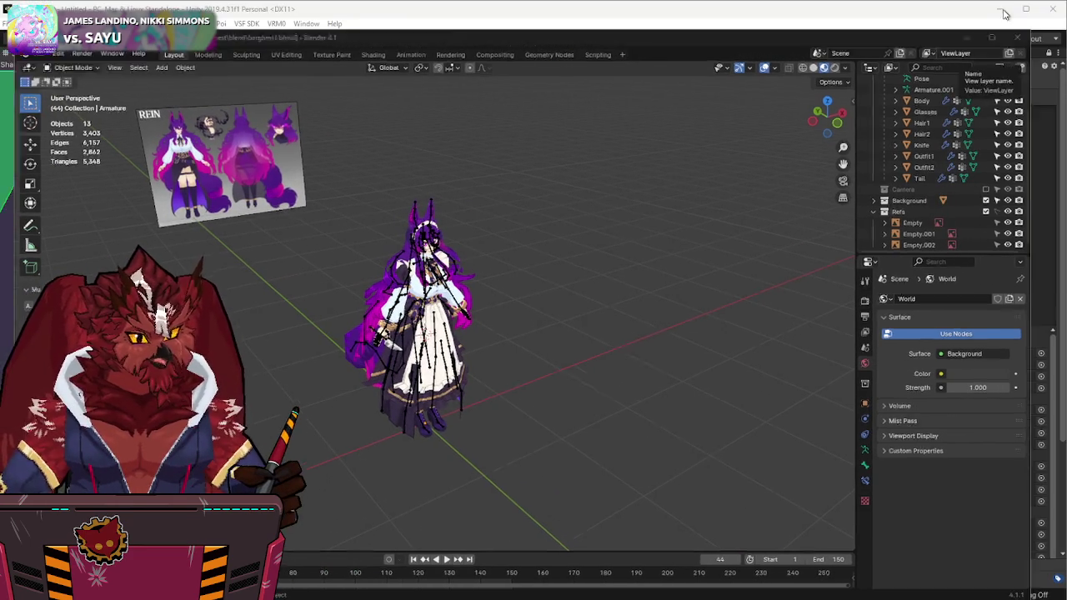
# Step: Check the Body and Head bone mappings on the avatar preview
pyautogui.keyDown('alt'); pyautogui.moveTo(516, 286); pyautogui.dragTo(519, 286); pyautogui.keyUp('alt')
pyautogui.scroll(-3, 520, 286)
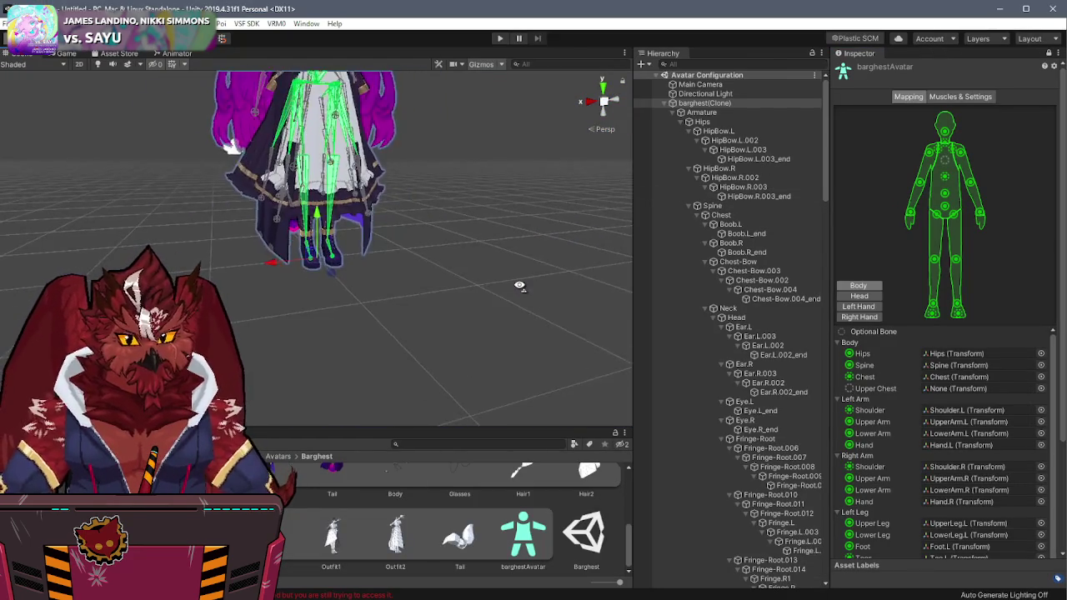
pyautogui.scroll(-5, 516, 300)
pyautogui.scroll(5, 515, 306)
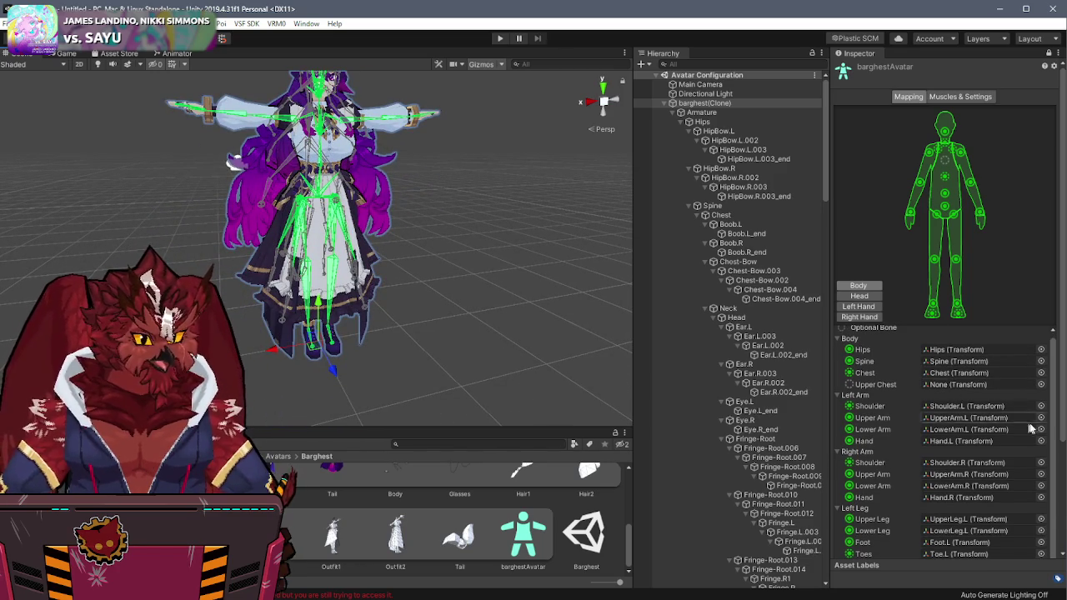
pyautogui.scroll(-3, 1064, 427)
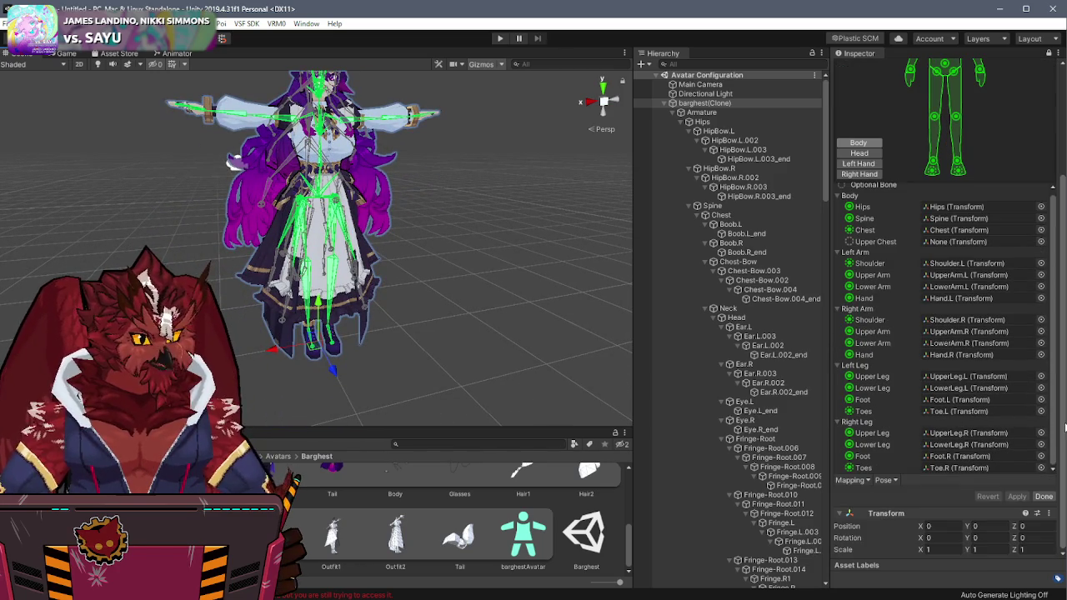
pyautogui.click(871, 152)
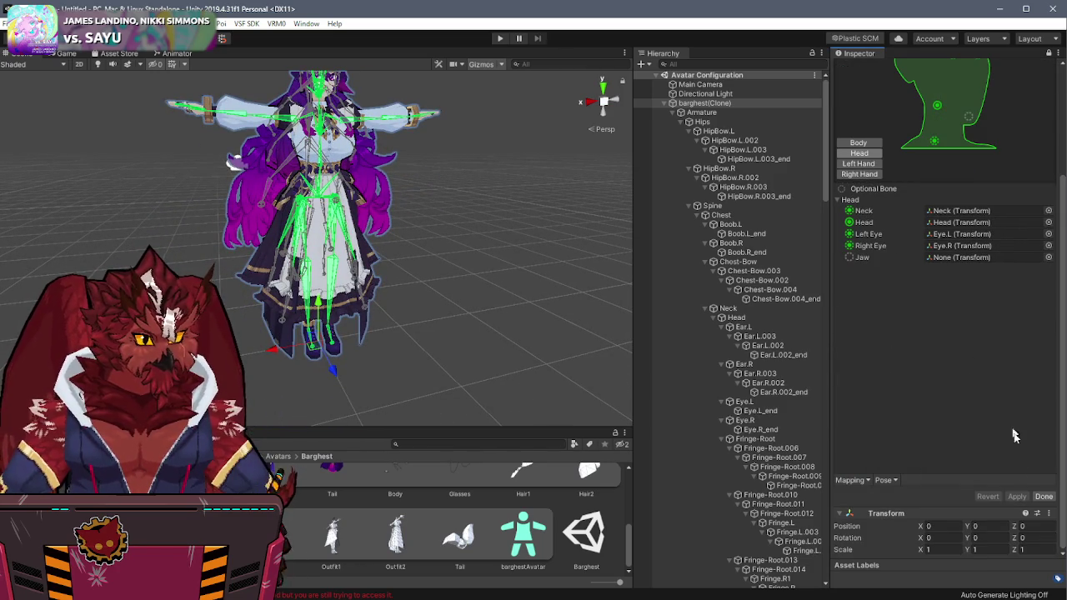
pyautogui.click(1042, 496)
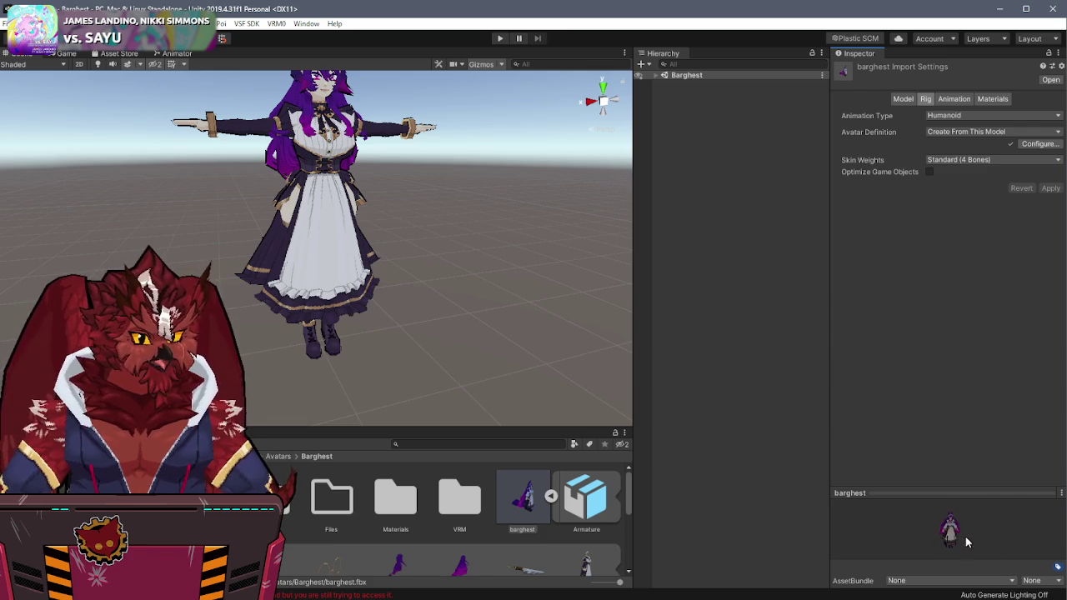
pyautogui.moveTo(959, 493); pyautogui.dragTo(965, 345)
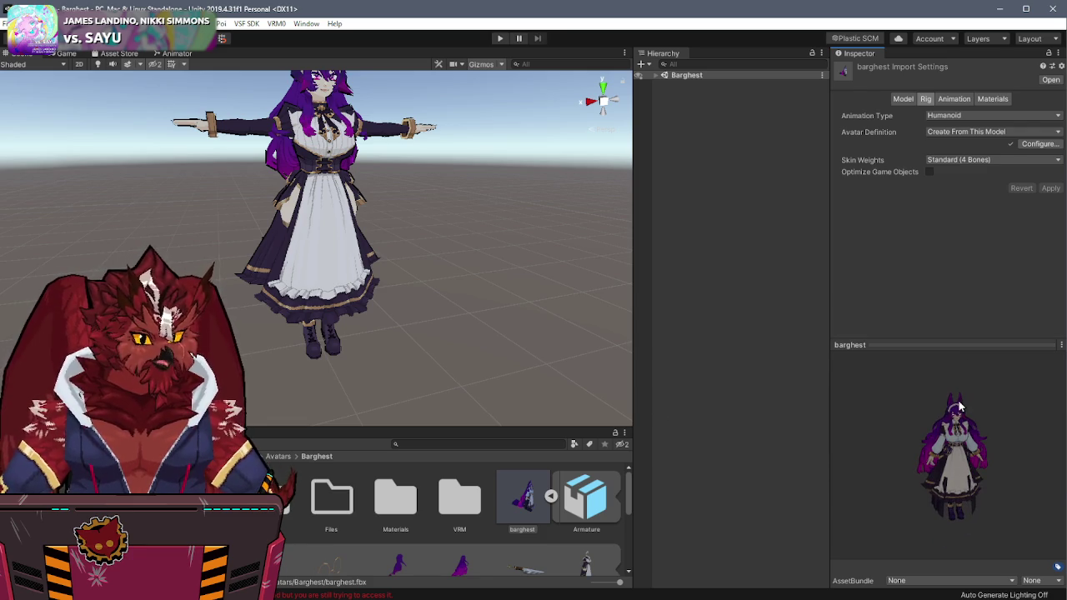
# Step: Reset the pose, Enforce T-Pose, apply the bone mapping, and click Done
pyautogui.click(1040, 143)
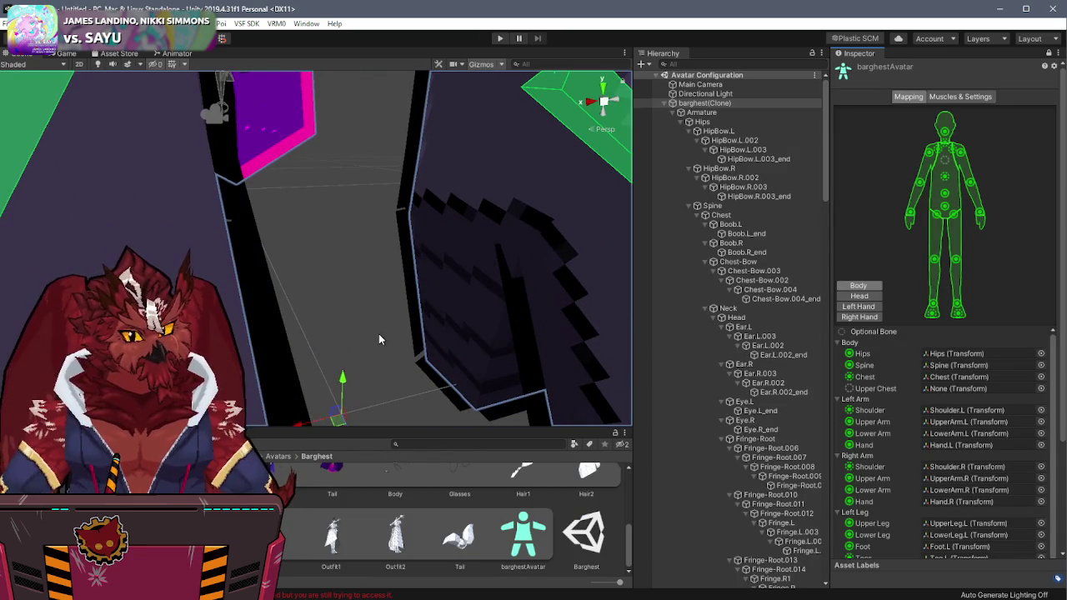
pyautogui.scroll(-5, 1061, 403)
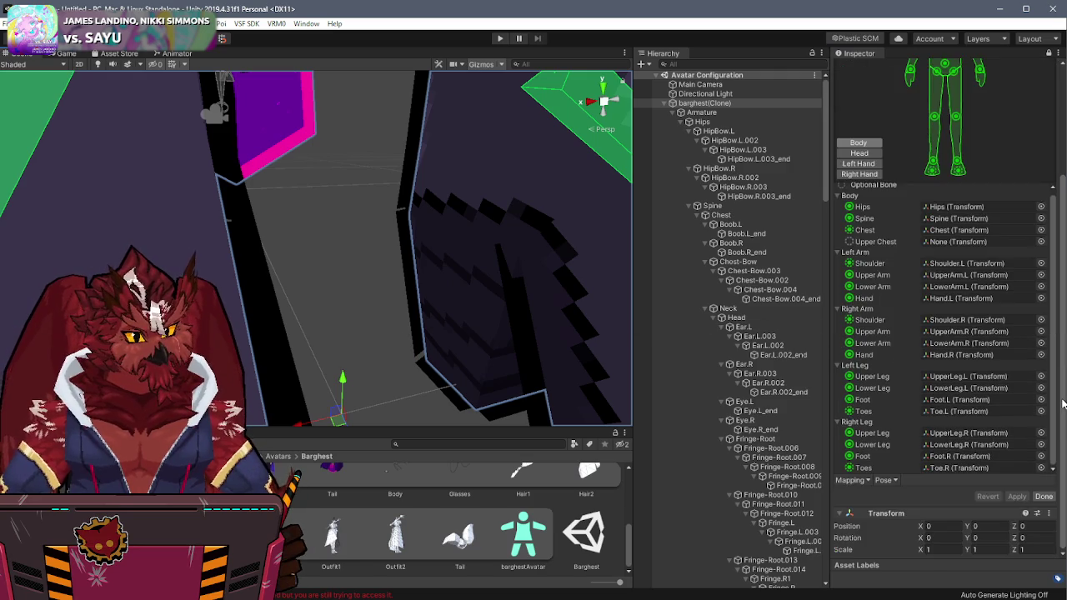
pyautogui.click(883, 481)
pyautogui.click(888, 492)
pyautogui.click(885, 481)
pyautogui.click(896, 520)
pyautogui.click(1017, 497)
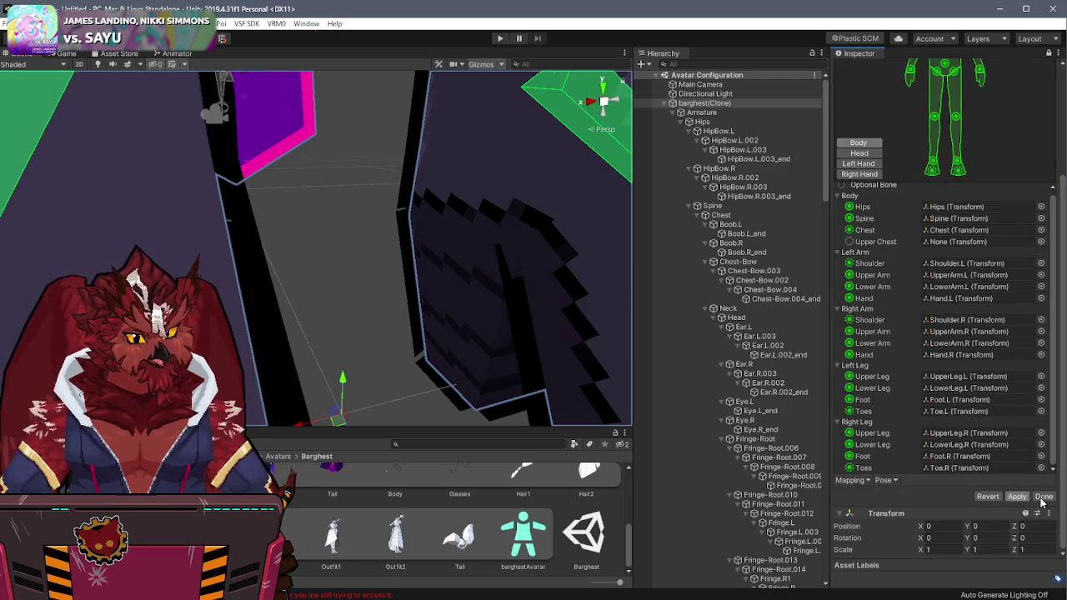
pyautogui.click(1036, 512)
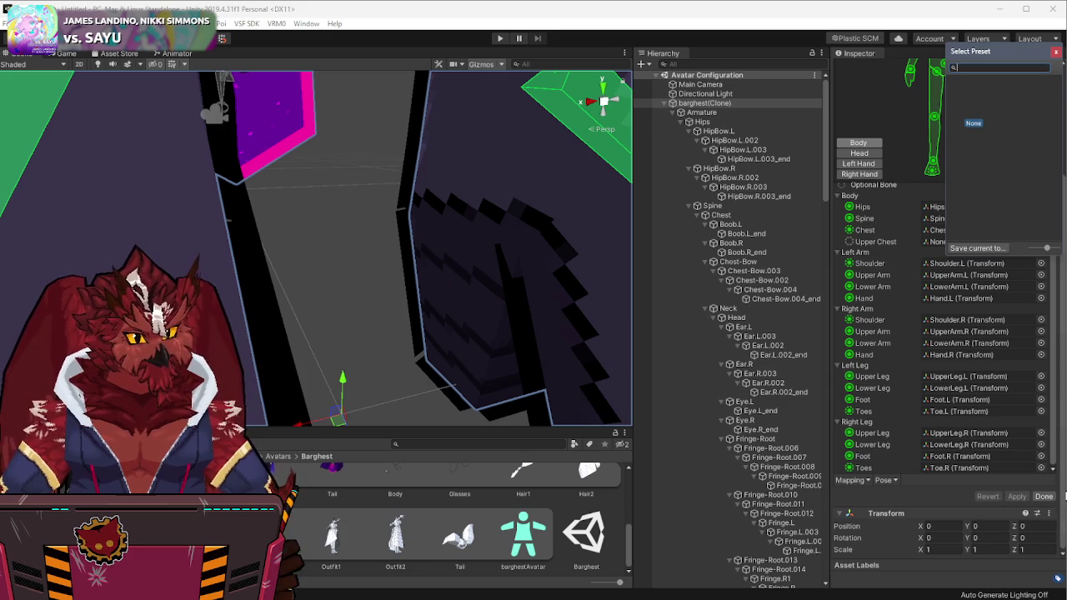
pyautogui.click(1043, 496)
pyautogui.click(1044, 496)
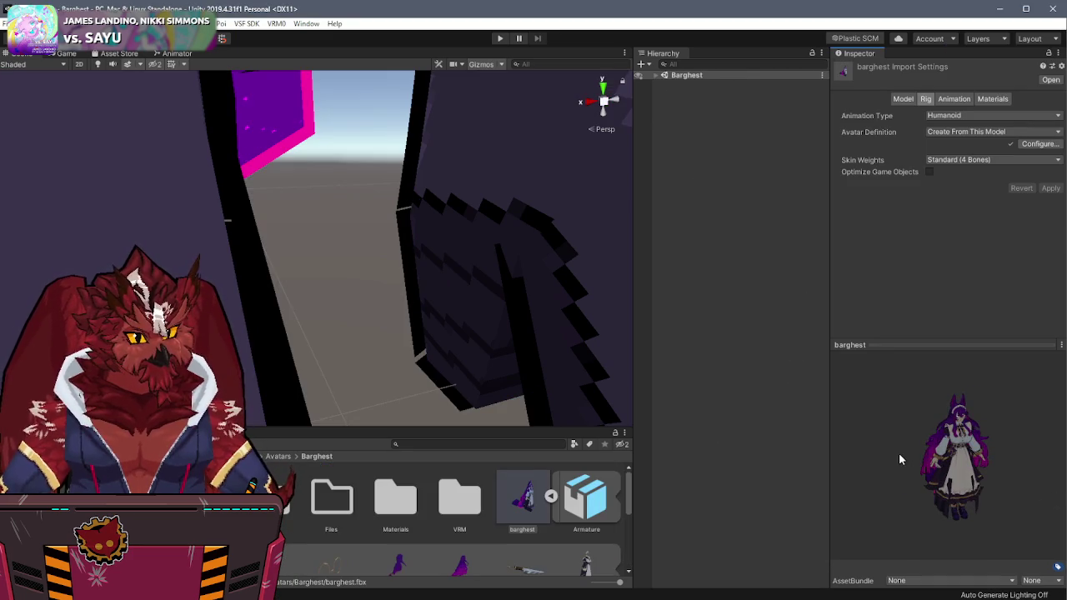
# Step: Set barghest's Normals to Calculate with a 180 smoothing angle and apply the reimport
pyautogui.click(943, 98)
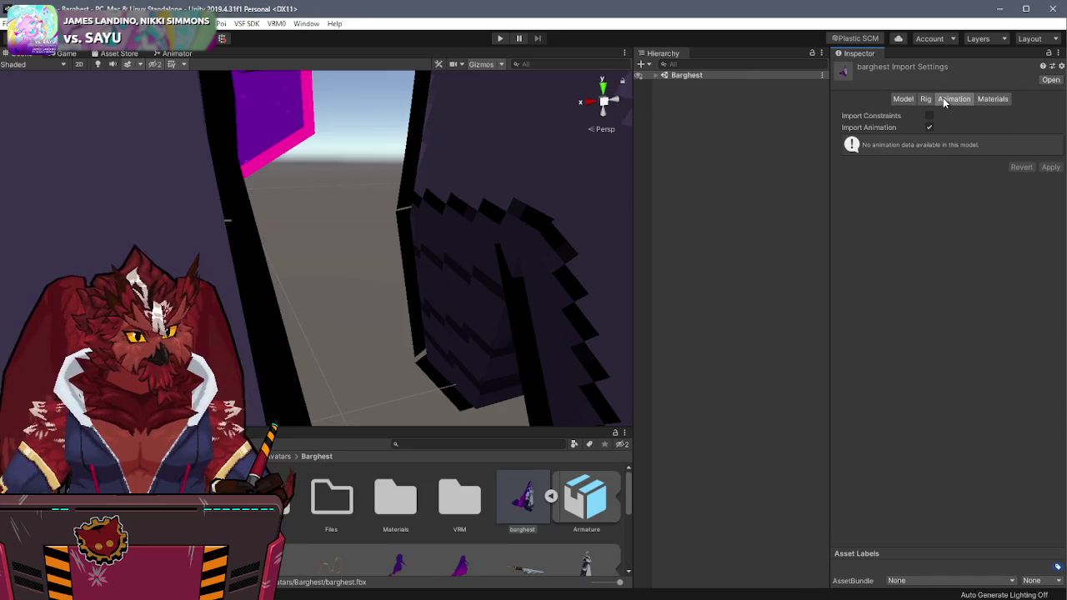
pyautogui.click(926, 99)
pyautogui.click(901, 99)
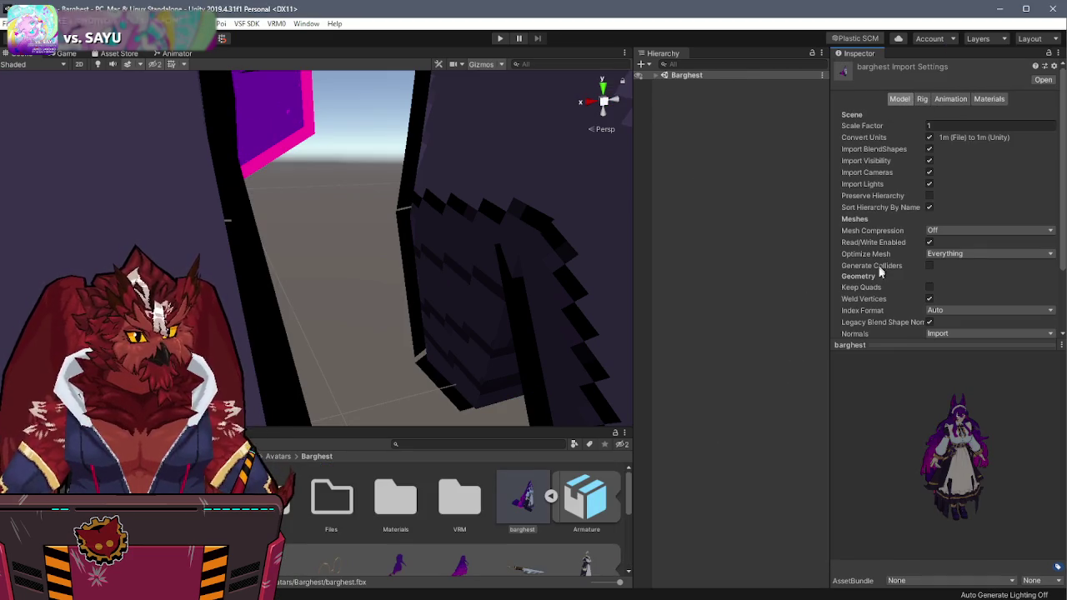
pyautogui.moveTo(880, 346); pyautogui.dragTo(879, 410)
pyautogui.scroll(-1, 878, 348)
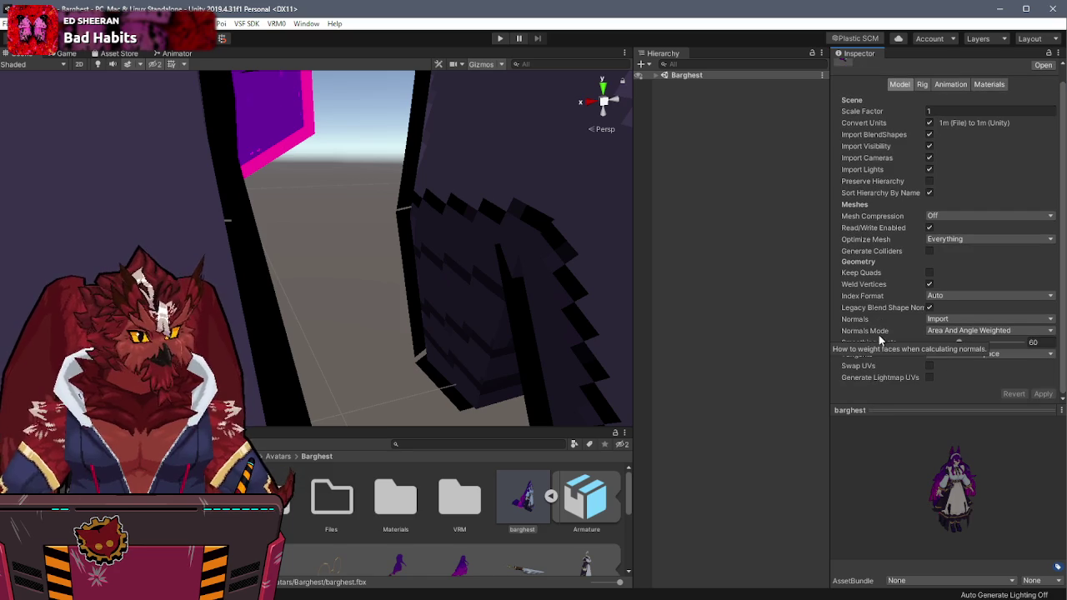
pyautogui.click(953, 322)
pyautogui.click(953, 343)
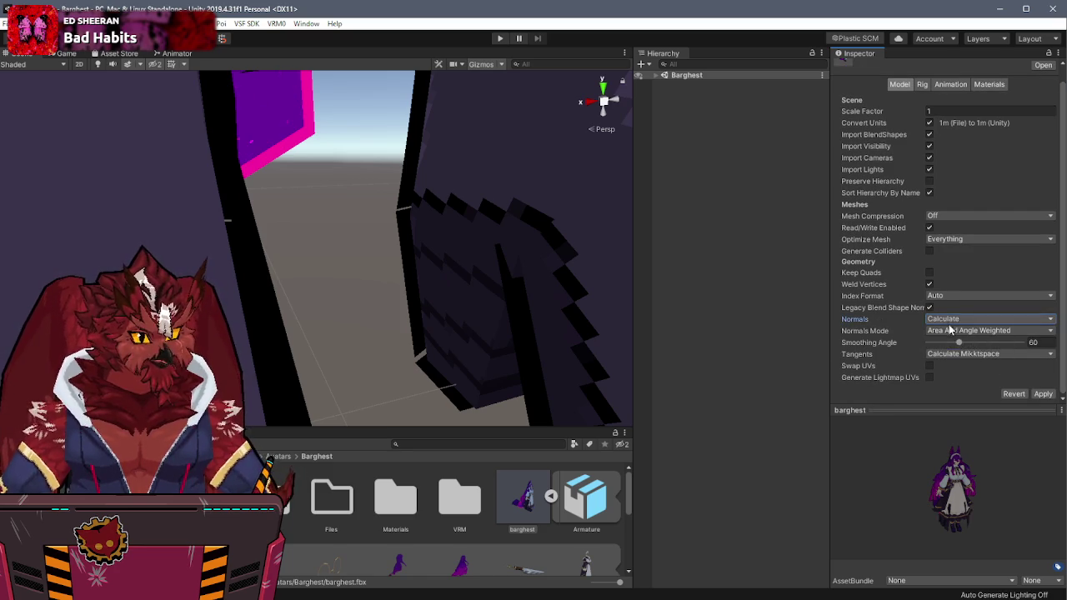
pyautogui.moveTo(959, 343); pyautogui.dragTo(1024, 344)
pyautogui.click(1042, 395)
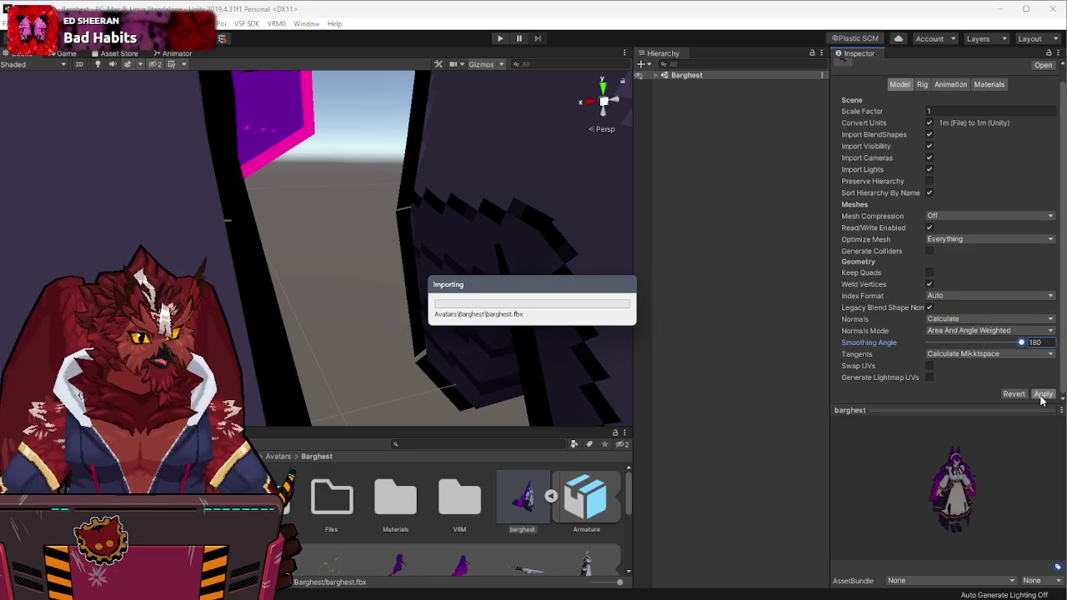
# Step: Zoom out and orbit the Scene view to inspect the reimported maid avatar
pyautogui.scroll(-2, 542, 261)
pyautogui.scroll(-2, 542, 262)
pyautogui.scroll(-3, 544, 263)
pyautogui.keyDown('alt'); pyautogui.moveTo(544, 264); pyautogui.dragTo(589, 108); pyautogui.keyUp('alt')
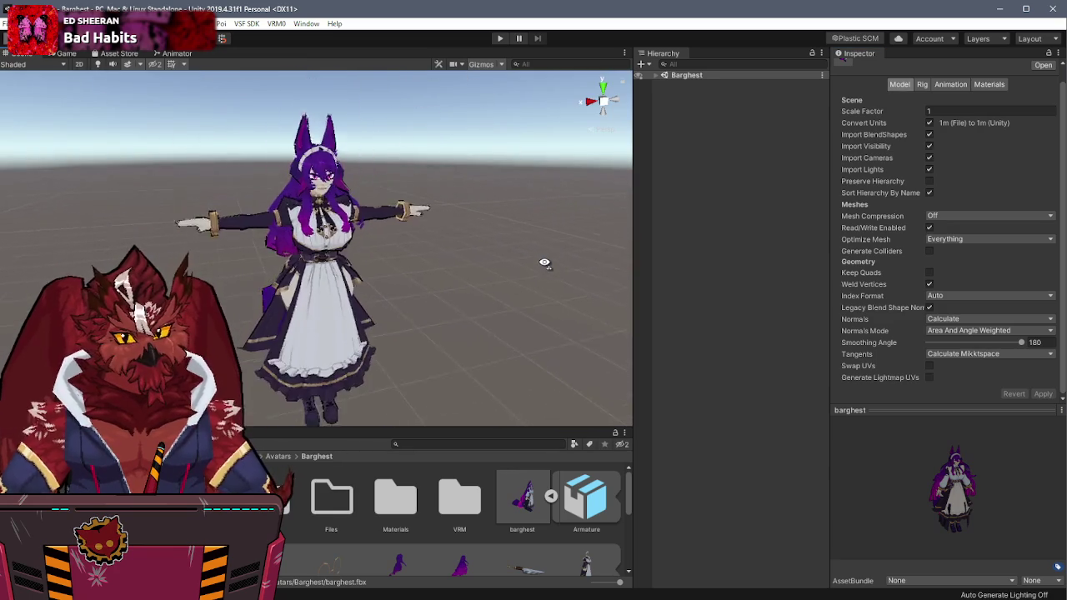
# Step: Snap the Scene view gizmo to a level front view
pyautogui.click(605, 100)
pyautogui.click(603, 86)
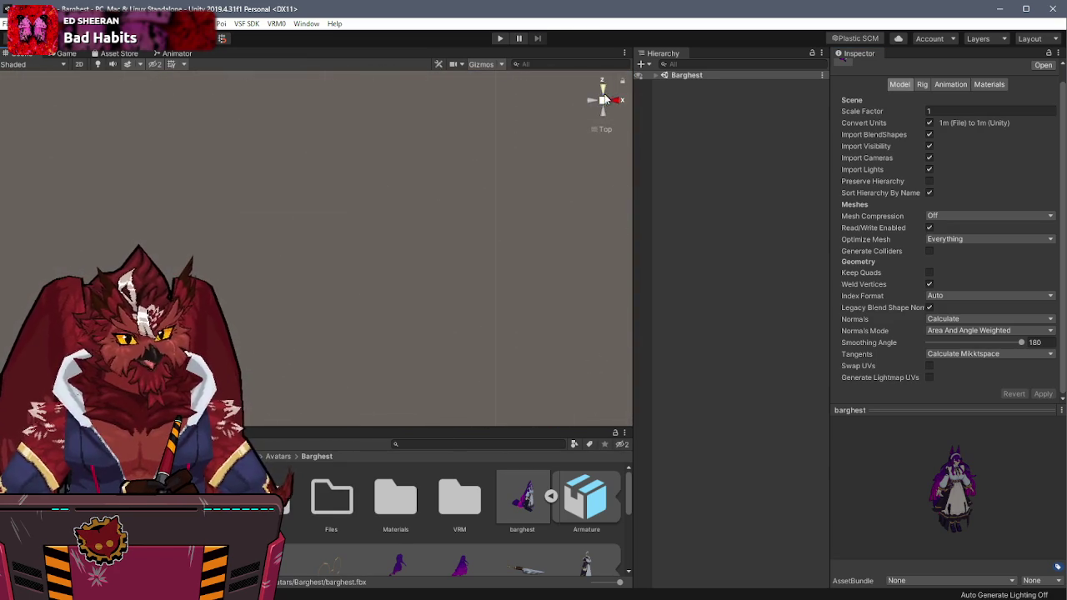
pyautogui.click(603, 108)
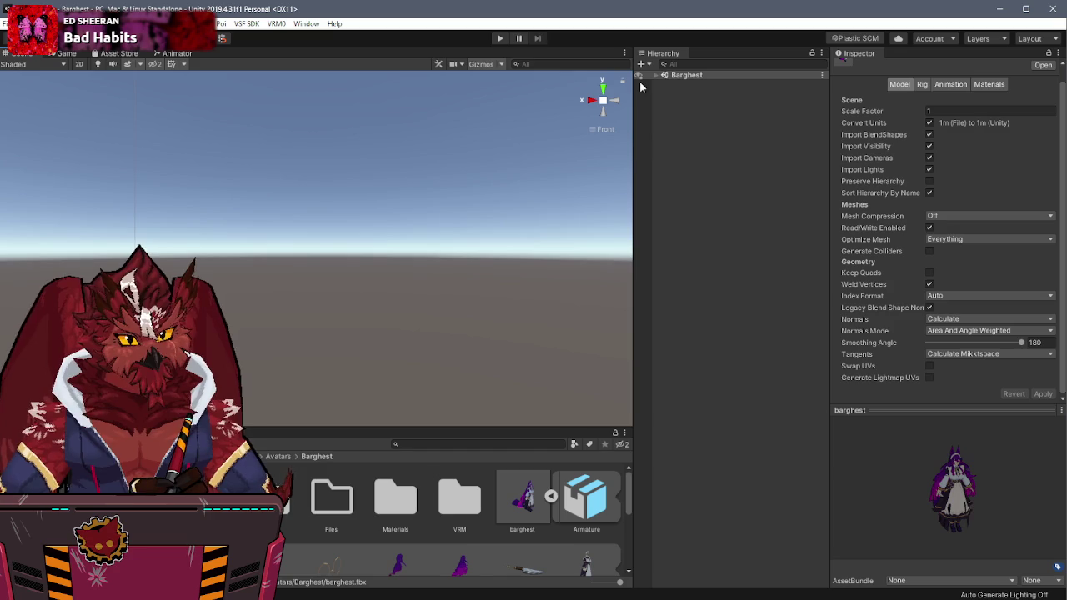
# Step: Deactivate rein-lowpoly vsf in the Hierarchy and activate the barghest object
pyautogui.click(656, 75)
pyautogui.doubleClick(705, 122)
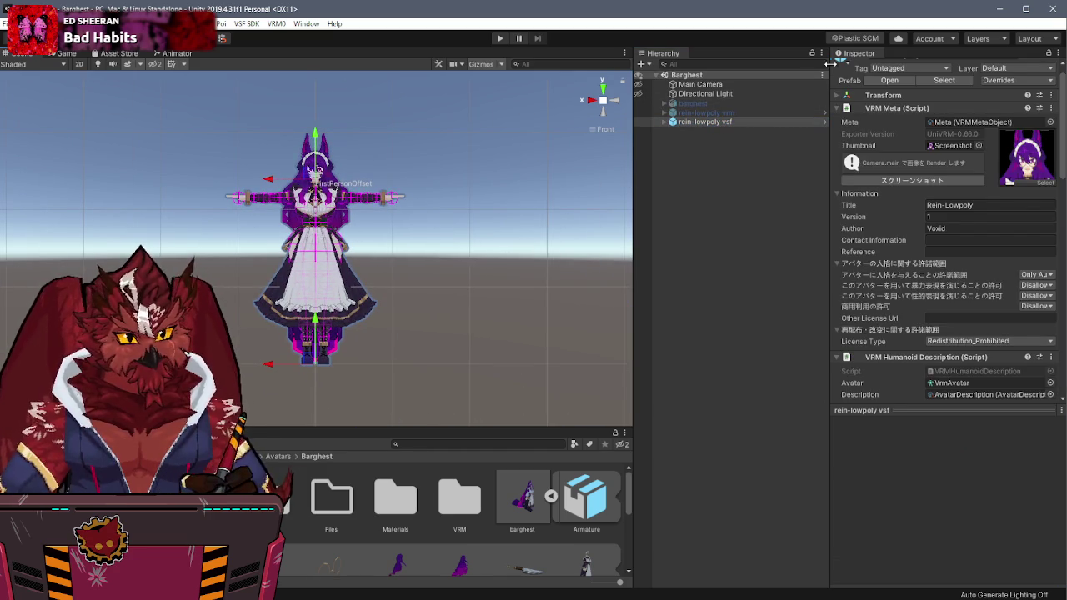
pyautogui.scroll(1, 859, 84)
pyautogui.click(861, 69)
pyautogui.click(693, 103)
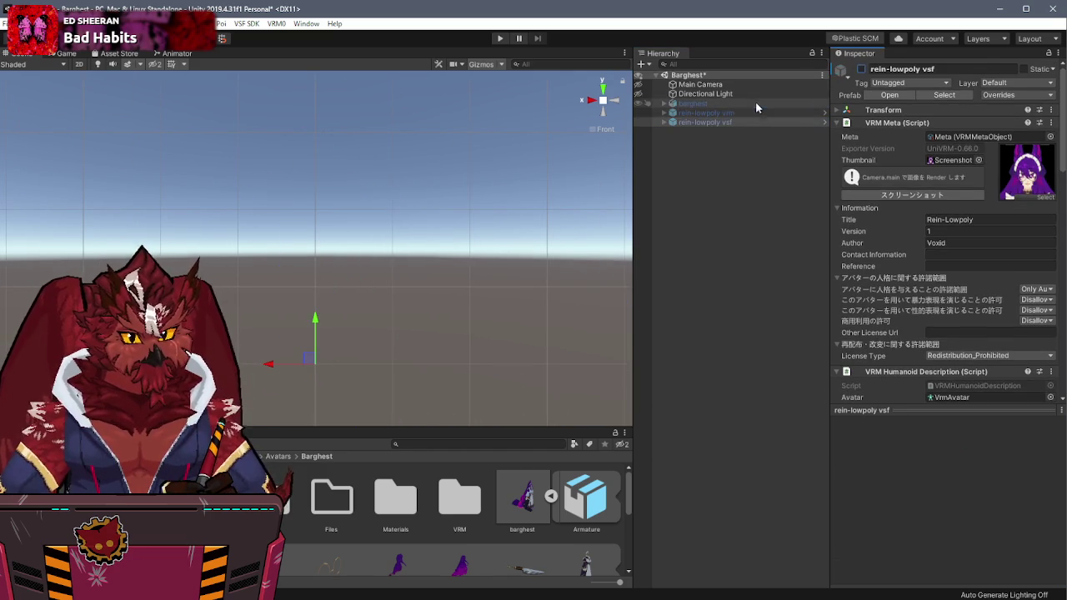
pyautogui.click(861, 69)
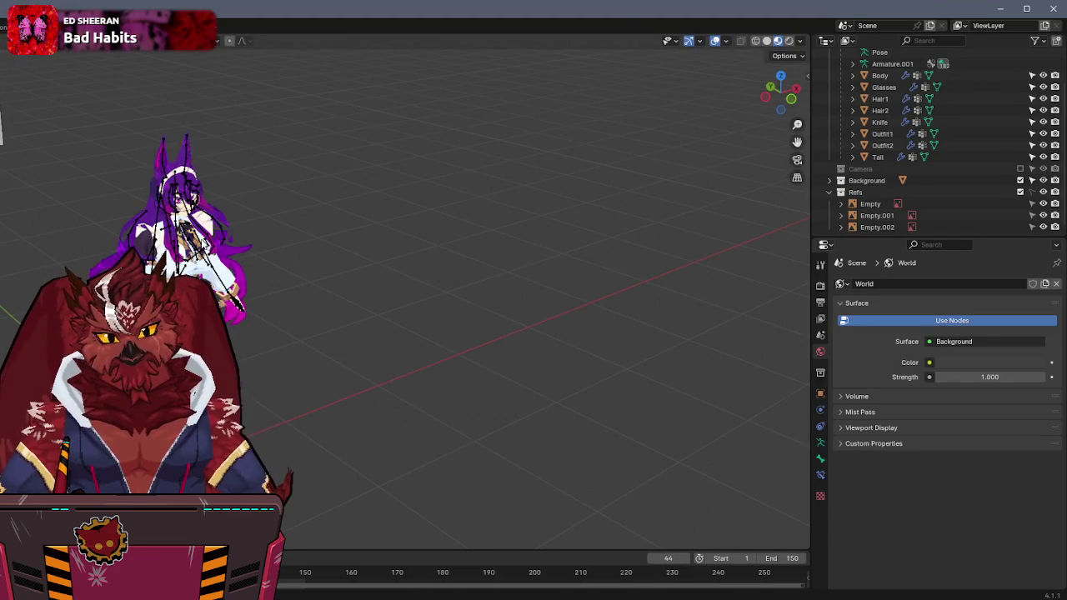
# Step: Select the armature, stretch the Blender window across the screen, and face the character
pyautogui.press('a')
pyautogui.moveTo(620, 12)
pyautogui.mouseDown()
pyautogui.moveTo(958, 146)
pyautogui.moveTo(1065, 333)
pyautogui.mouseUp()
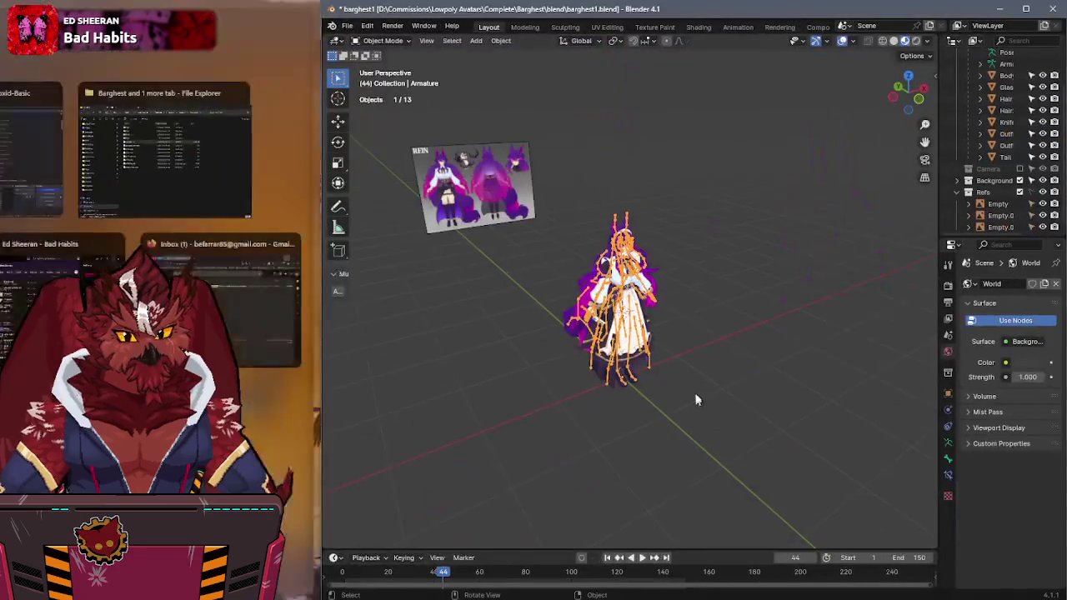
pyautogui.moveTo(320, 357); pyautogui.dragTo(2, 356)
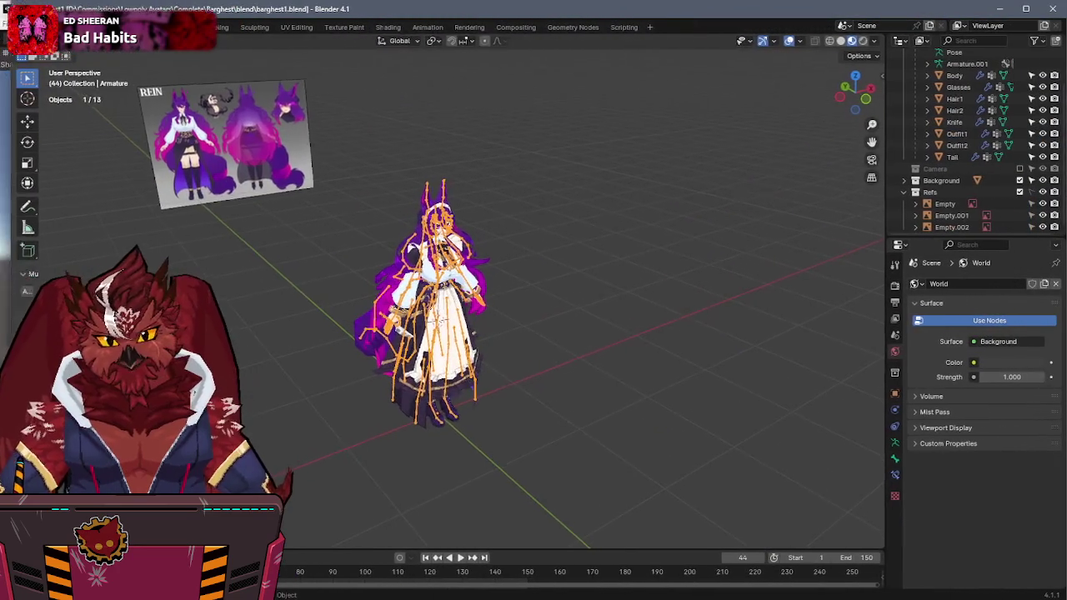
pyautogui.moveTo(435, 382); pyautogui.dragTo(467, 237, button='middle')
pyautogui.scroll(5, 467, 237)
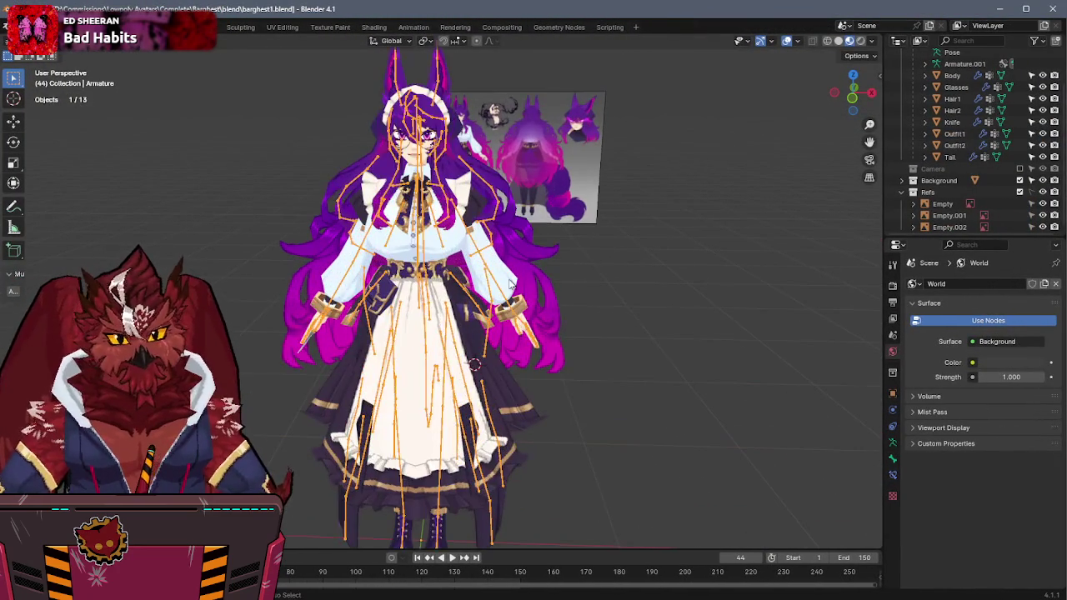
# Step: Clear all bone transforms in Pose Mode to restore the T-pose, then save barghest1.blend
pyautogui.hotkey('ctrl', 'Tab')
pyautogui.press('a')
pyautogui.hotkey('alt', 'r')
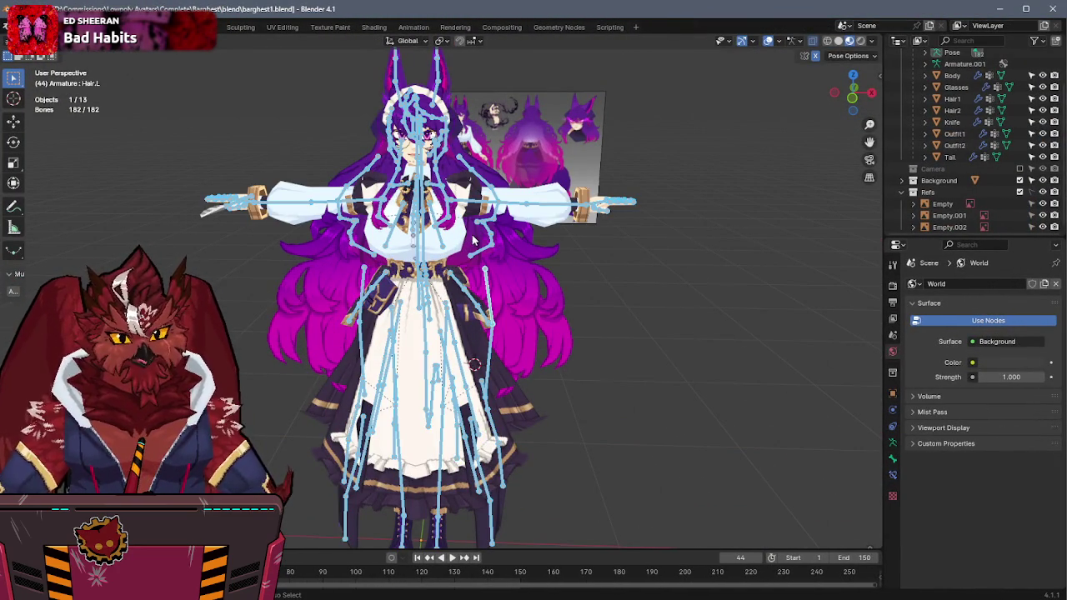
pyautogui.hotkey('ctrl', 'z')
pyautogui.hotkey('alt', 'r')
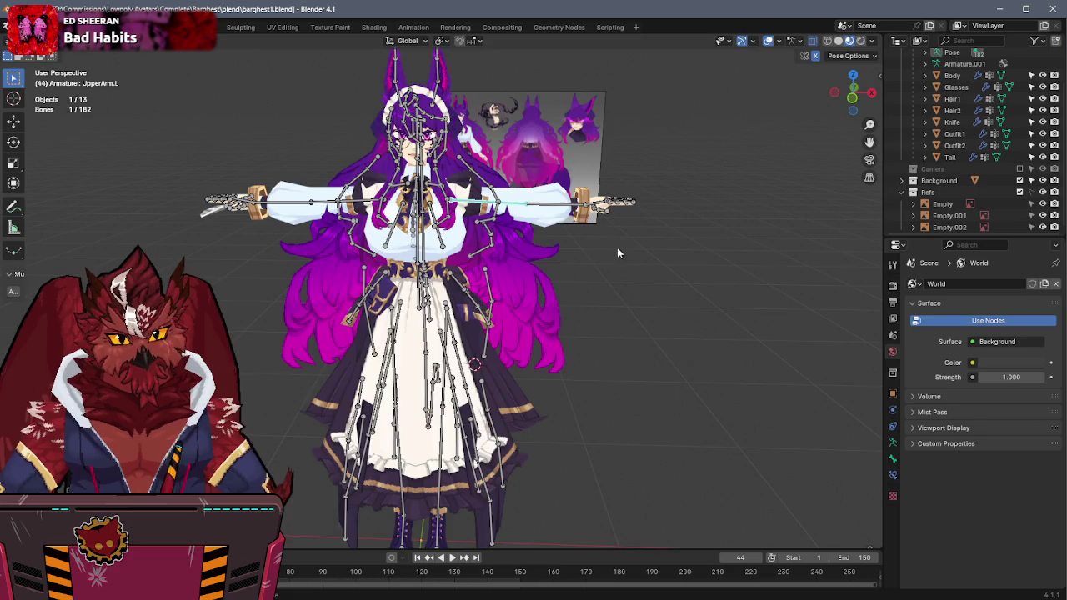
pyautogui.hotkey('ctrl', 'Tab')
pyautogui.moveTo(467, 220); pyautogui.dragTo(678, 254, button='middle')
pyautogui.scroll(-3, 679, 254)
pyautogui.hotkey('ctrl', 's')
# Step: Export the armature and eight meshes with the saved FBX preset over barghest.fbx
pyautogui.hotkey('shift', ']')
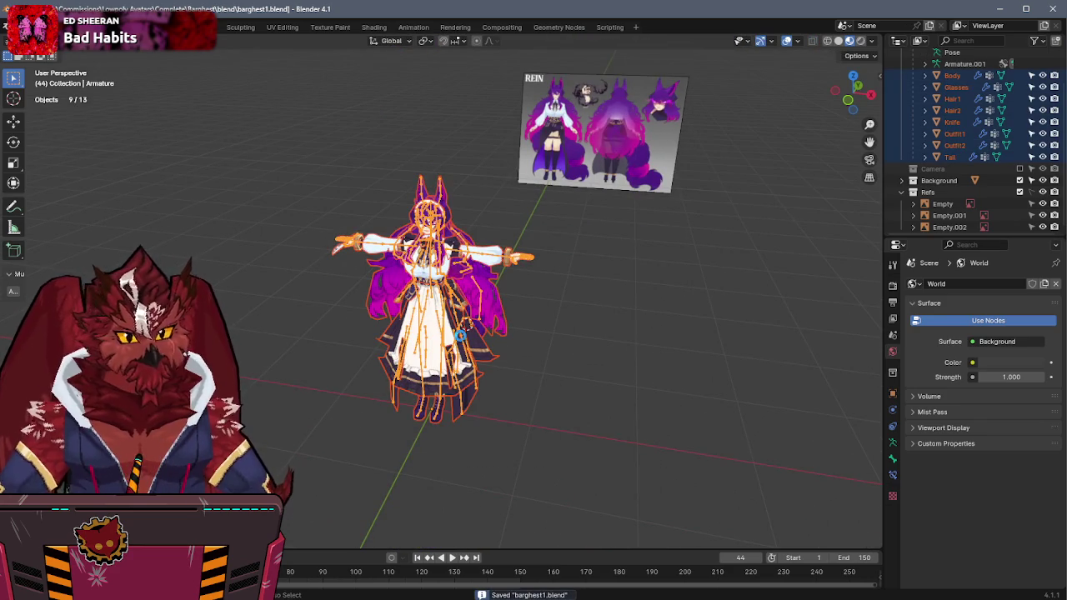
pyautogui.click(30, 27)
pyautogui.moveTo(42, 202)
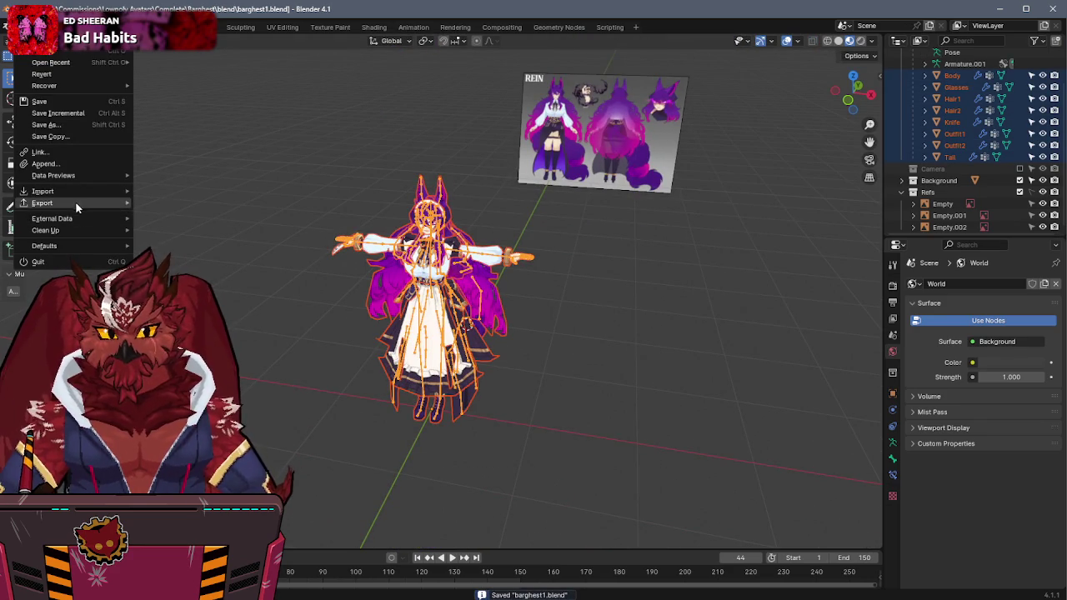
pyautogui.click(192, 320)
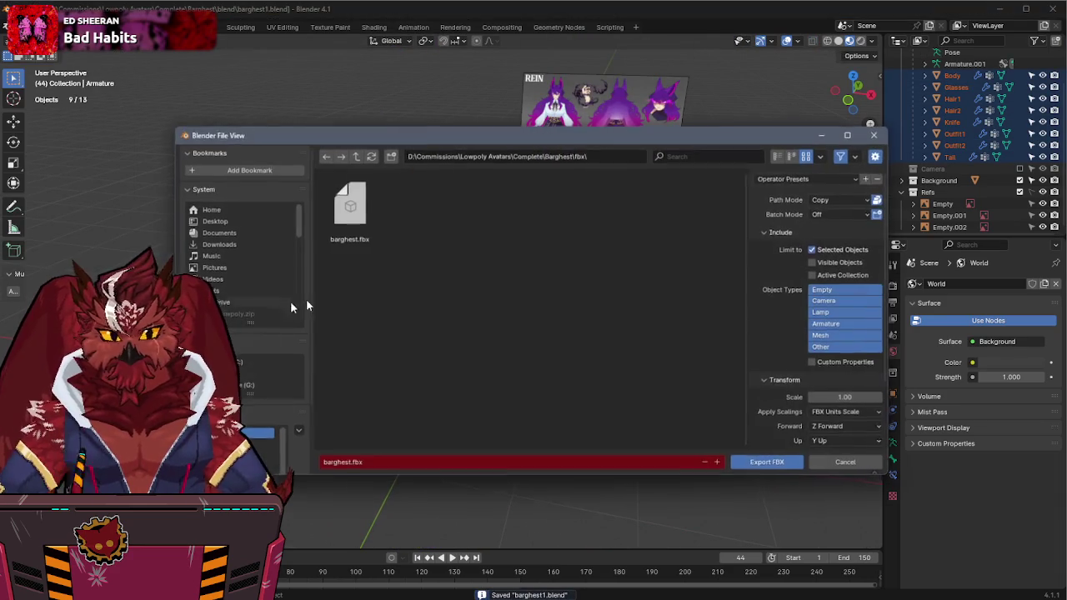
pyautogui.click(788, 177)
pyautogui.click(775, 208)
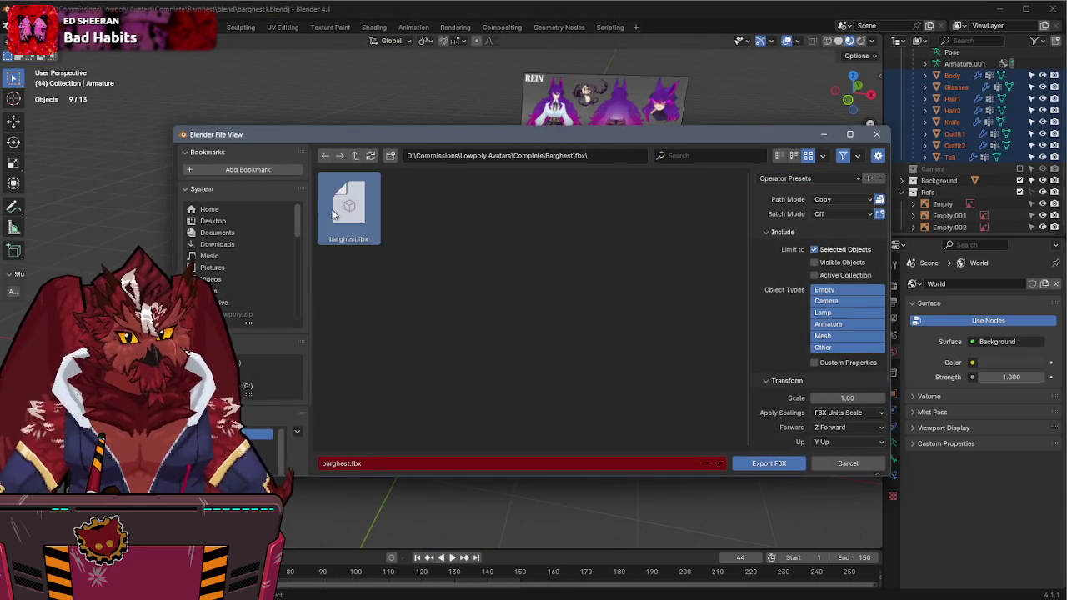
pyautogui.doubleClick(334, 209)
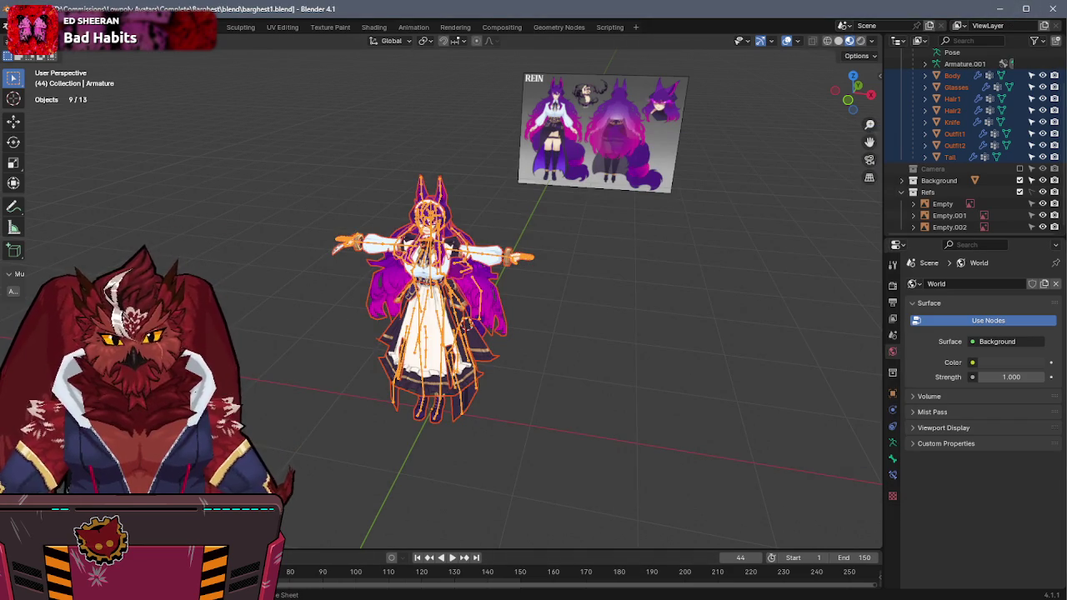
# Step: Copy the newly exported barghest.fbx from the fbx folder over the one in the Barghest project folder
pyautogui.hotkey('alt', 'Tab')
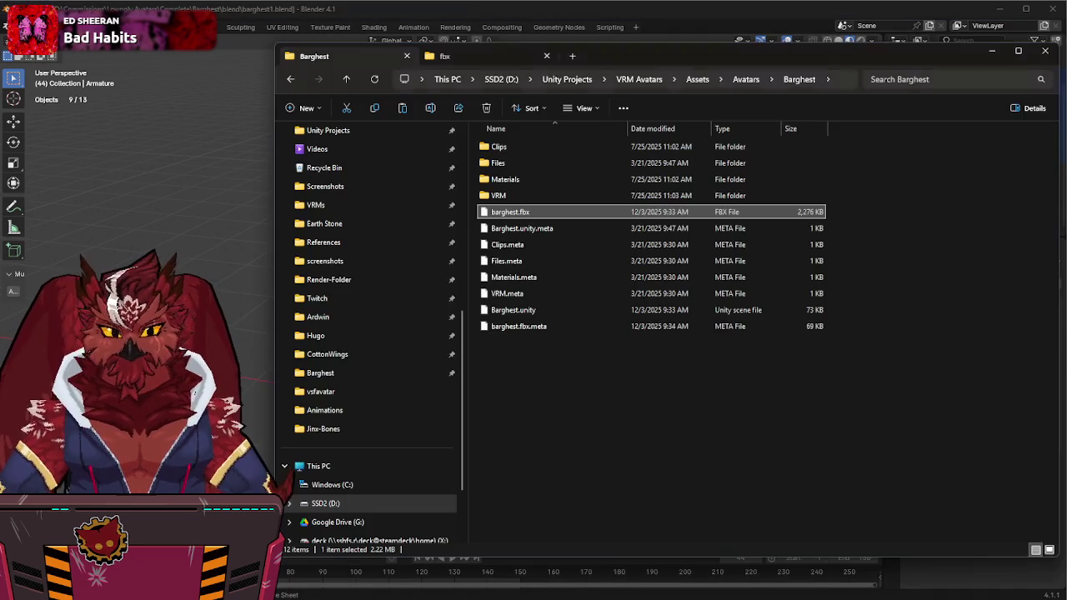
pyautogui.click(466, 55)
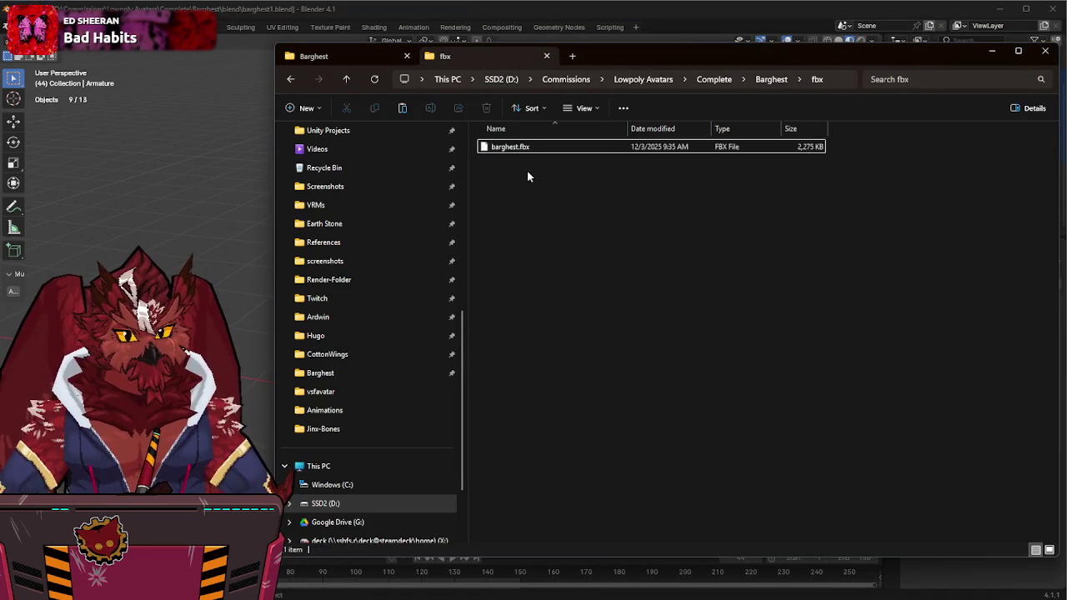
pyautogui.click(530, 147)
pyautogui.hotkey('ctrl', 'c')
pyautogui.click(356, 56)
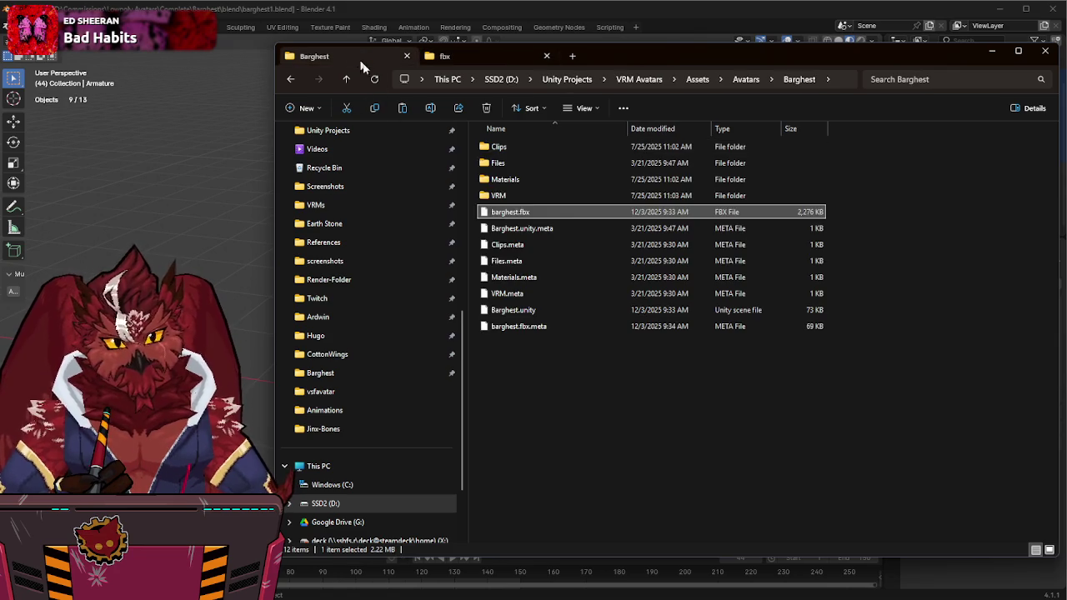
pyautogui.hotkey('ctrl', 'v')
pyautogui.click(279, 213)
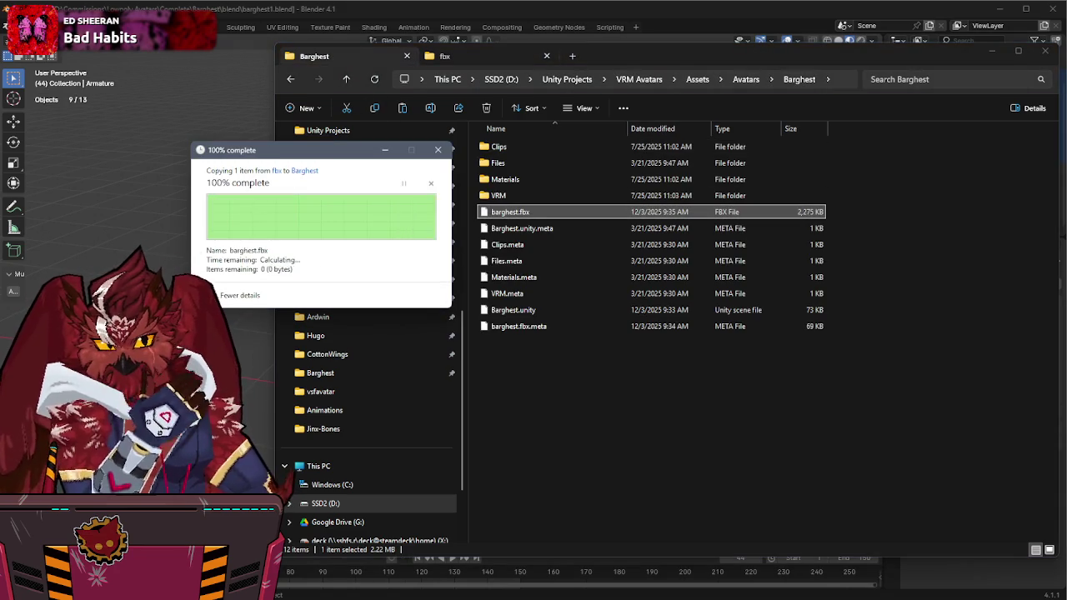
# Step: Minimize Blender and File Explorer to bring Unity with the reimported avatar back into view
pyautogui.click(889, 25)
pyautogui.click(1000, 8)
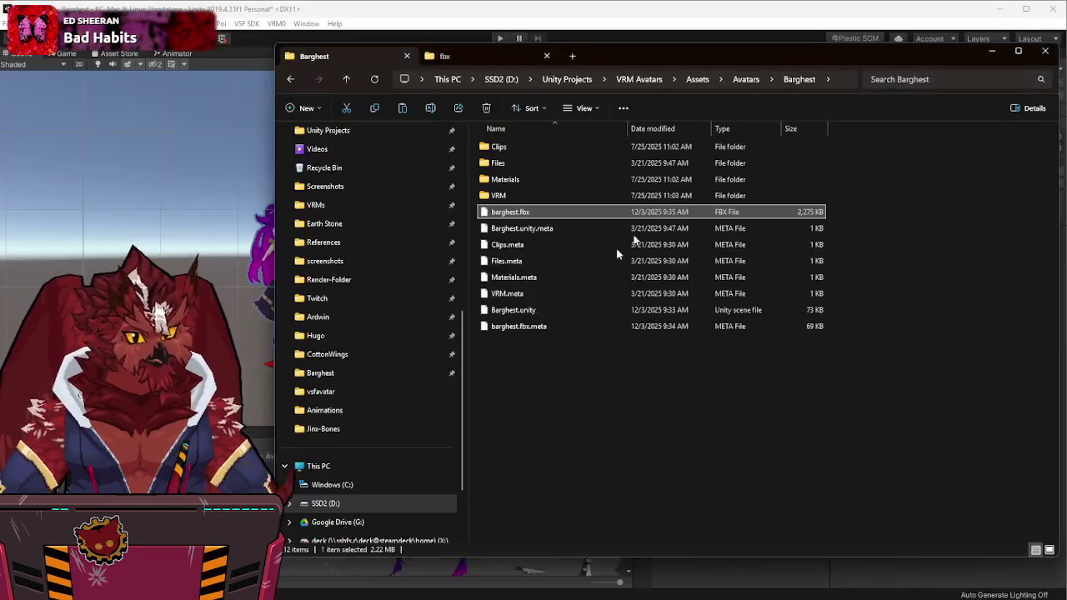
pyautogui.click(999, 8)
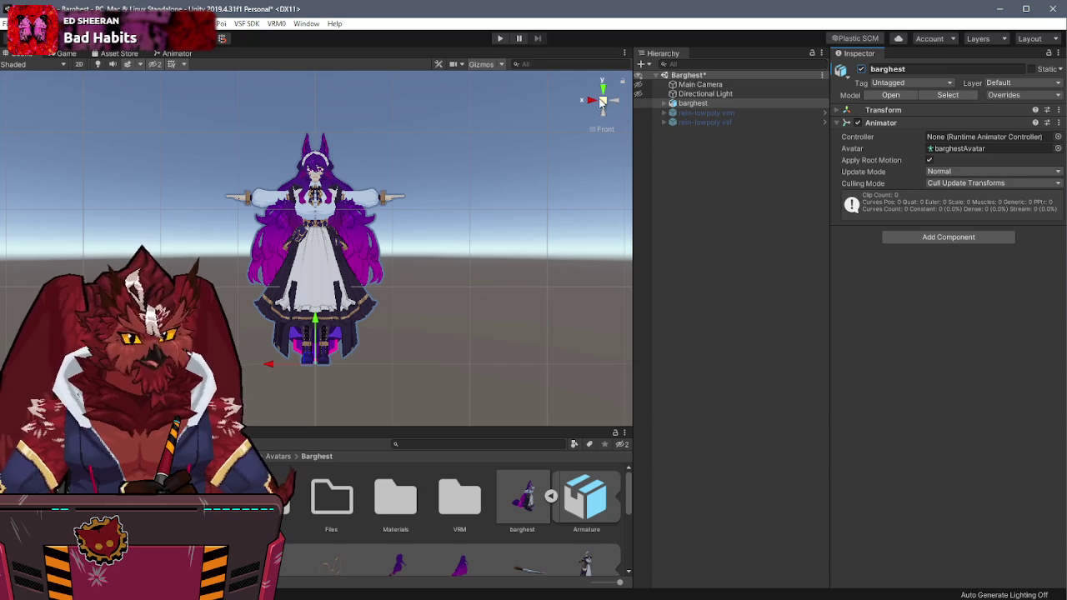
pyautogui.click(562, 136)
pyautogui.click(602, 102)
pyautogui.scroll(3, 405, 234)
pyautogui.keyDown('alt'); pyautogui.moveTo(405, 233); pyautogui.dragTo(459, 274); pyautogui.keyUp('alt')
pyautogui.click(550, 497)
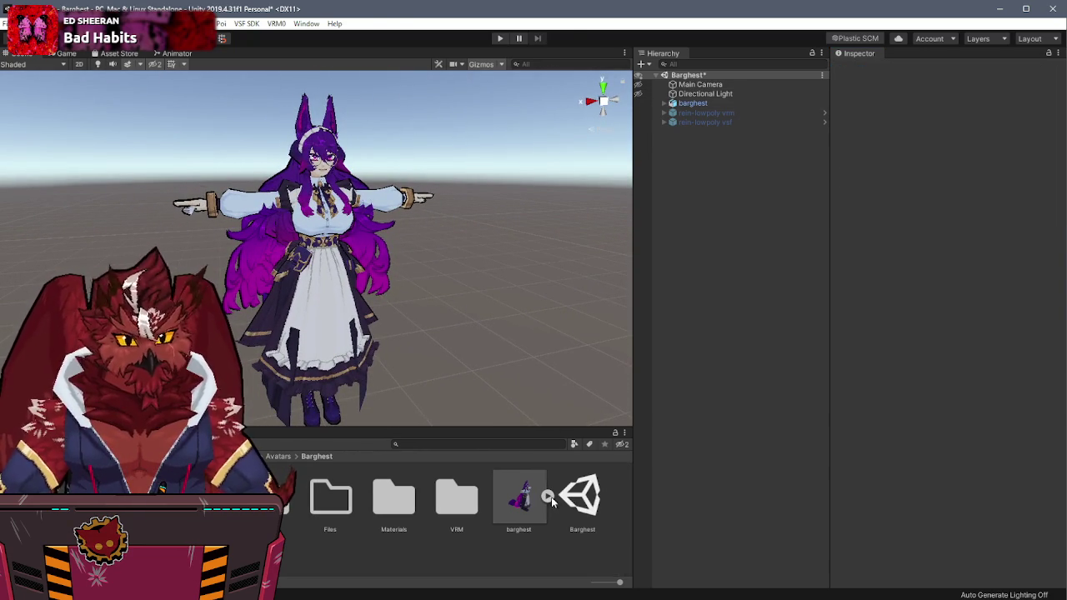
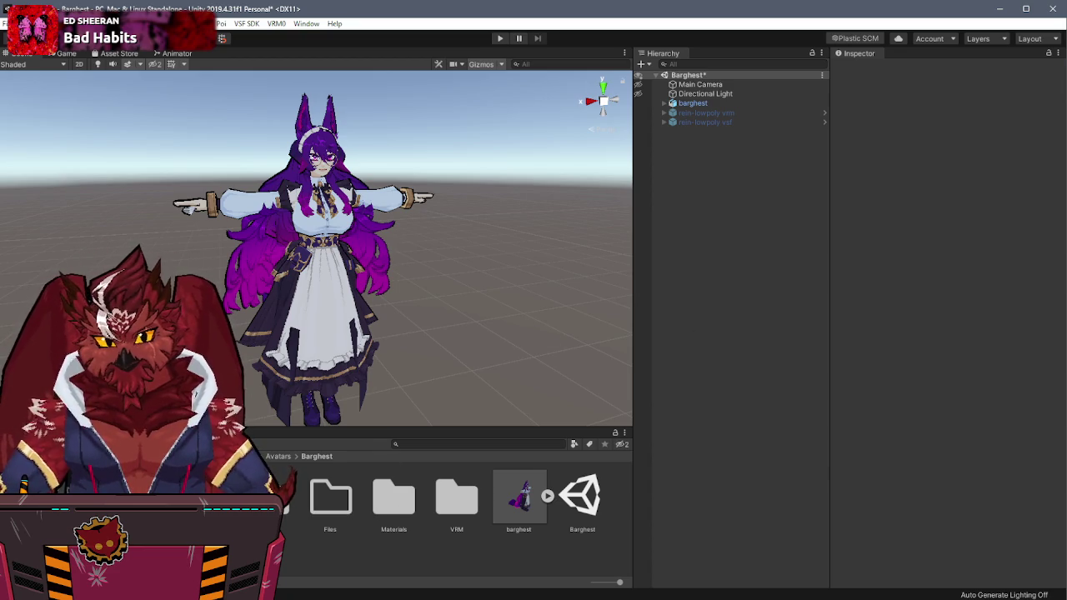
# Step: Zoom toward the avatar, inspect Barg-Mat.BF and Barg-Mat.Merged in rein-lowpoly.Materials, then open Barghest/Materials
pyautogui.moveTo(254, 333)
pyautogui.mouseDown(button='right')
pyautogui.moveTo(432, 240)
pyautogui.moveTo(194, 184)
pyautogui.moveTo(83, 258)
pyautogui.mouseUp(button='right')
pyautogui.click(125, 500)
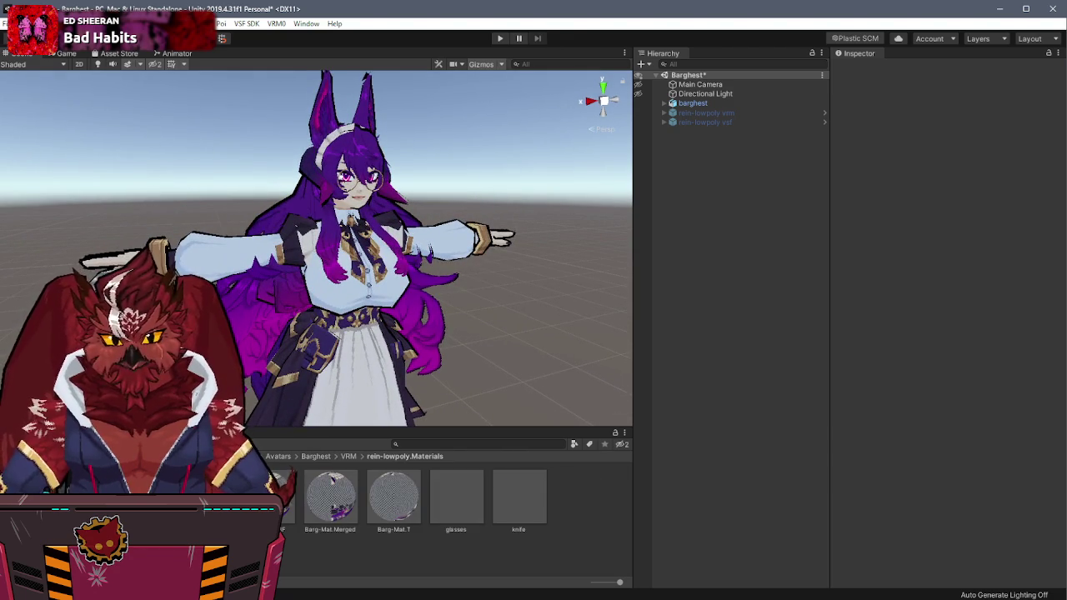
pyautogui.click(284, 510)
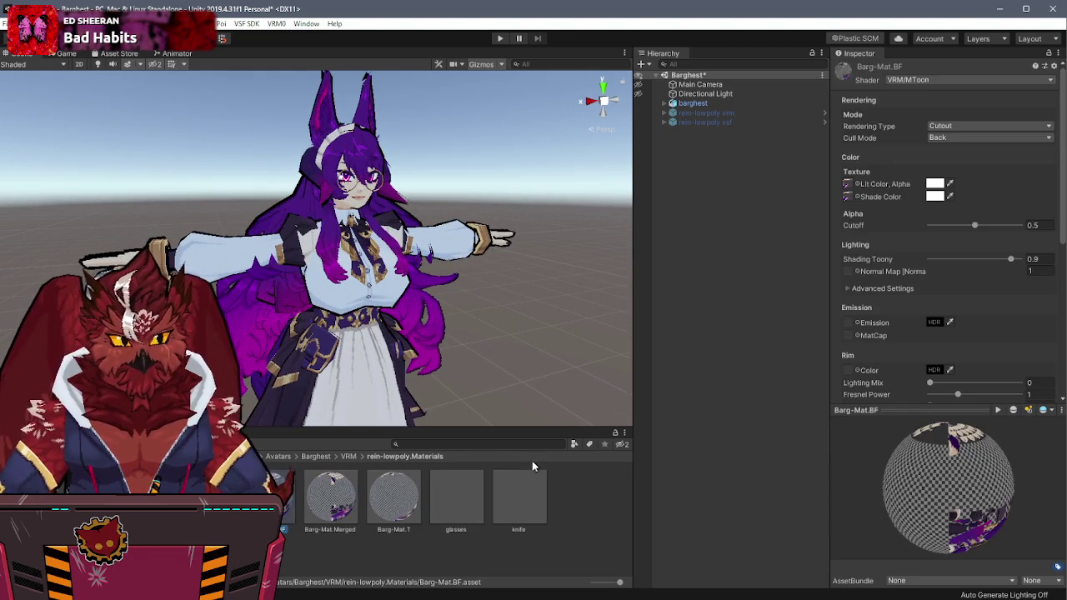
pyautogui.click(315, 517)
pyautogui.scroll(-10, 964, 353)
pyautogui.scroll(-2, 950, 325)
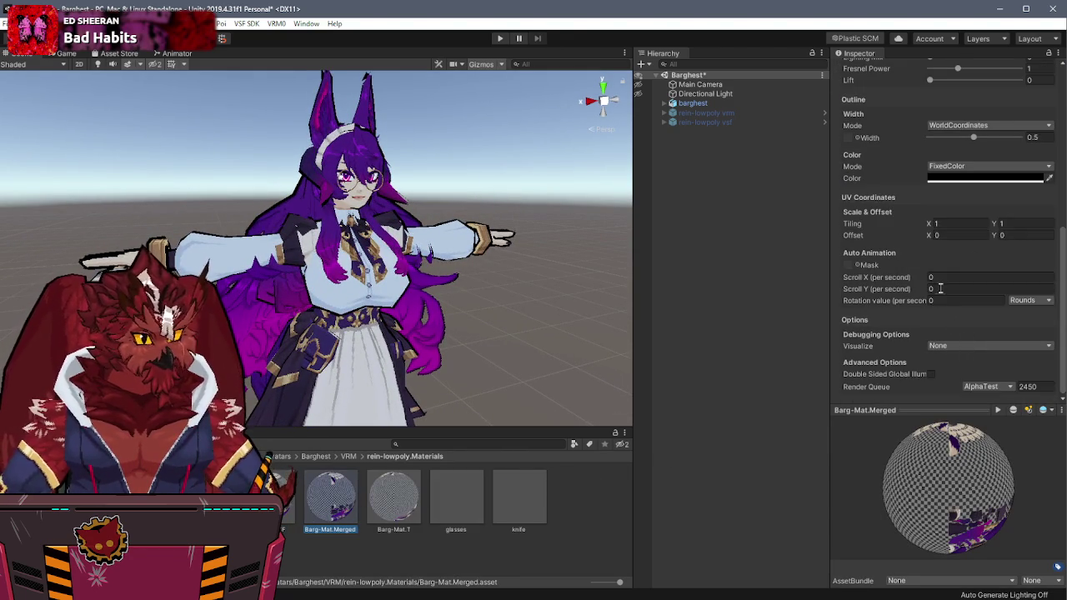
pyautogui.scroll(4, 905, 216)
pyautogui.scroll(4, 902, 215)
pyautogui.scroll(2, 899, 214)
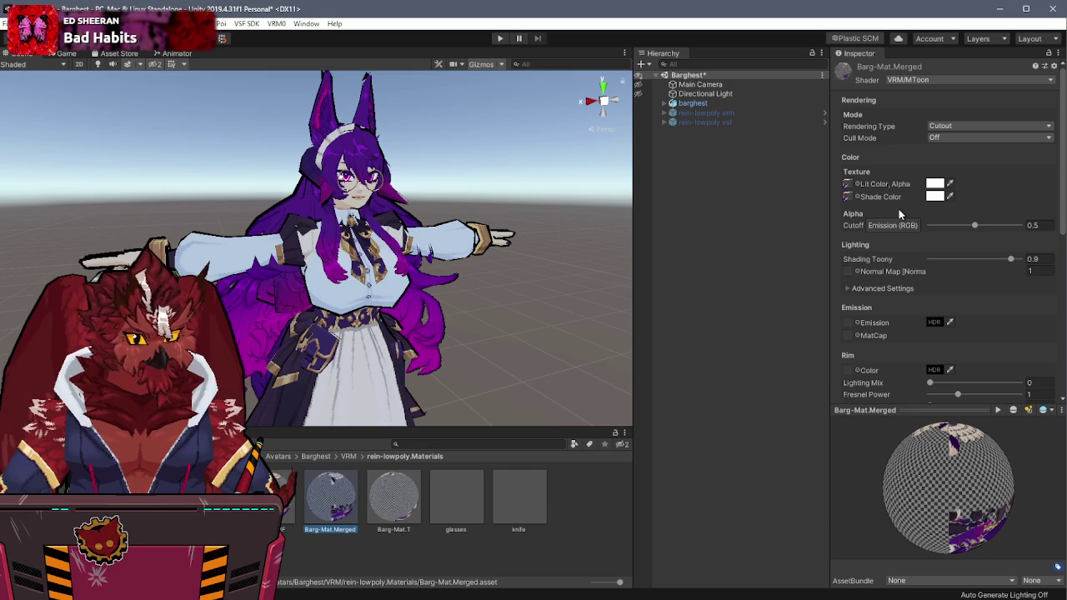
pyautogui.click(50, 500)
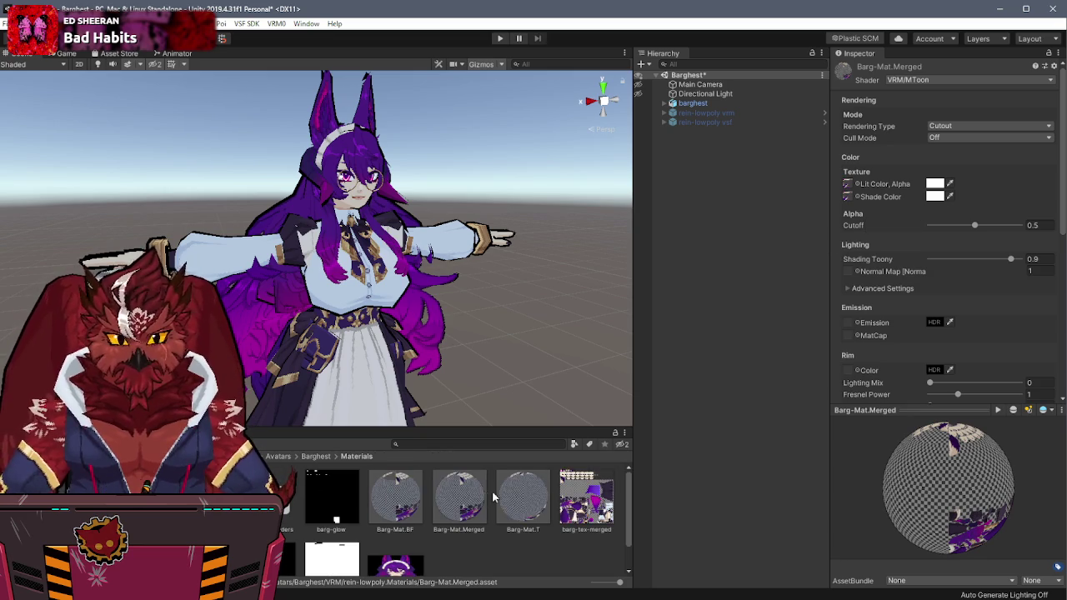
# Step: Unlock the Poiyomi shaders on Barg-Mat.Merged, Barg-Mat.T and Barg-Mat.BF
pyautogui.click(462, 504)
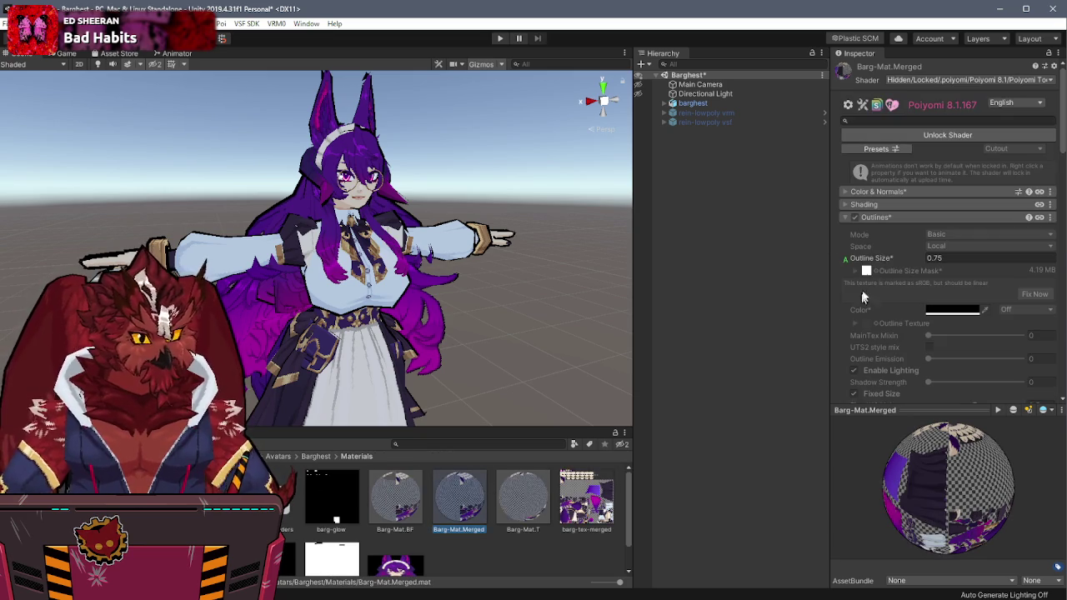
pyautogui.click(942, 134)
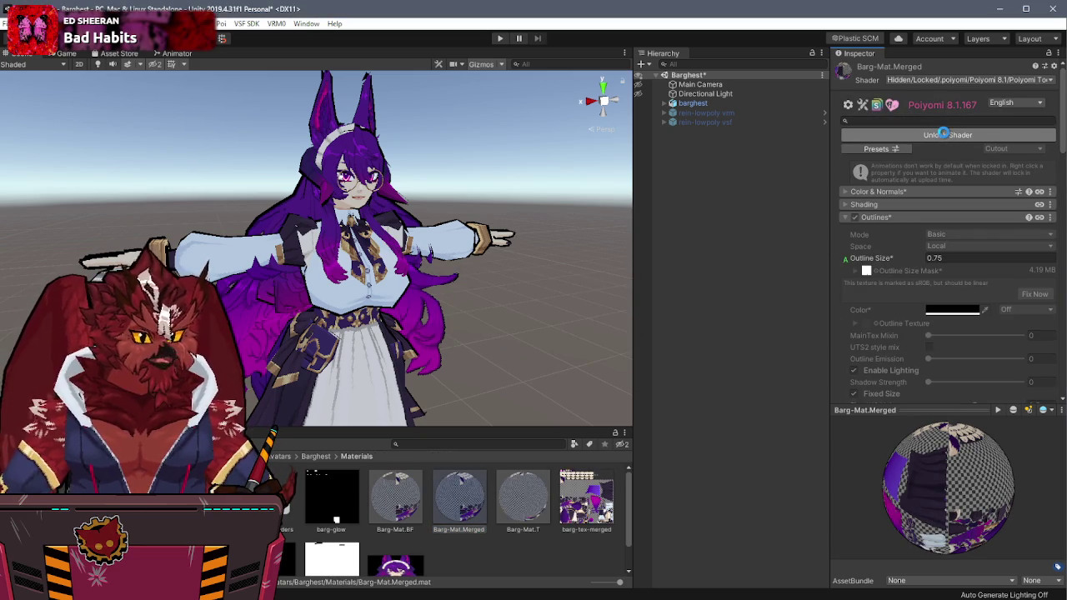
pyautogui.click(527, 491)
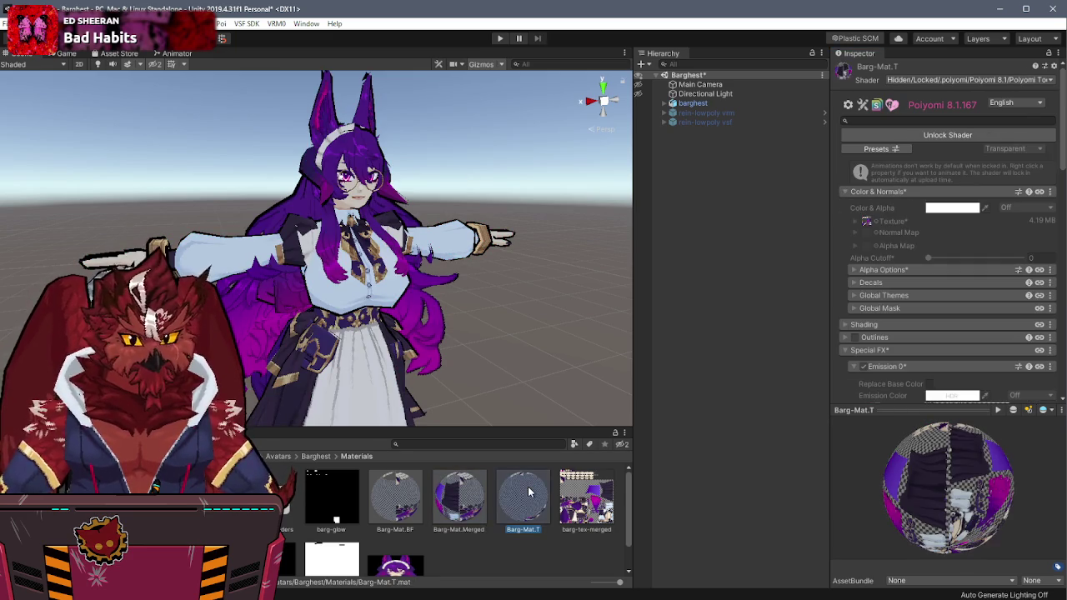
pyautogui.click(930, 135)
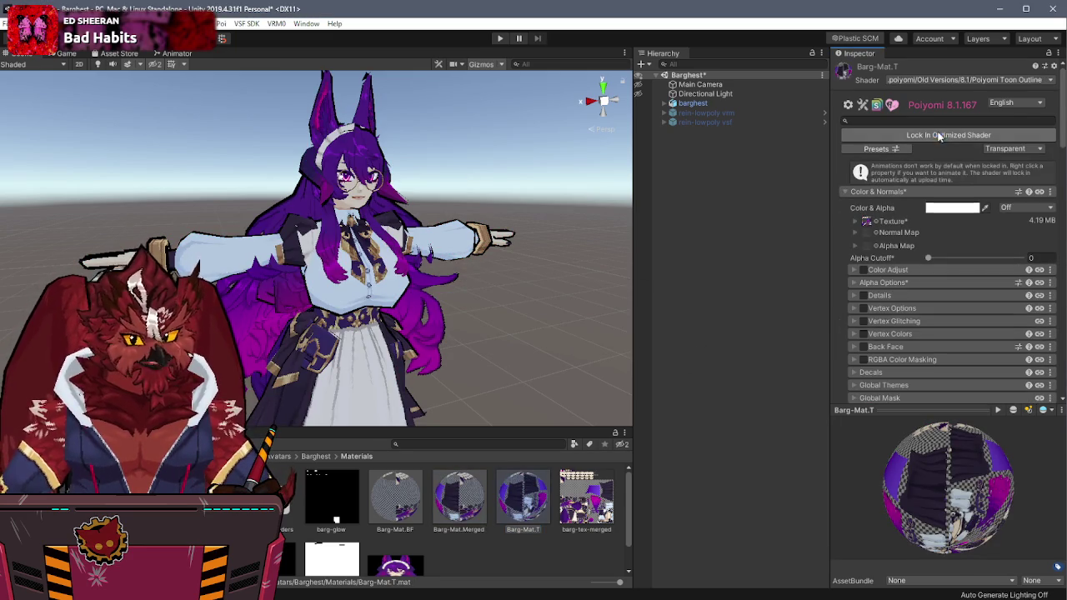
pyautogui.click(395, 496)
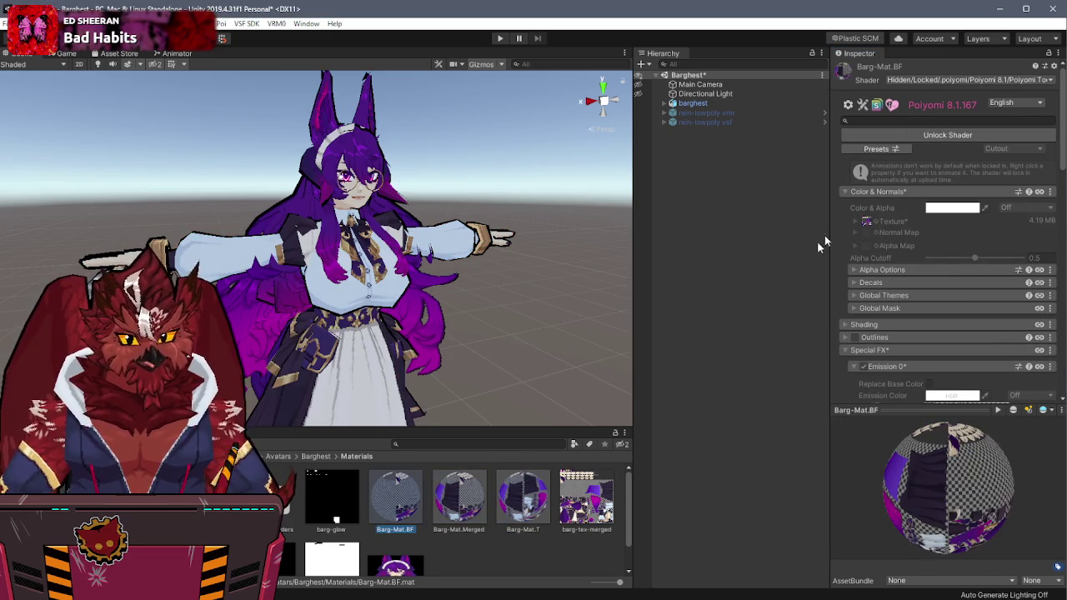
pyautogui.click(934, 139)
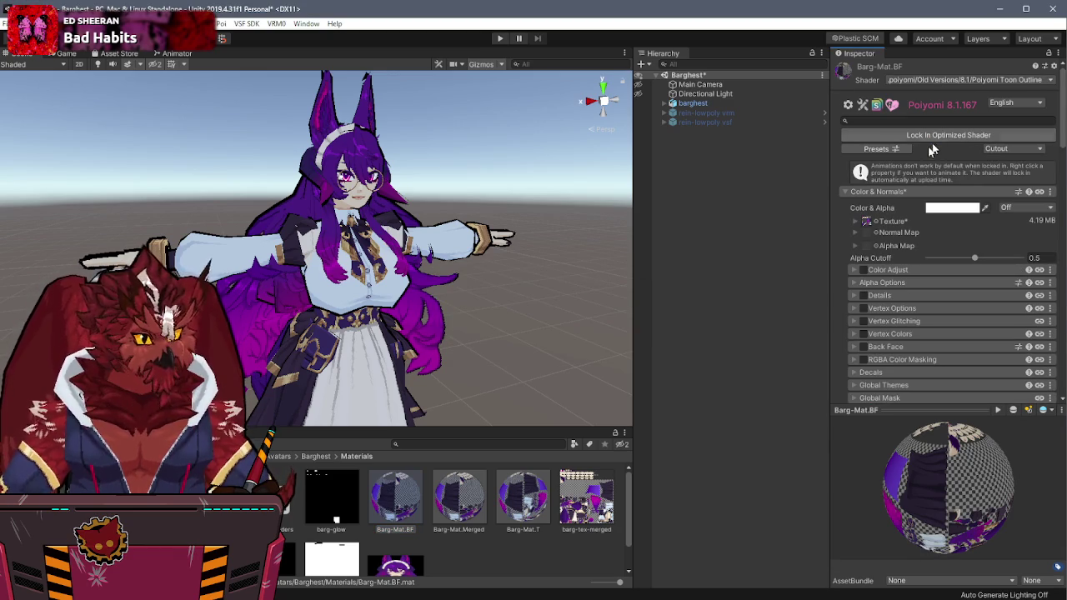
# Step: On Barg-Mat.Merged, fix the outline mask sRGB warning, set outline size 0.75, and disable Vertex Color Normal
pyautogui.click(459, 497)
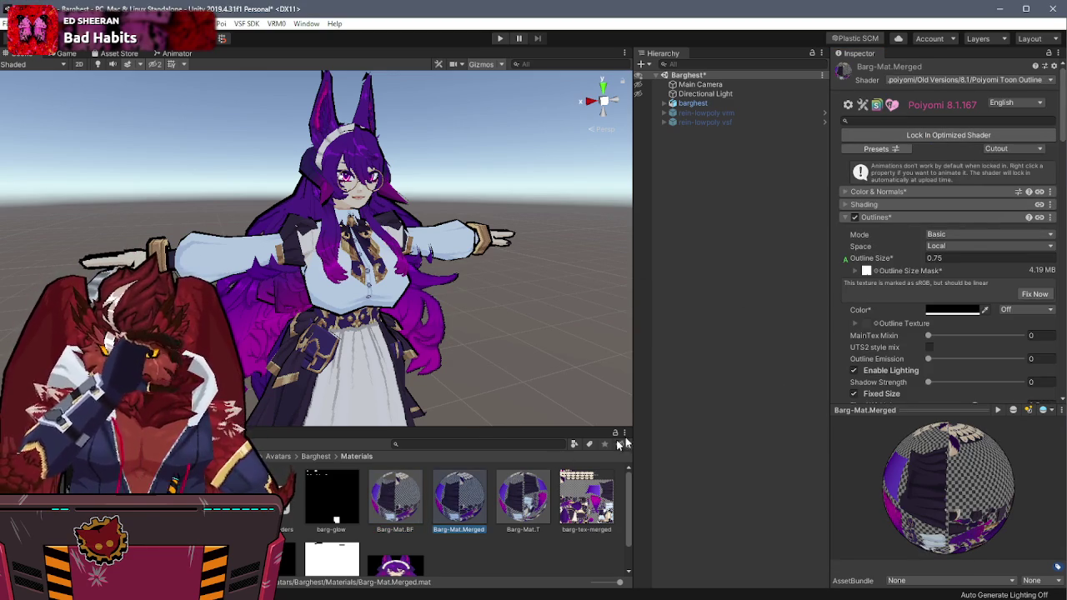
pyautogui.click(1031, 295)
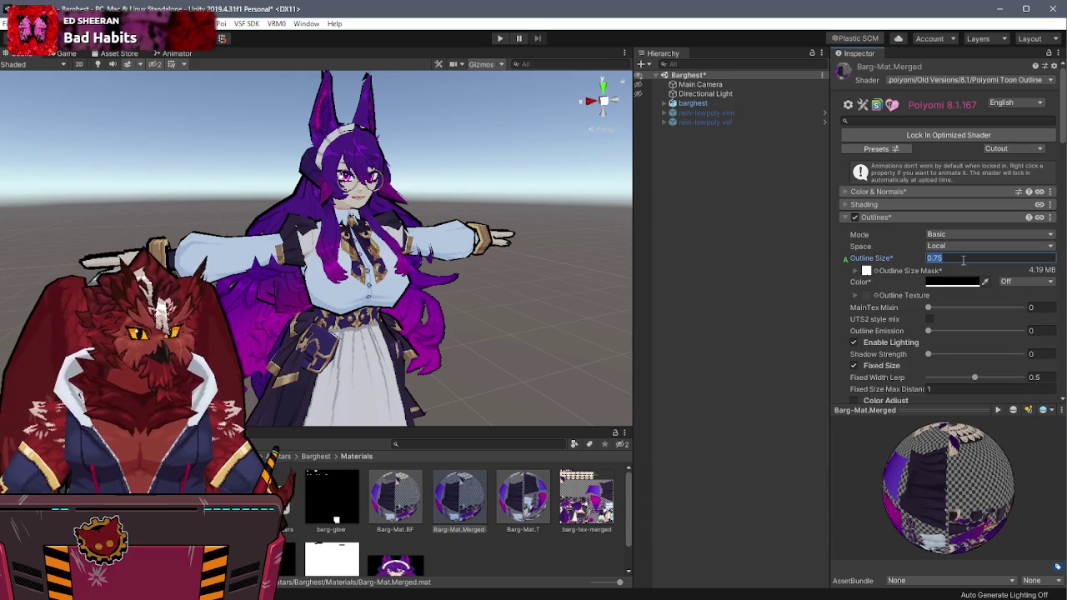
pyautogui.write('0.5')
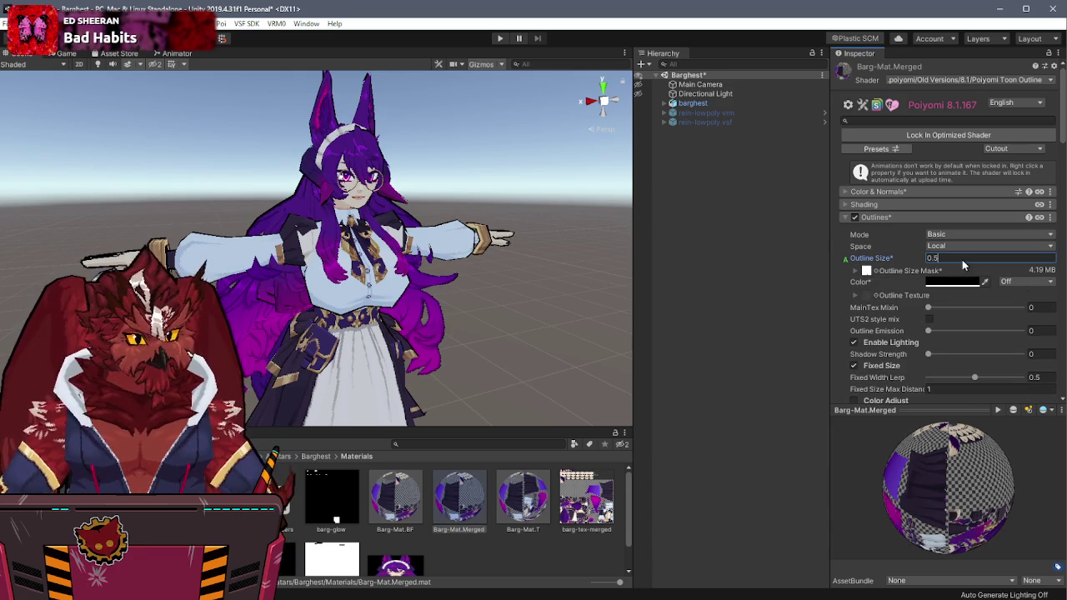
pyautogui.write('.75')
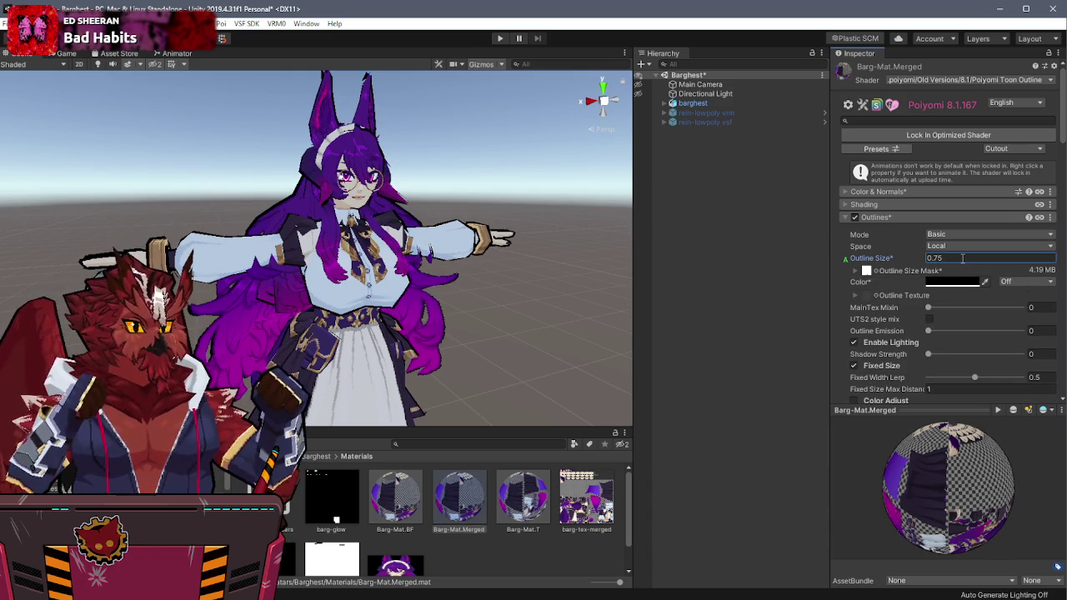
pyautogui.scroll(-5, 889, 304)
pyautogui.click(930, 232)
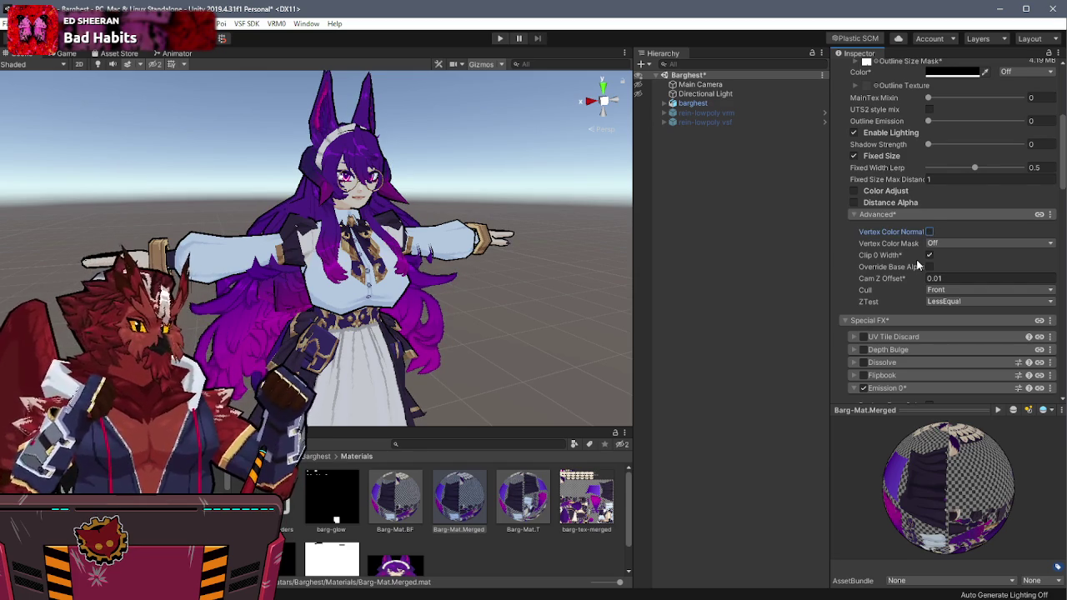
pyautogui.scroll(5, 925, 270)
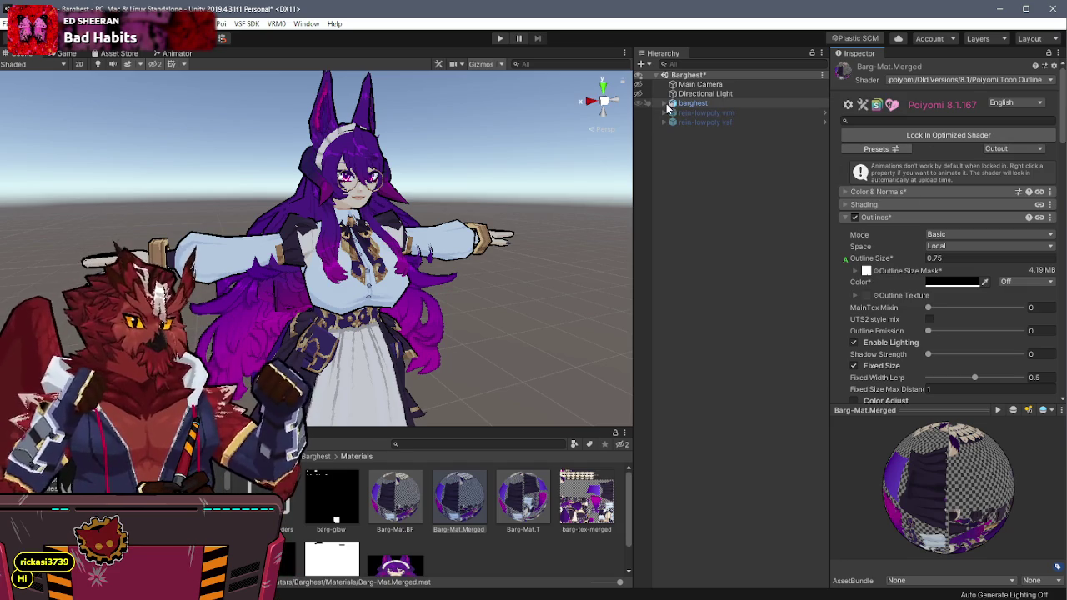
# Step: Select the barghest avatar root and bring up the VRM0 exporter window
pyautogui.click(664, 102)
pyautogui.click(705, 94)
pyautogui.click(707, 103)
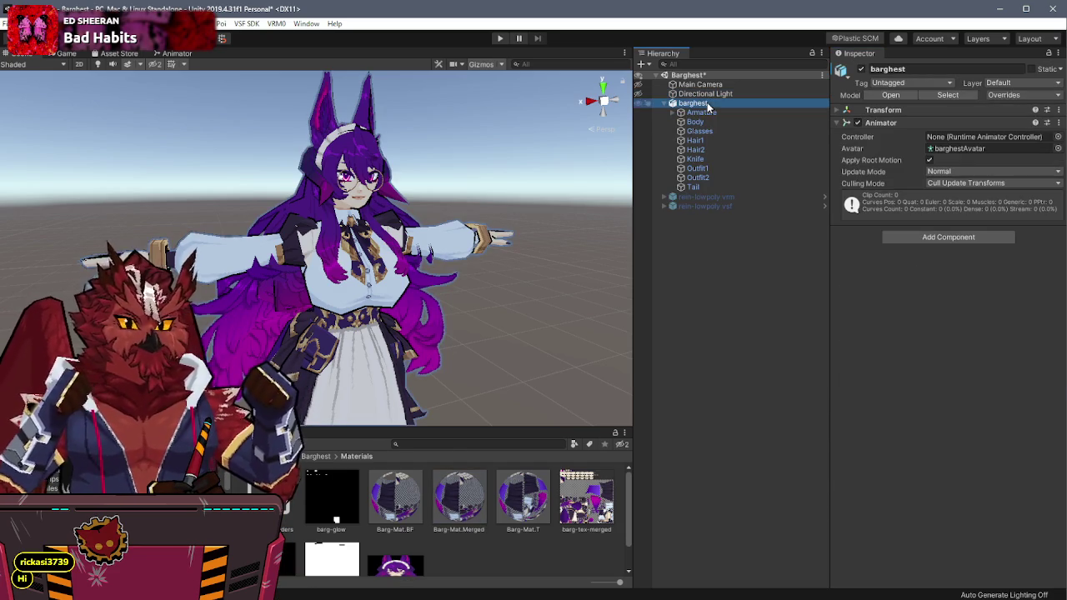
pyautogui.scroll(-1, 442, 530)
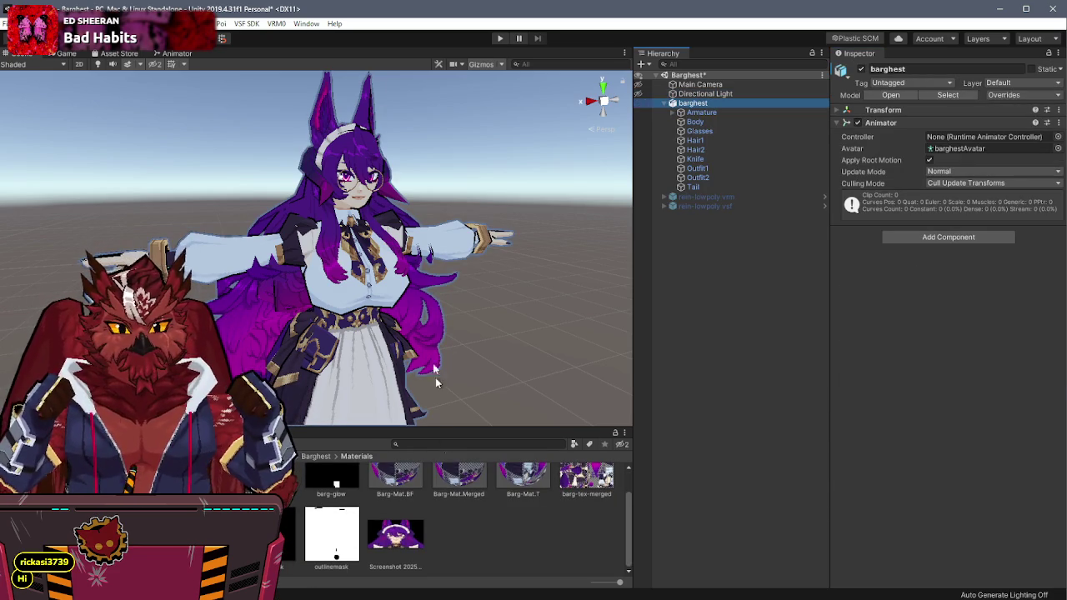
pyautogui.click(276, 25)
pyautogui.click(300, 36)
# Step: Set the screenshot as thumbnail, title Barg-Lowpoly, version 2 and the author name, then export
pyautogui.moveTo(395, 537)
pyautogui.mouseDown()
pyautogui.moveTo(502, 481)
pyautogui.moveTo(1031, 345)
pyautogui.mouseUp()
pyautogui.click(934, 379)
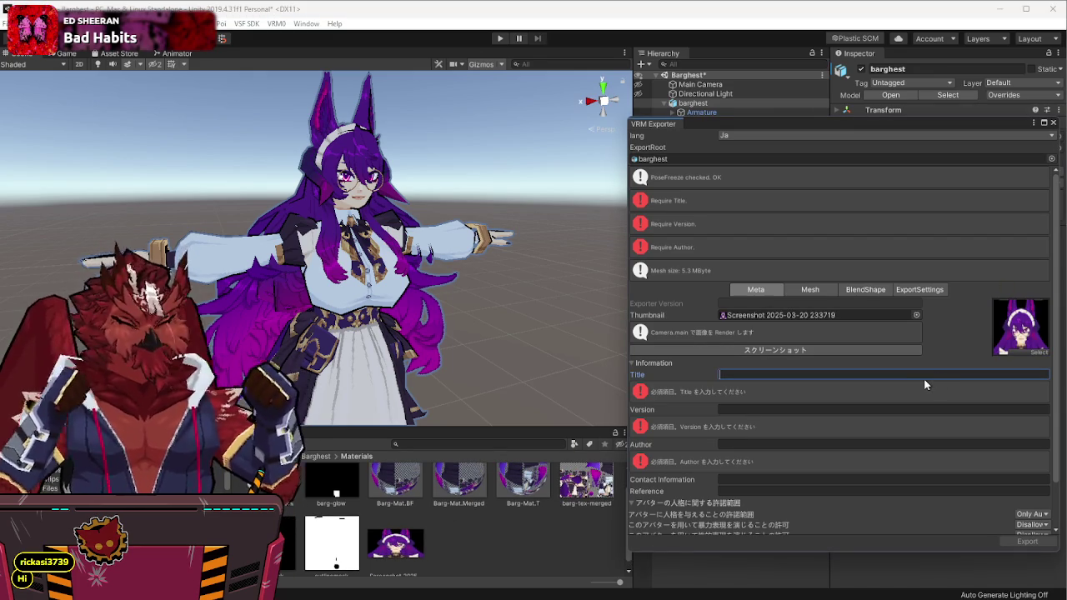
pyautogui.write('Barg-Lw')
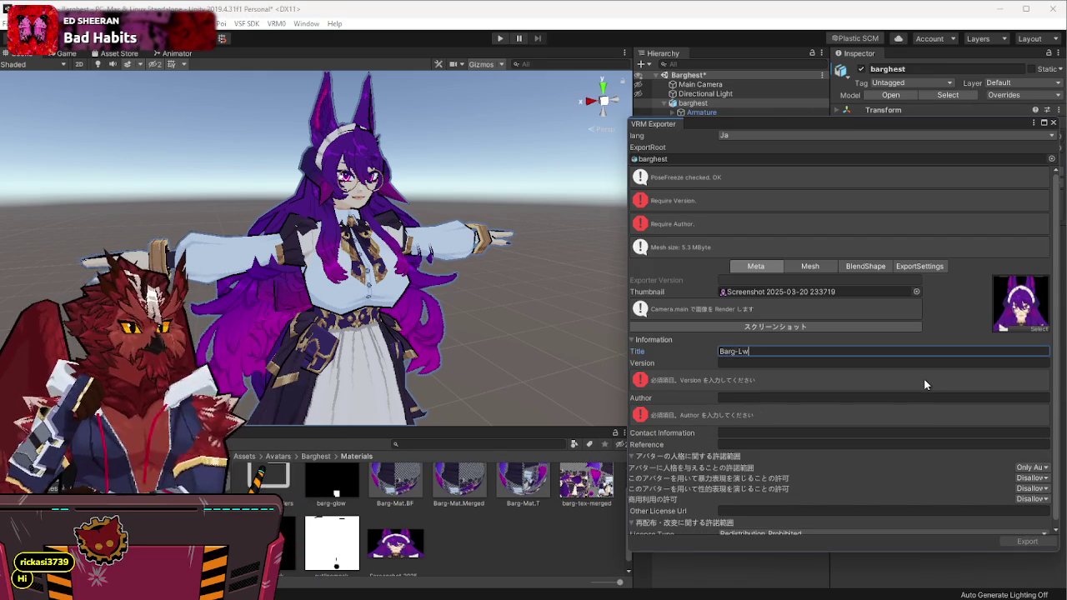
pyautogui.press('Tab')
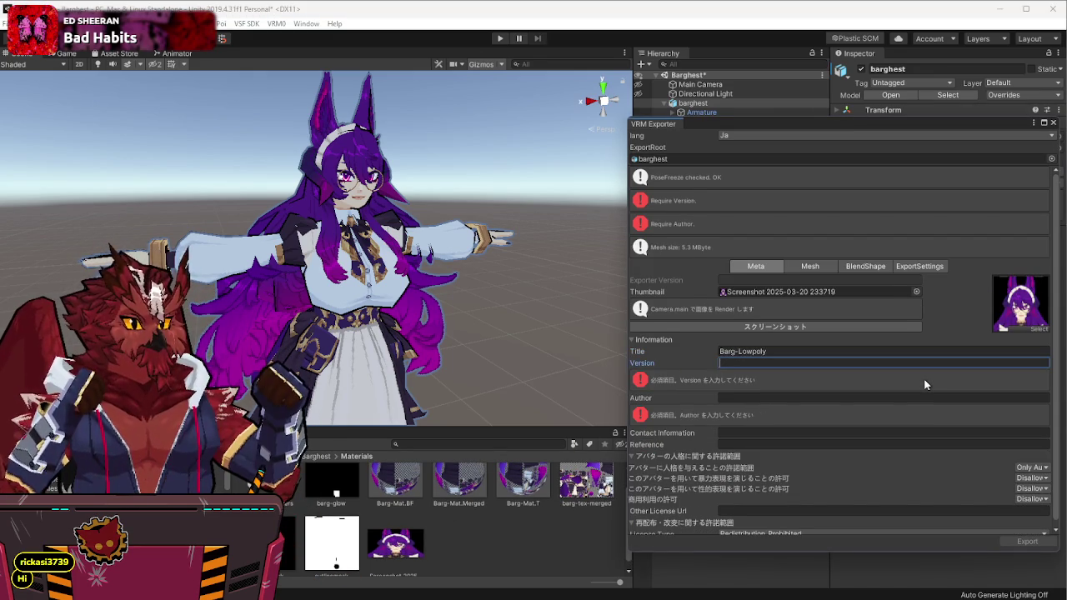
pyautogui.write('2')
pyautogui.press('Tab')
pyautogui.write('Vo')
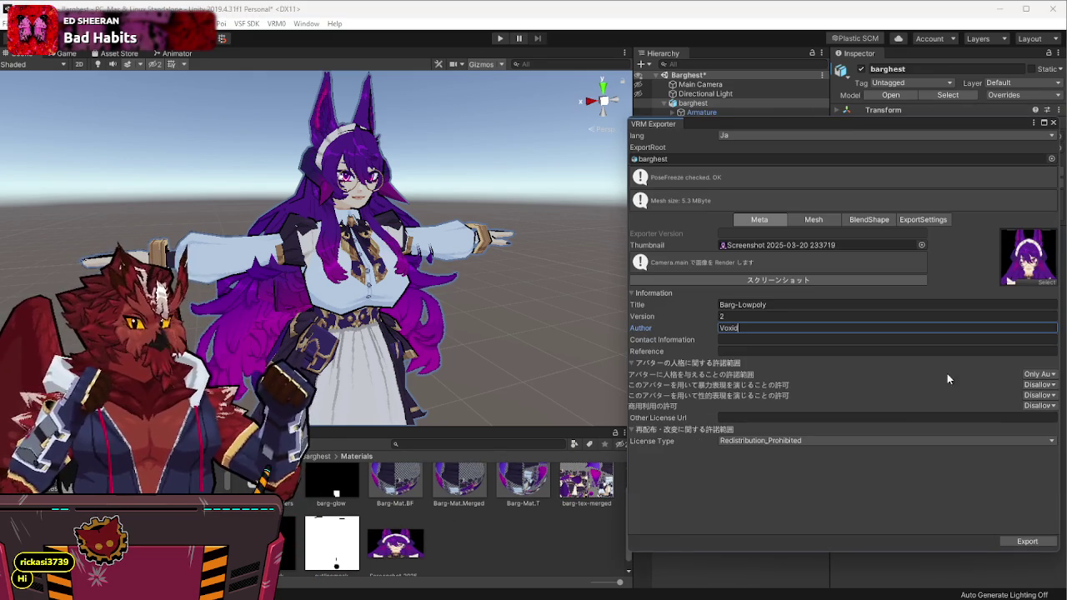
pyautogui.click(1026, 542)
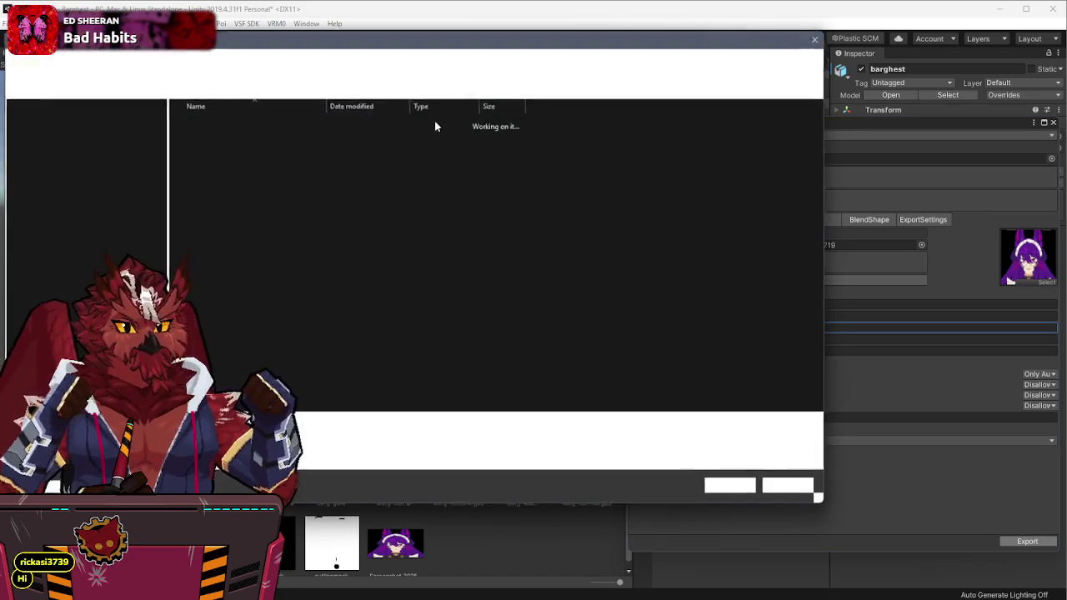
# Step: Save the export over rein-lowpoly.vrm in Assets/Avatars/Barghest/VRM, confirming the replacement
pyautogui.click(184, 125)
pyautogui.doubleClick(183, 125)
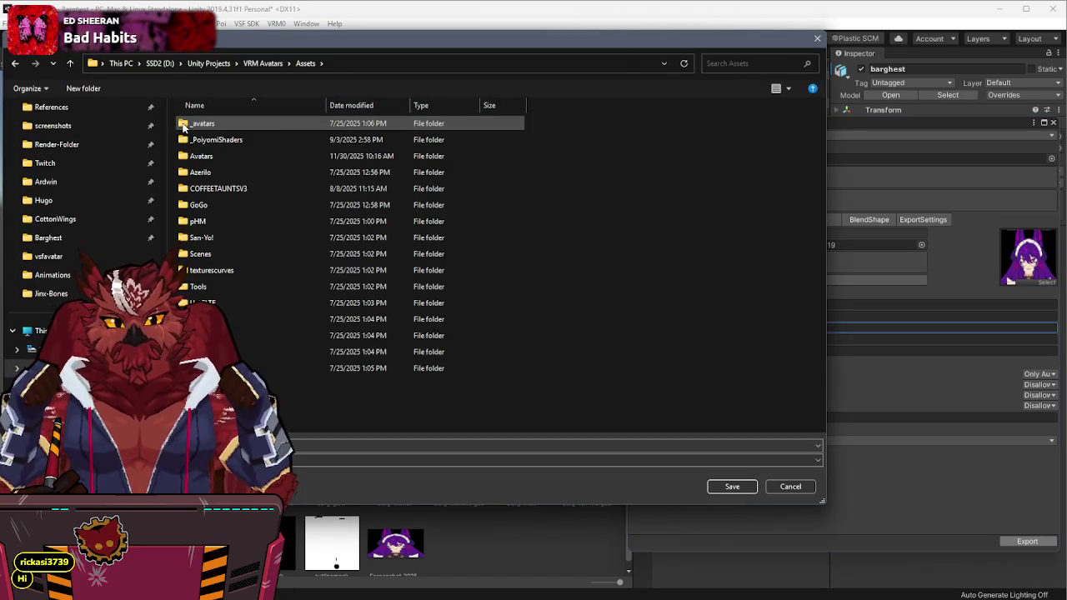
pyautogui.click(202, 124)
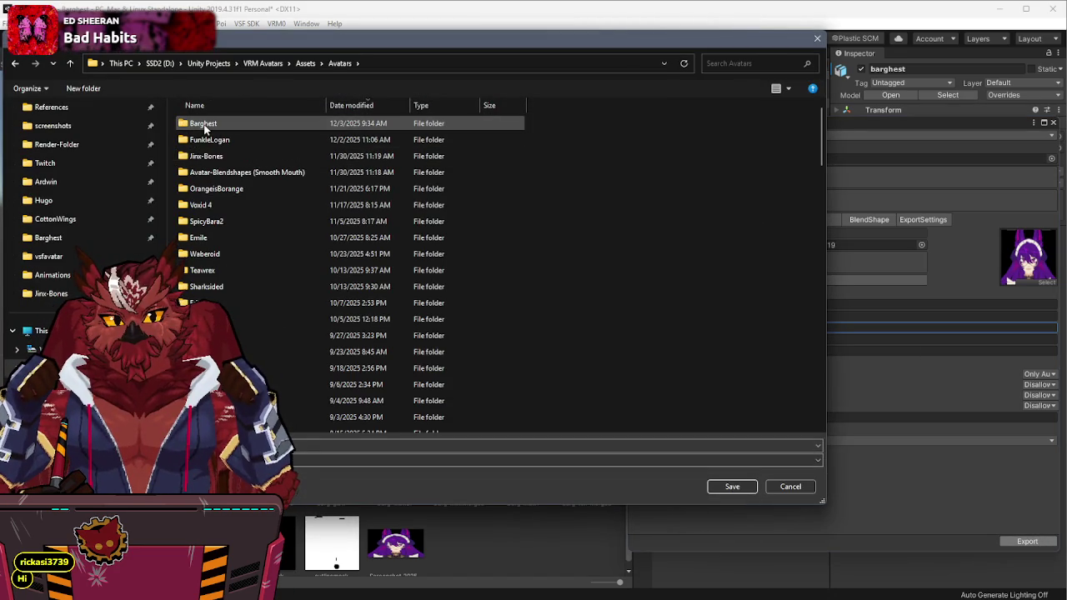
pyautogui.doubleClick(203, 123)
pyautogui.doubleClick(200, 172)
pyautogui.doubleClick(204, 239)
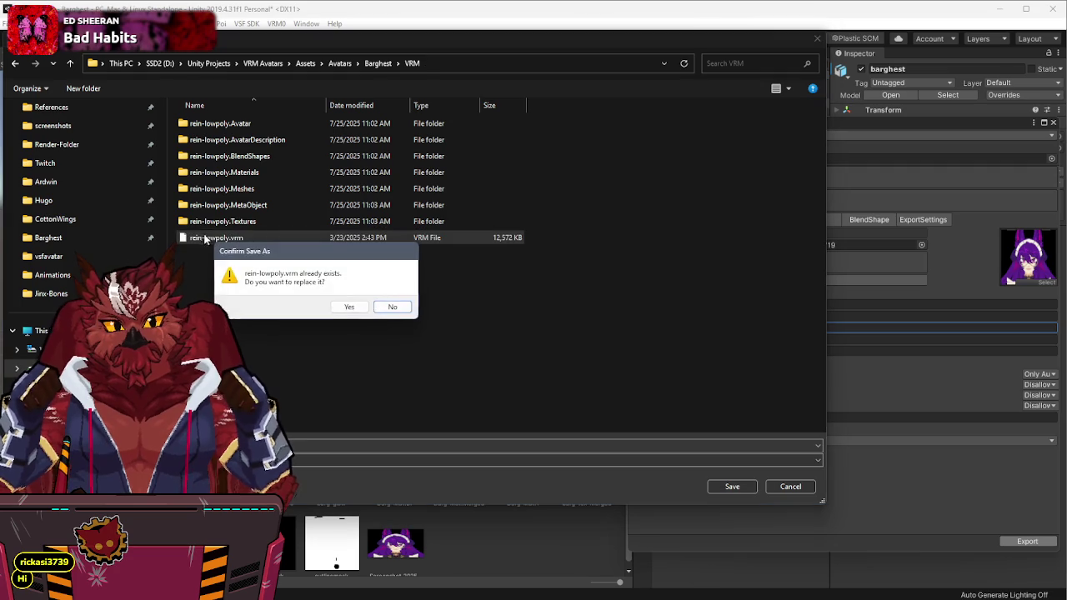
pyautogui.click(340, 311)
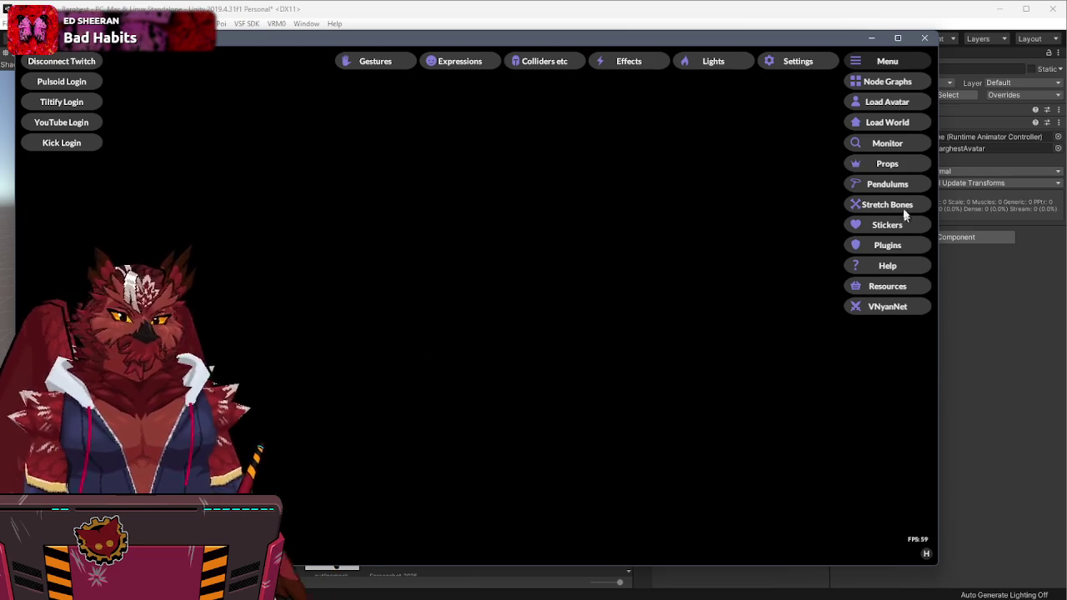
# Step: In VNyan, deactivate the Lowpoly Toggles node graph, close Node Graphs, and return to Unity
pyautogui.click(876, 84)
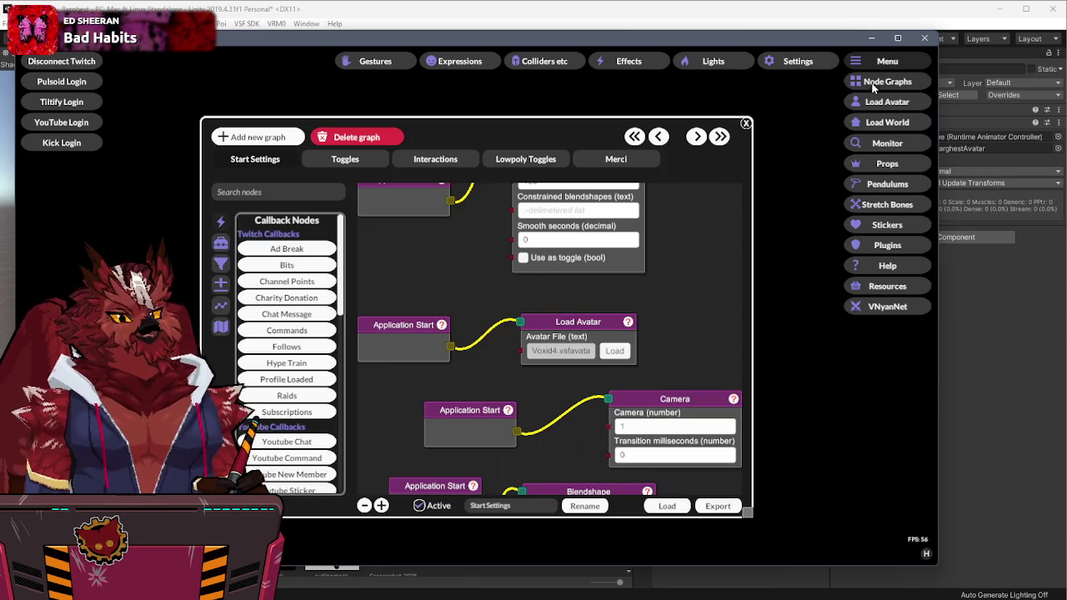
pyautogui.click(541, 163)
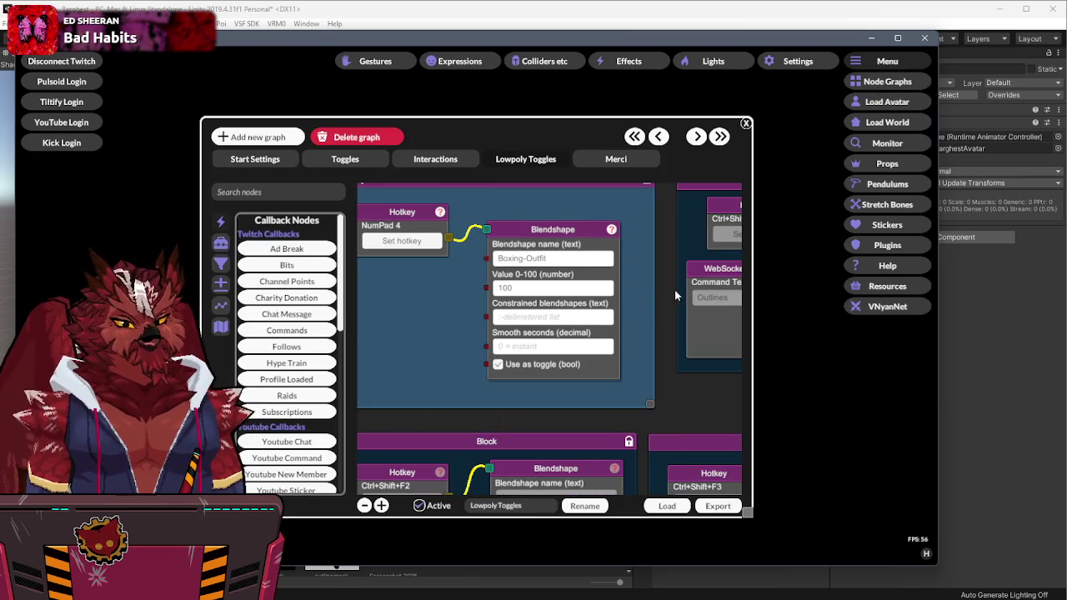
pyautogui.click(427, 506)
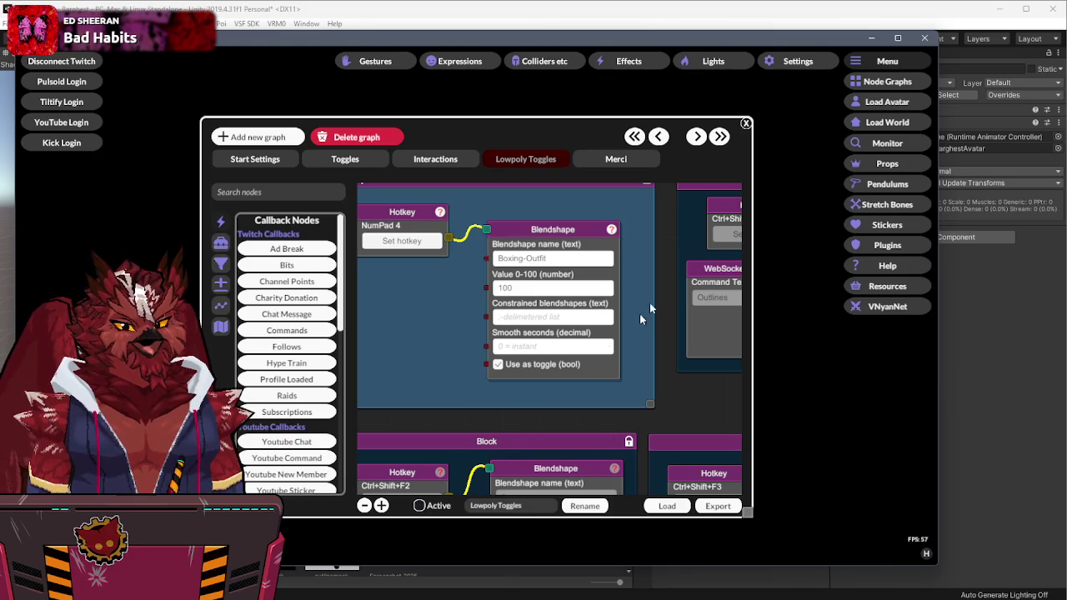
pyautogui.click(746, 124)
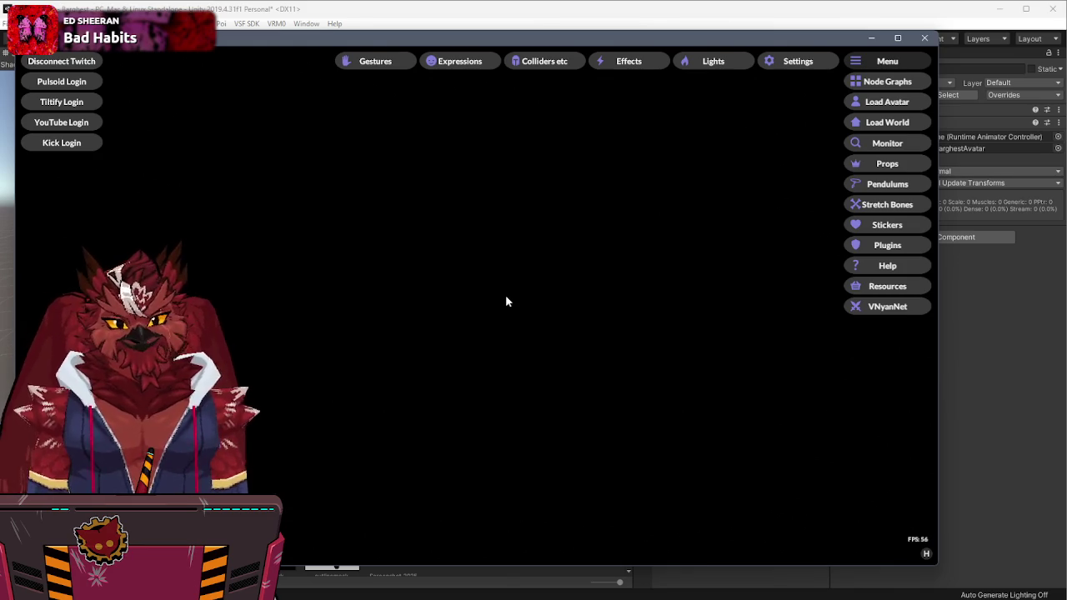
pyautogui.click(631, 26)
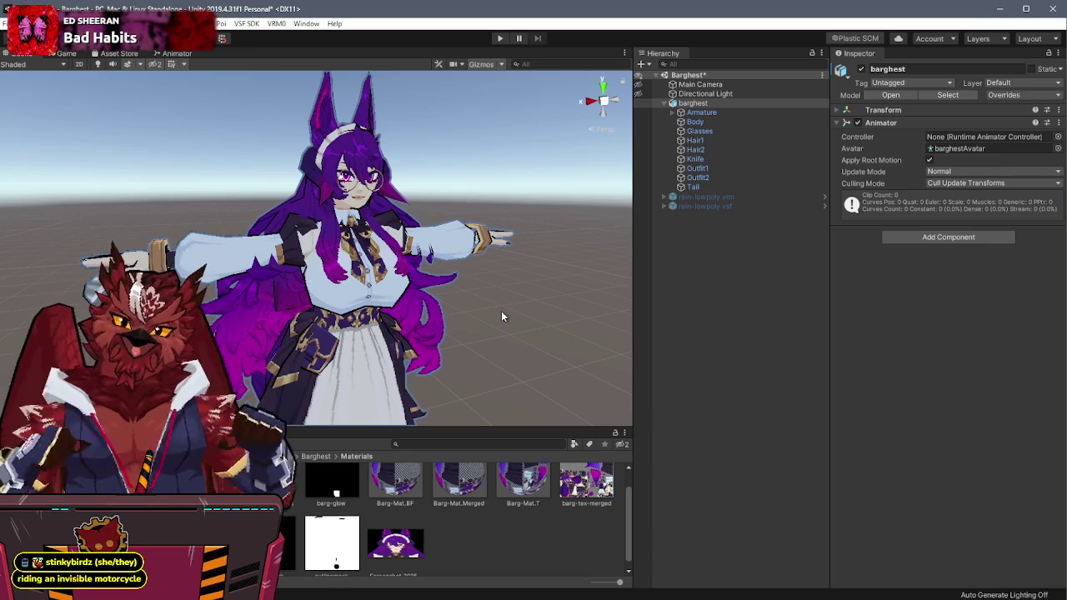
# Step: Hide barghest, show and expand rein-lowpoly vrm, and open its rein-lowpoly.Materials folder
pyautogui.click(862, 70)
pyautogui.click(742, 198)
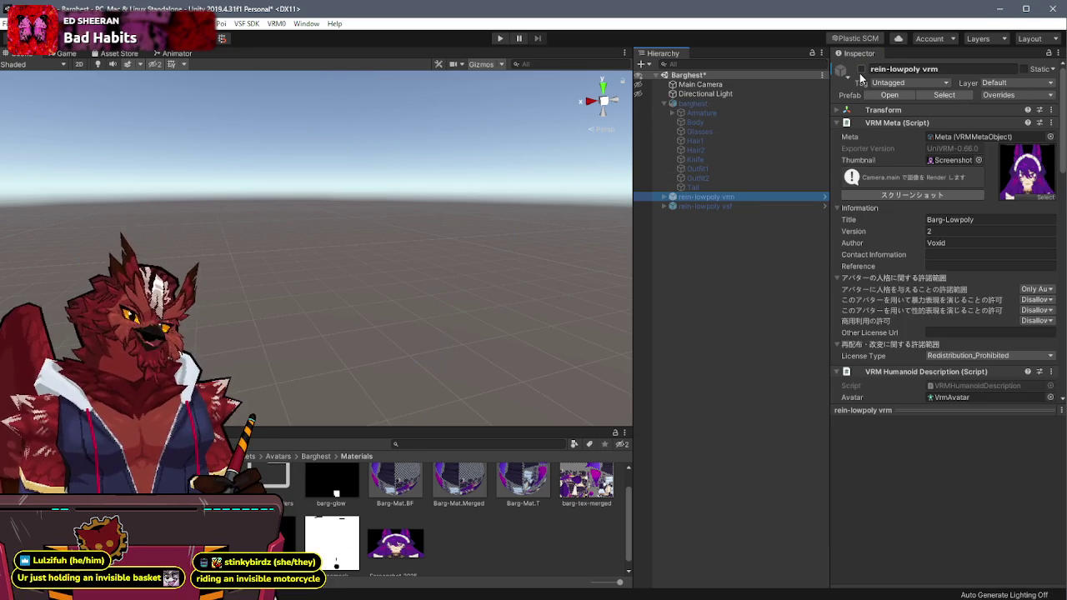
pyautogui.click(862, 70)
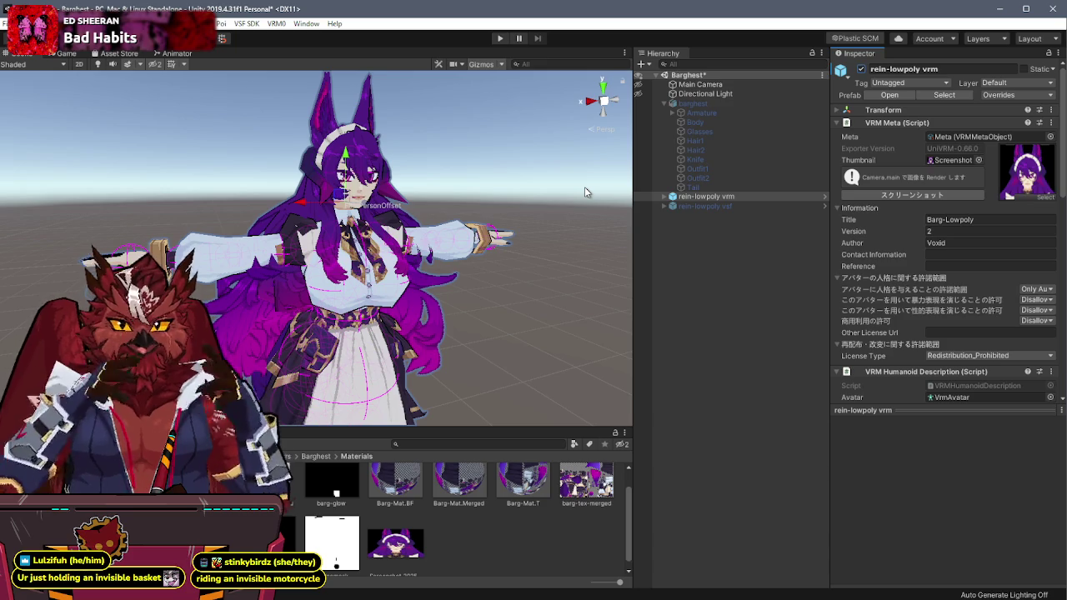
pyautogui.keyDown('alt'); pyautogui.moveTo(541, 223); pyautogui.dragTo(550, 223); pyautogui.keyUp('alt')
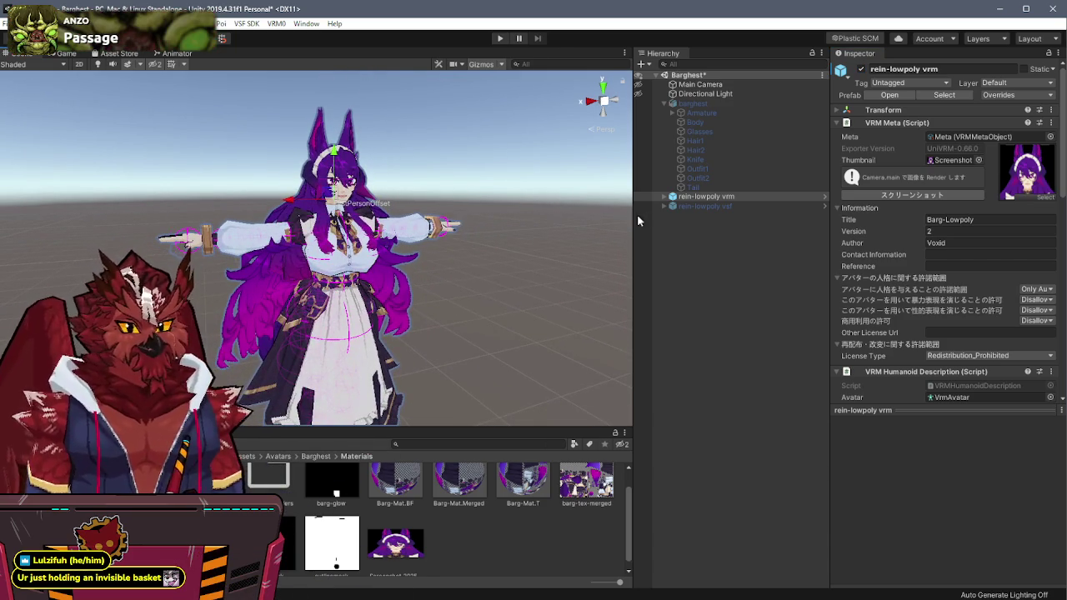
pyautogui.click(665, 199)
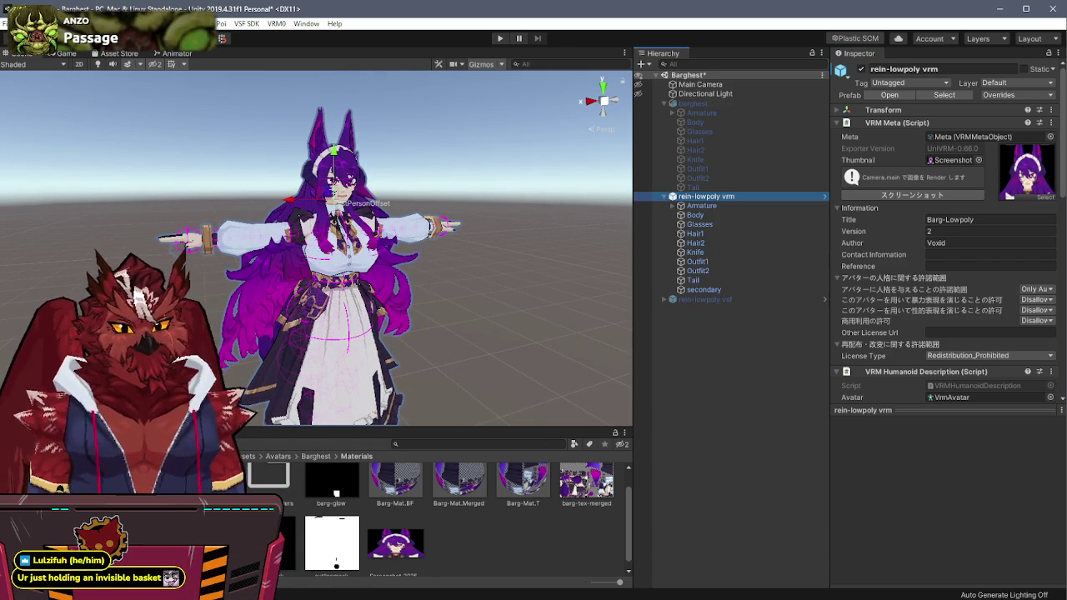
pyautogui.click(50, 492)
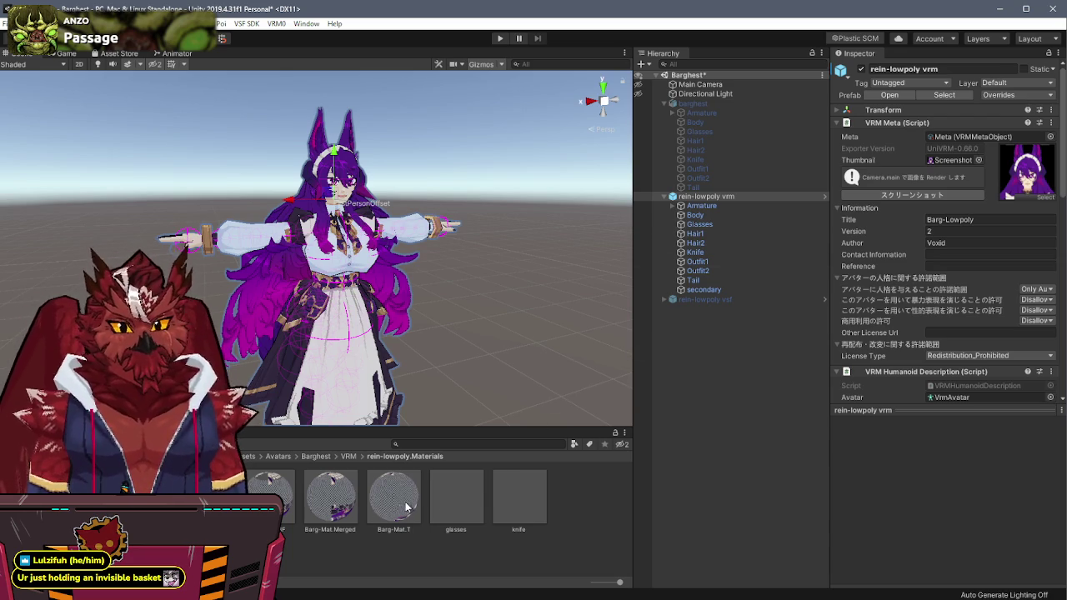
# Step: Duplicate Barg-Mat.Merged twice, naming the copies Hair1 and Hair2
pyautogui.click(693, 234)
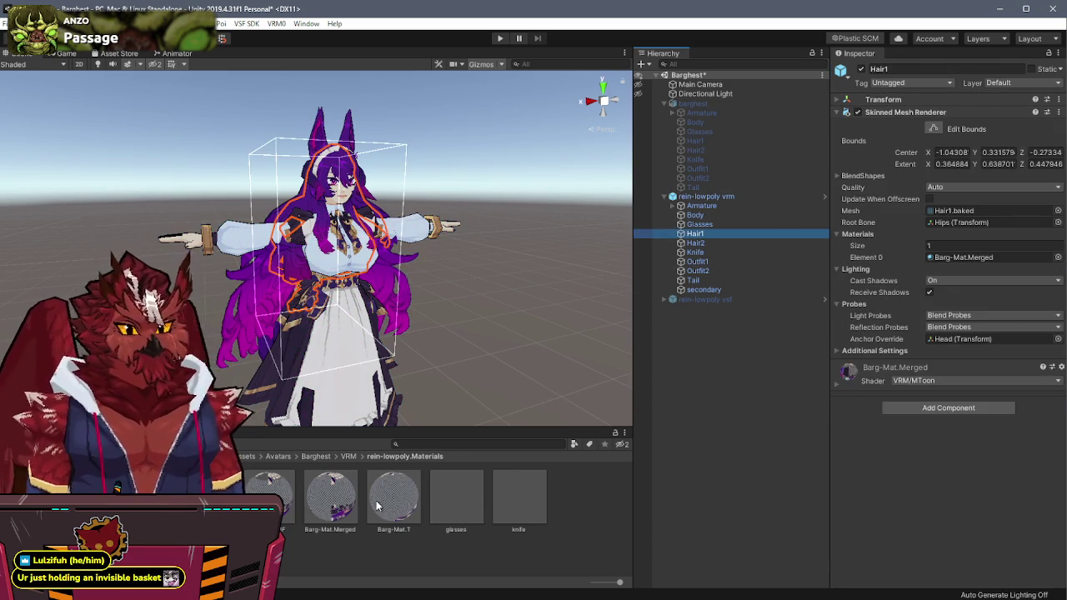
pyautogui.click(321, 516)
pyautogui.hotkey('ctrl', 'd')
pyautogui.press('F2')
pyautogui.write('Hair1')
pyautogui.press('Return')
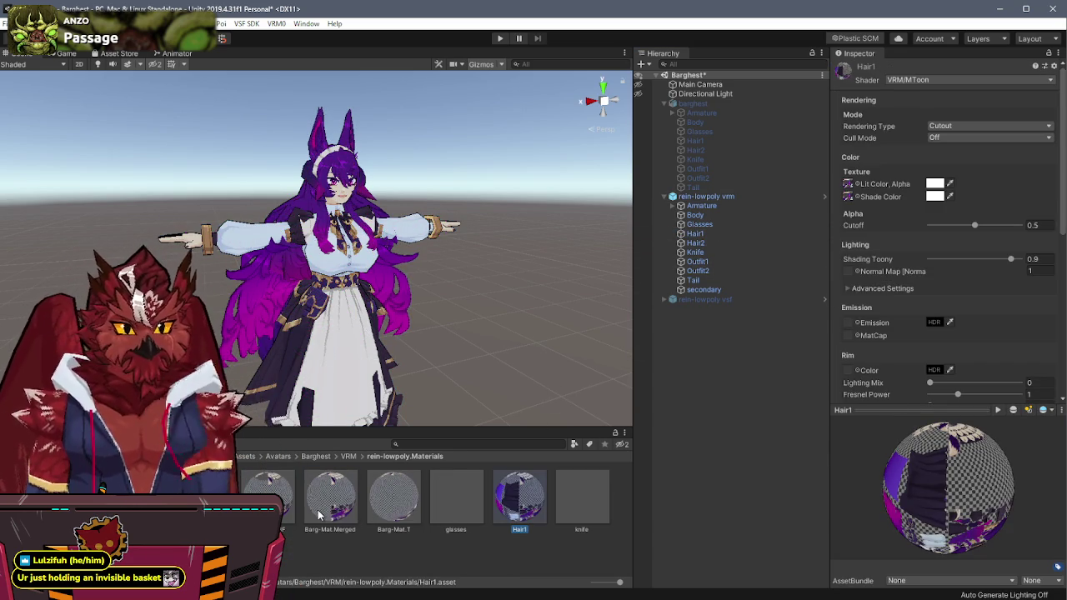
pyautogui.hotkey('ctrl', 'd')
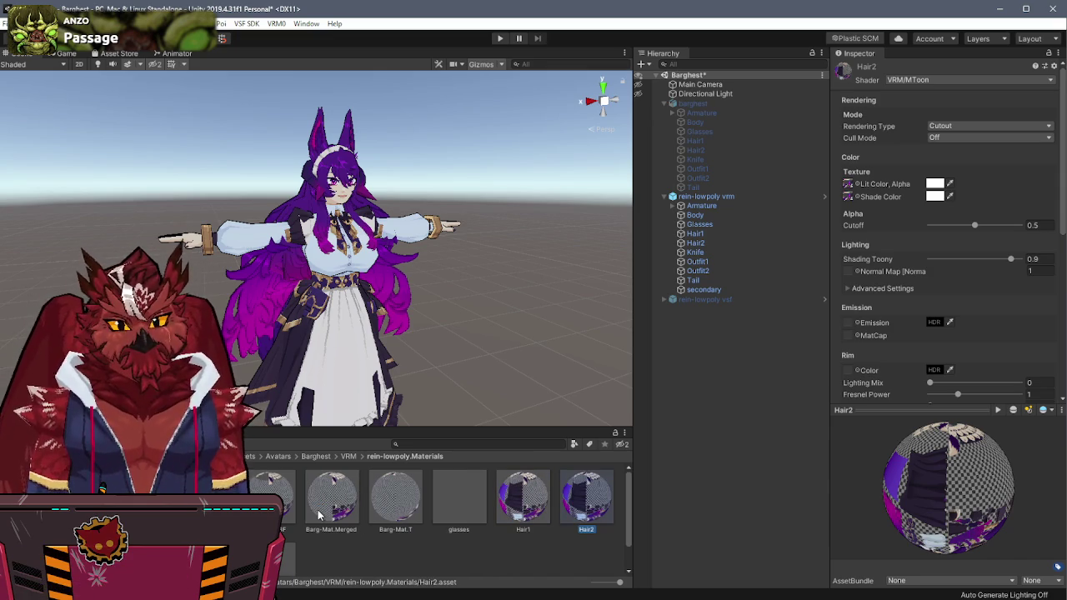
# Step: Review Barg-Mat.Merged, Barg-Mat.T and Hair1 settings and check which material Outfit1 uses
pyautogui.click(318, 516)
pyautogui.click(382, 502)
pyautogui.click(295, 507)
pyautogui.click(327, 502)
pyautogui.click(390, 503)
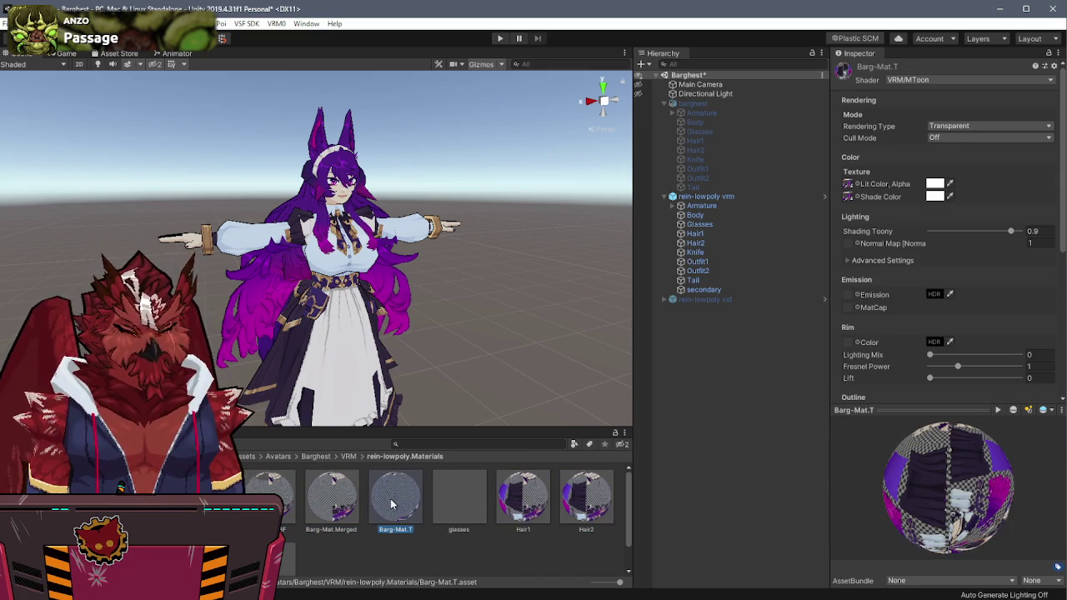
pyautogui.click(512, 501)
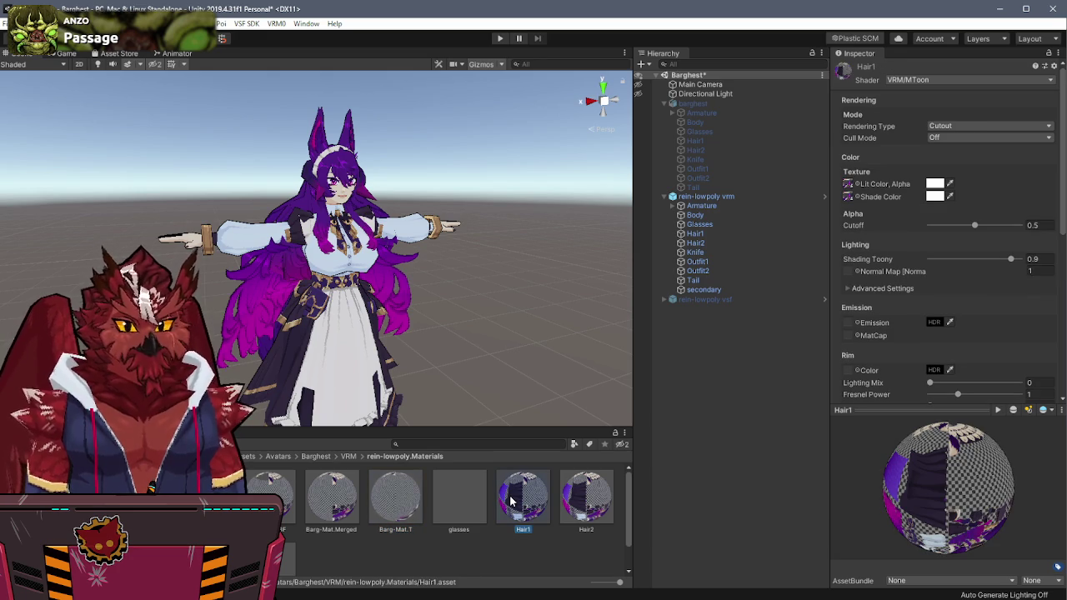
pyautogui.click(712, 263)
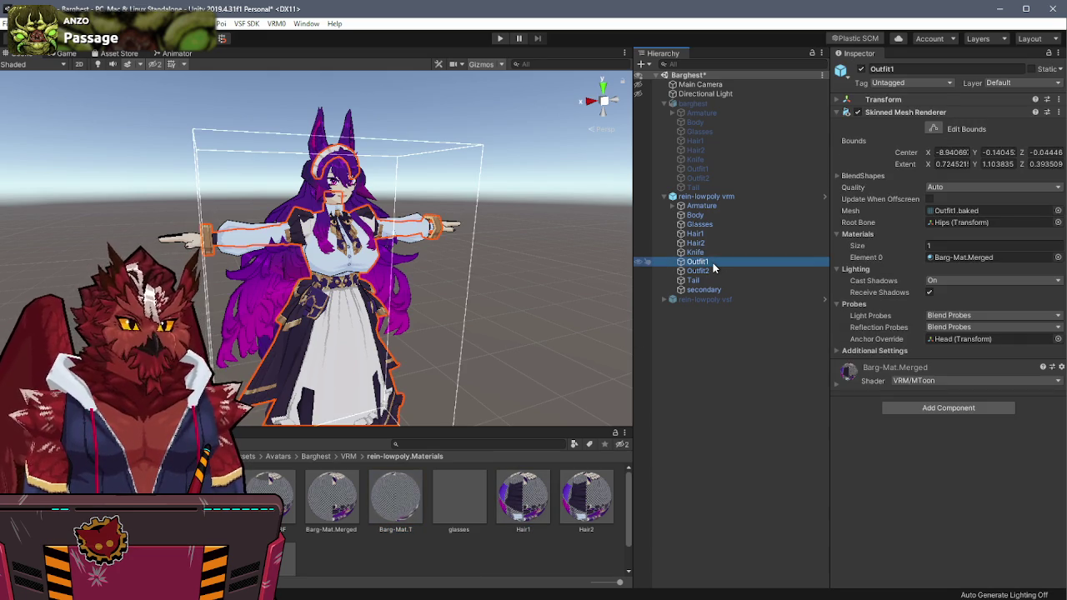
pyautogui.click(350, 504)
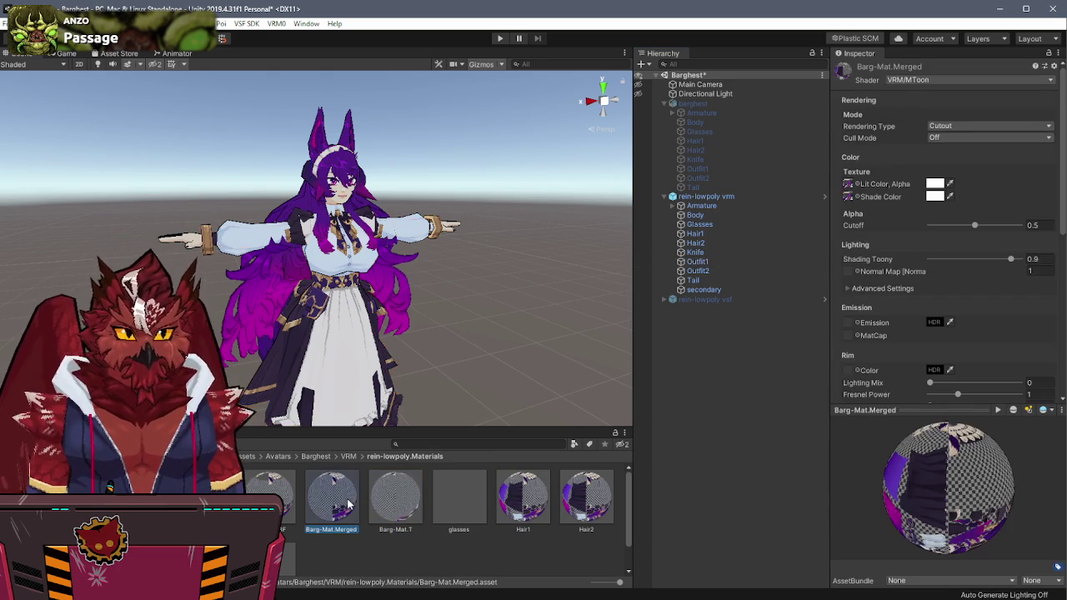
# Step: Duplicate Barg-Mat.Merged into Outfit1 and Outfit2, then select the Hair1 mesh
pyautogui.hotkey('ctrl', 'd')
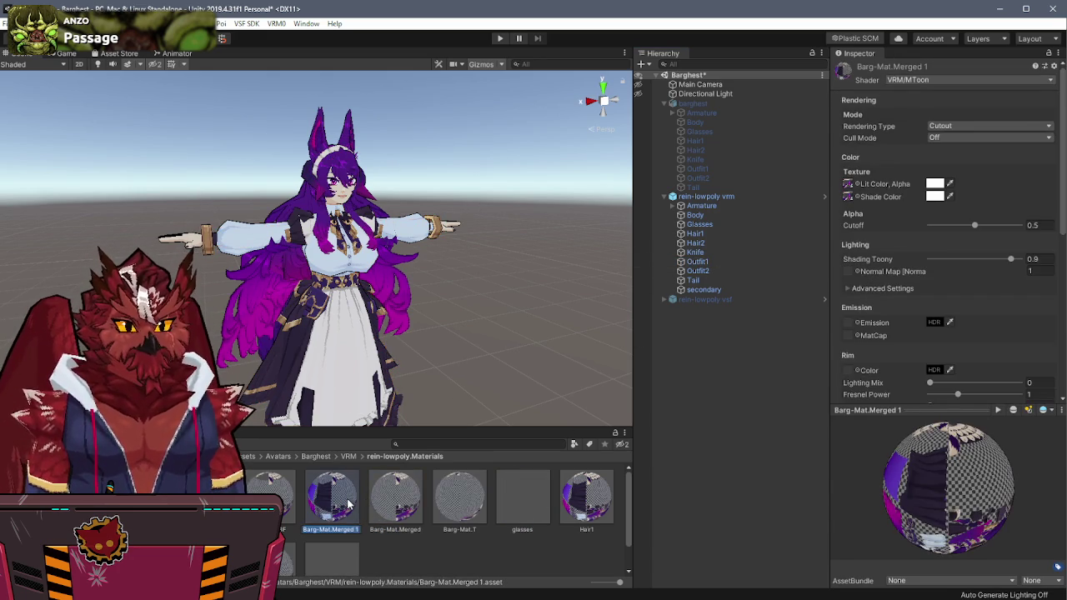
pyautogui.press('F2')
pyautogui.write('Outfit1')
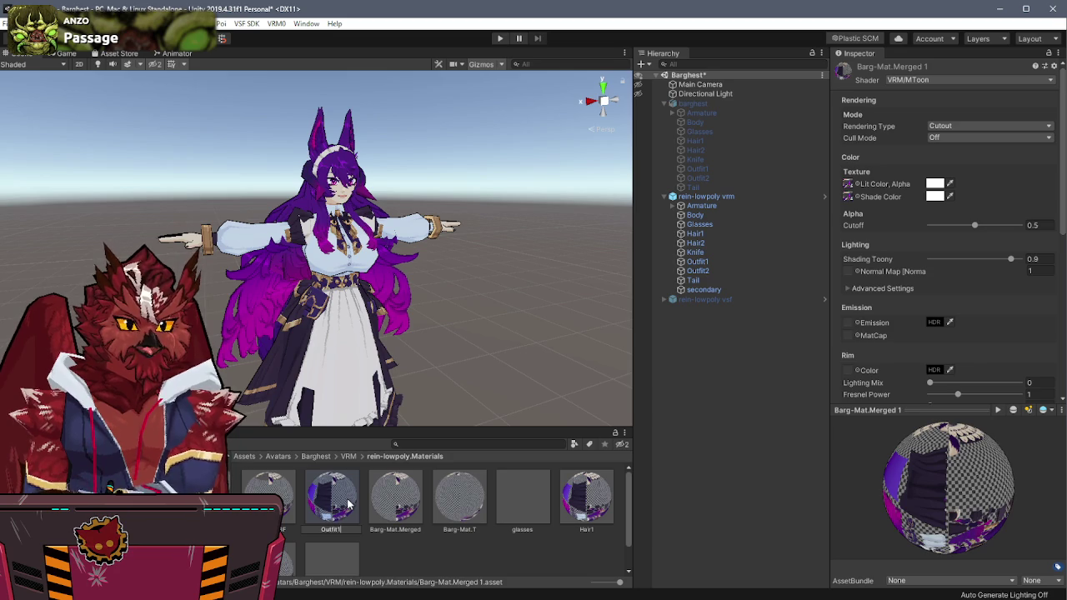
pyautogui.press('Return')
pyautogui.hotkey('ctrl', 'd')
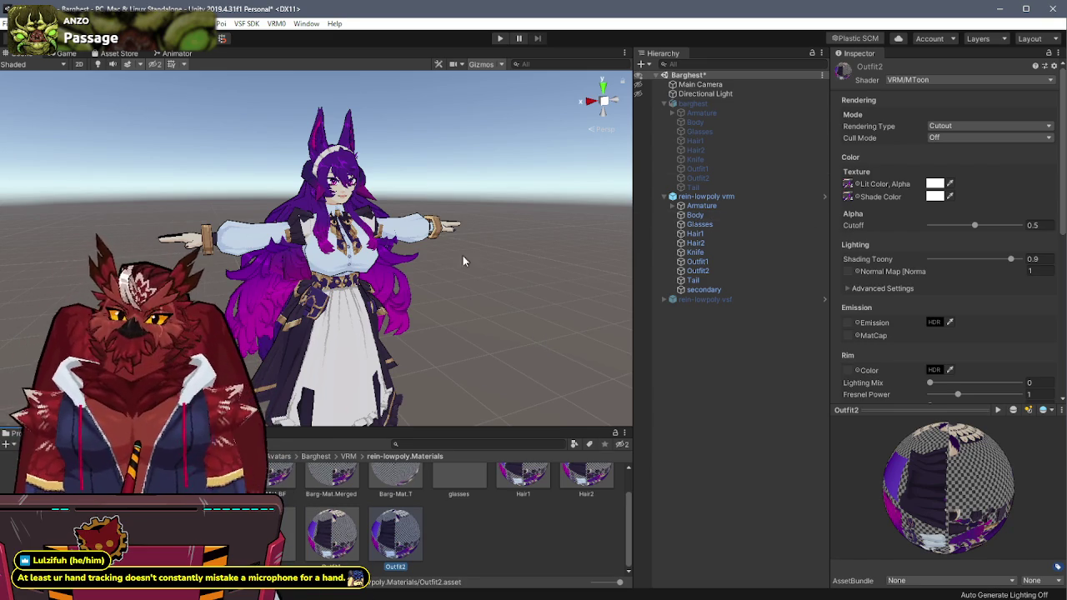
pyautogui.click(583, 278)
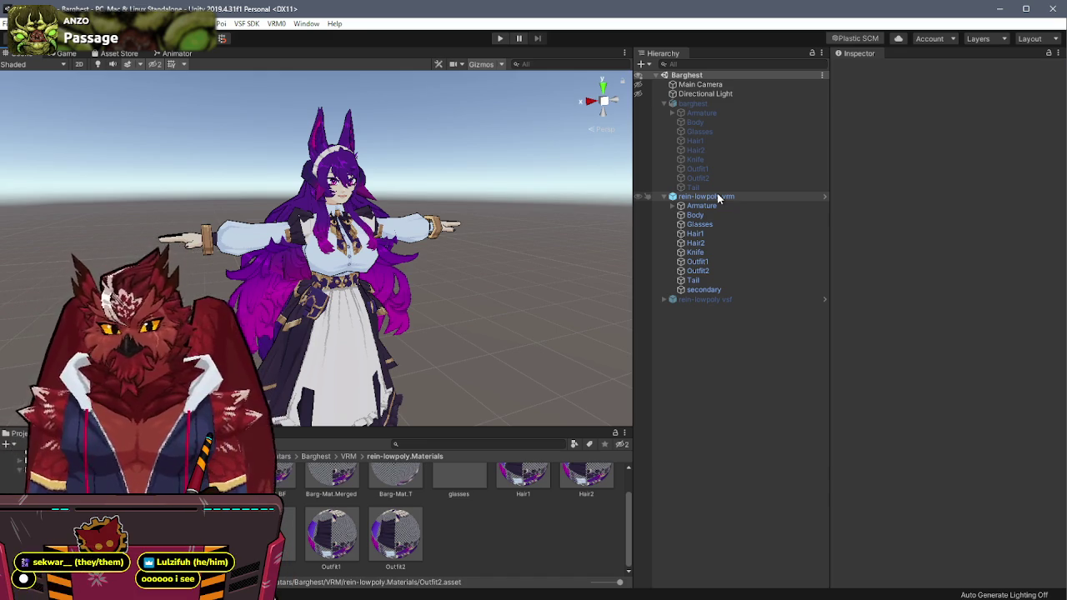
pyautogui.click(707, 233)
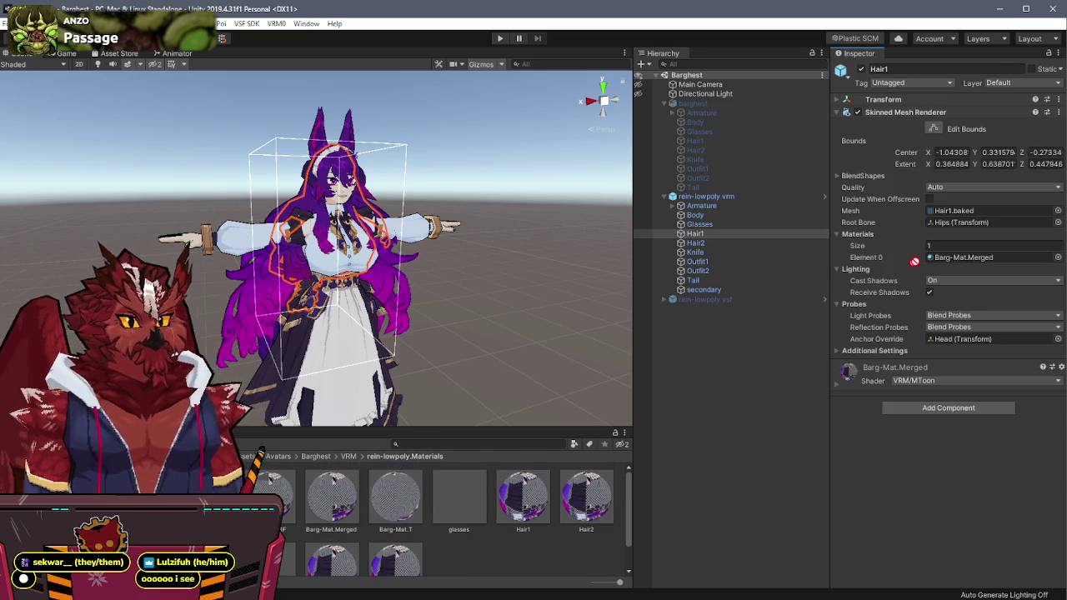
# Step: Assign Hair1 and Hair2 materials to their meshes, apply to prefab, and make Hair2's lit colour black
pyautogui.moveTo(521, 497); pyautogui.dragTo(955, 258)
pyautogui.rightClick(954, 259)
pyautogui.click(958, 265)
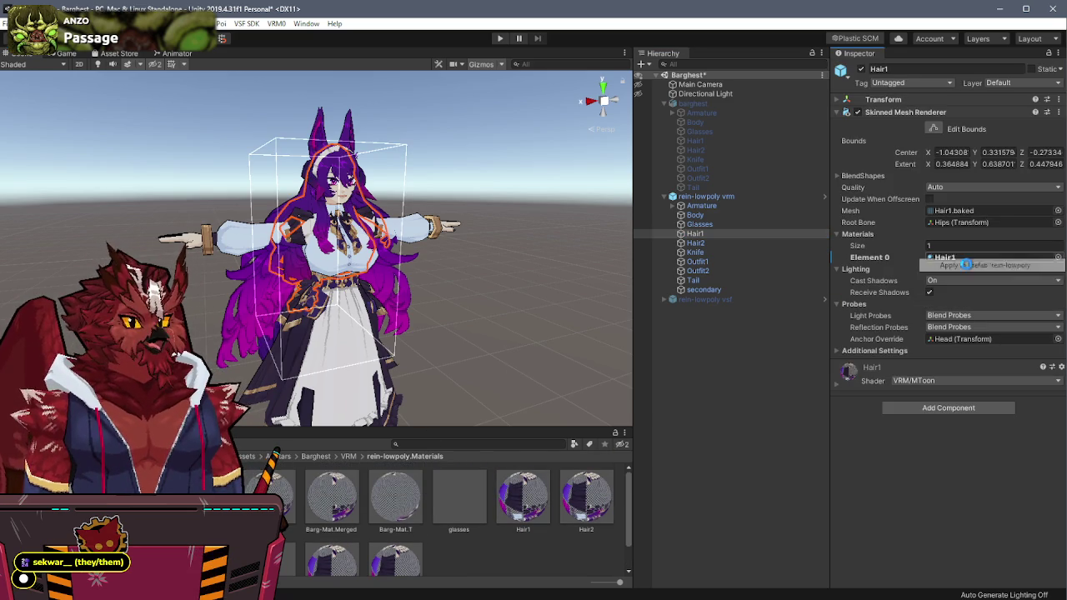
pyautogui.click(709, 244)
pyautogui.moveTo(586, 499); pyautogui.dragTo(954, 246)
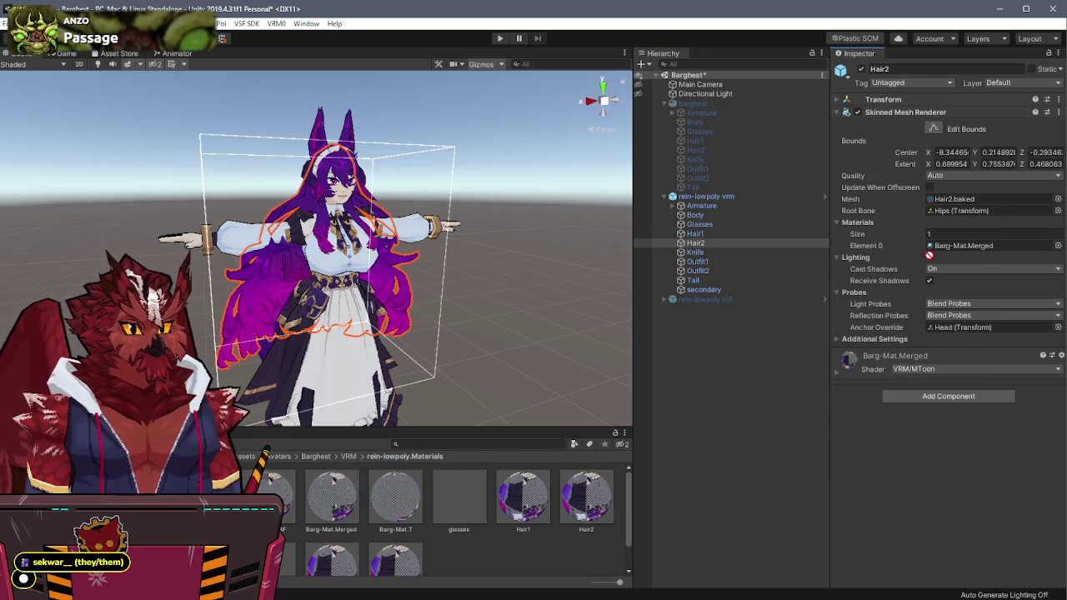
pyautogui.rightClick(919, 247)
pyautogui.click(965, 257)
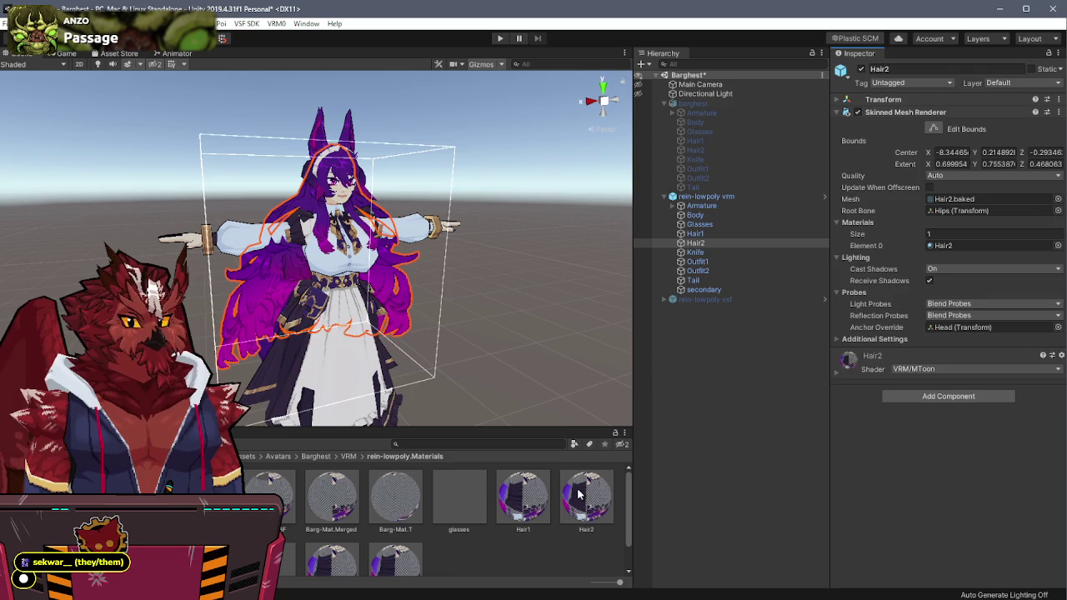
pyautogui.click(586, 498)
pyautogui.click(933, 184)
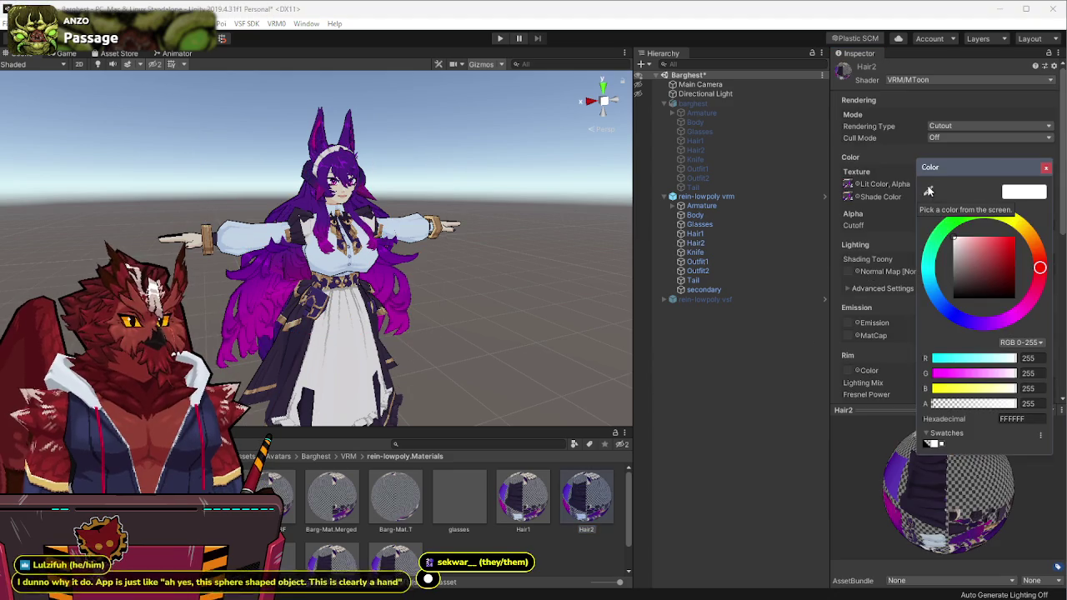
pyautogui.click(925, 443)
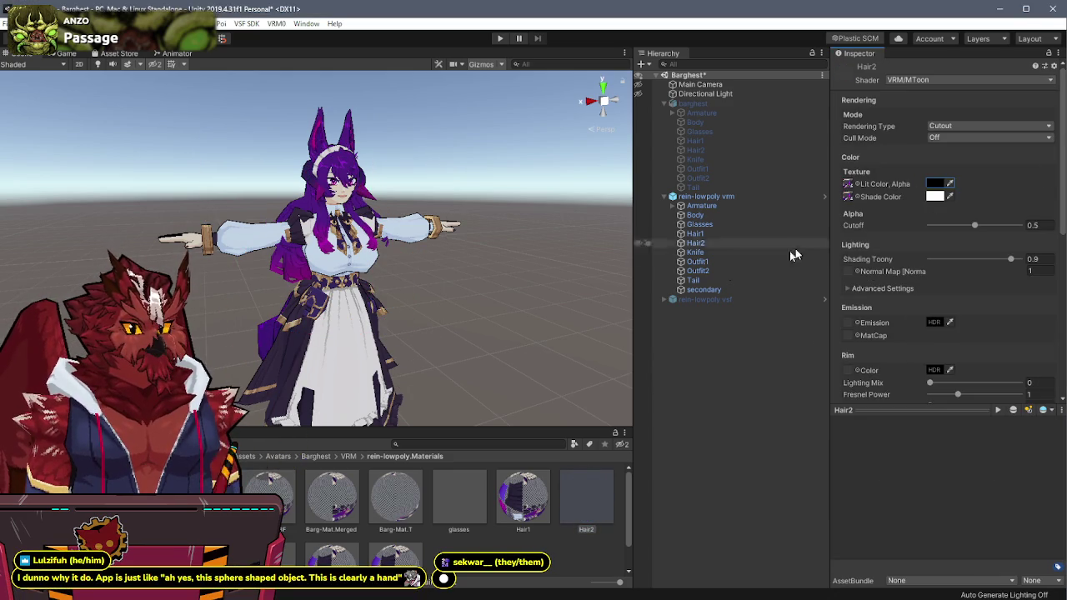
# Step: Assign Outfit1 to the Outfit1 mesh and Outfit2 to Outfit2's first slot, applied to prefab
pyautogui.click(698, 262)
pyautogui.scroll(-1, 433, 519)
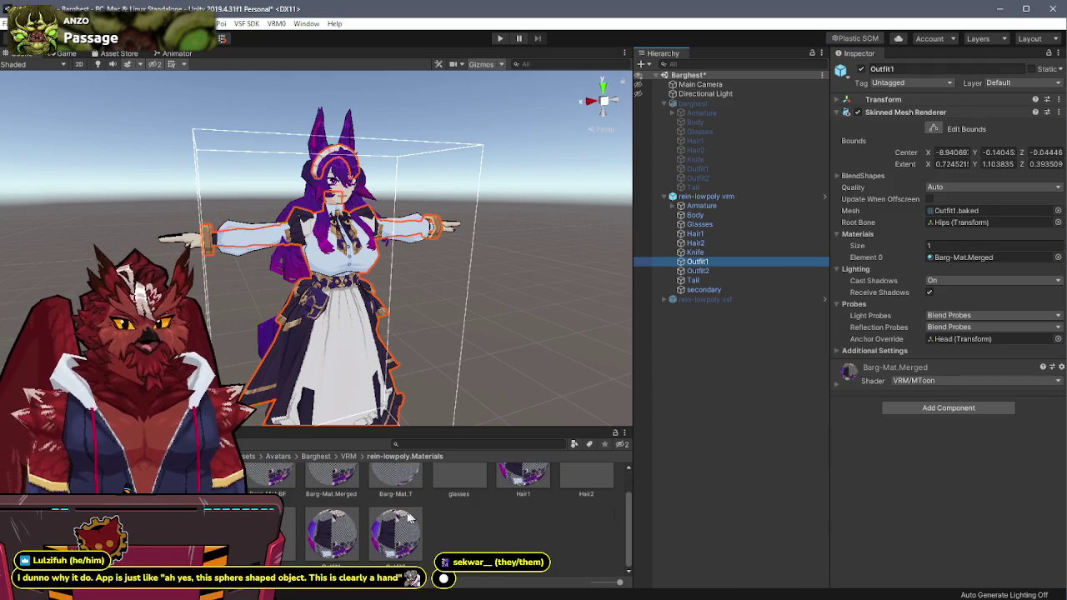
pyautogui.moveTo(331, 534); pyautogui.dragTo(967, 257)
pyautogui.rightClick(966, 258)
pyautogui.click(969, 264)
pyautogui.click(699, 271)
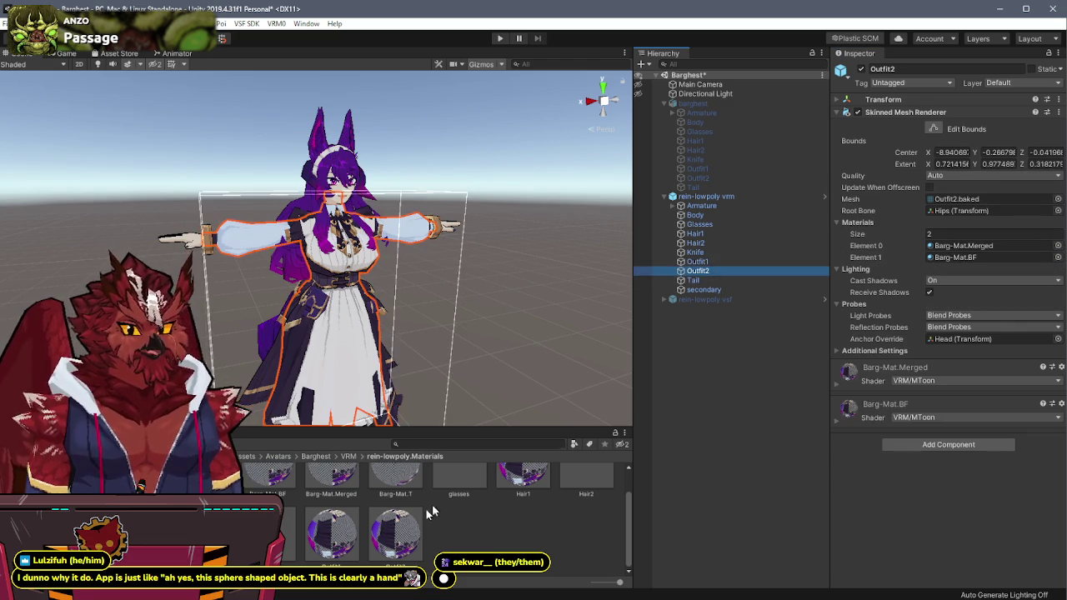
pyautogui.moveTo(395, 534); pyautogui.dragTo(967, 250)
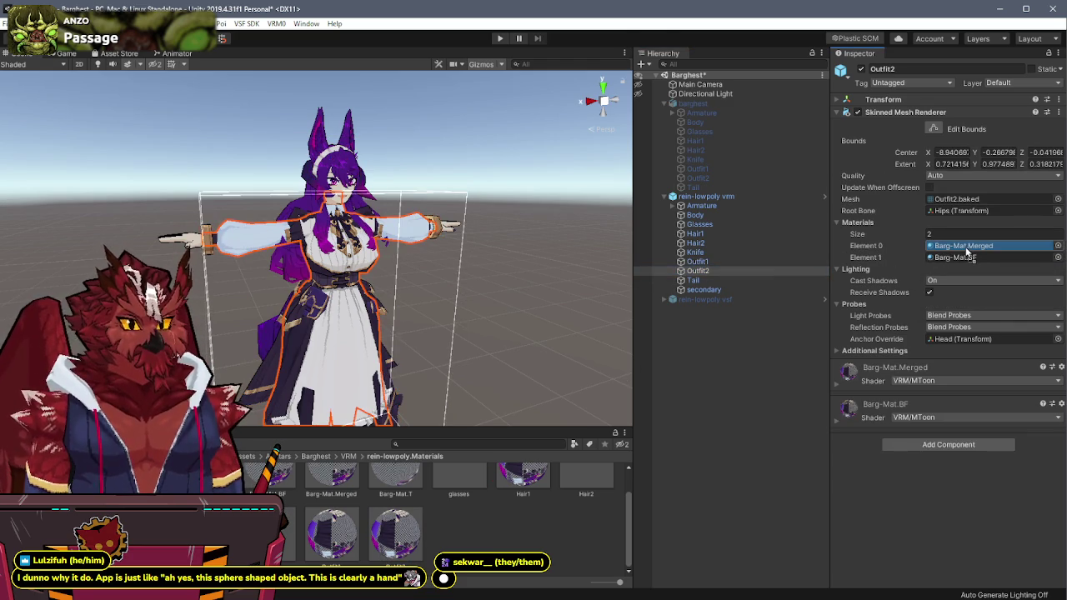
pyautogui.rightClick(967, 250)
pyautogui.click(907, 250)
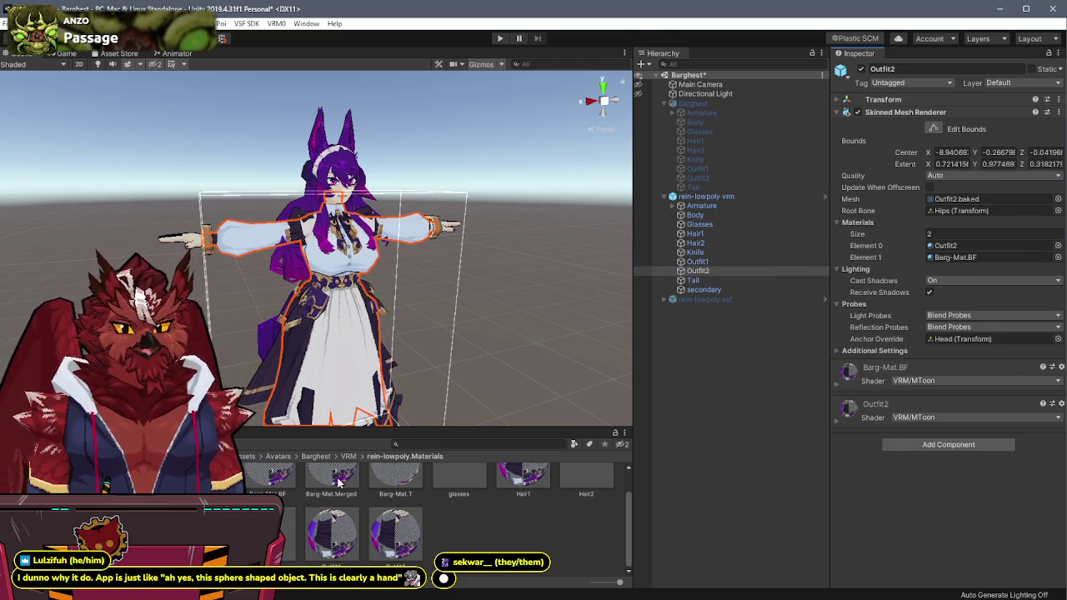
# Step: Put Outfit2.BF in Outfit2's second material slot, apply to prefab, then check the Tail mesh
pyautogui.click(278, 488)
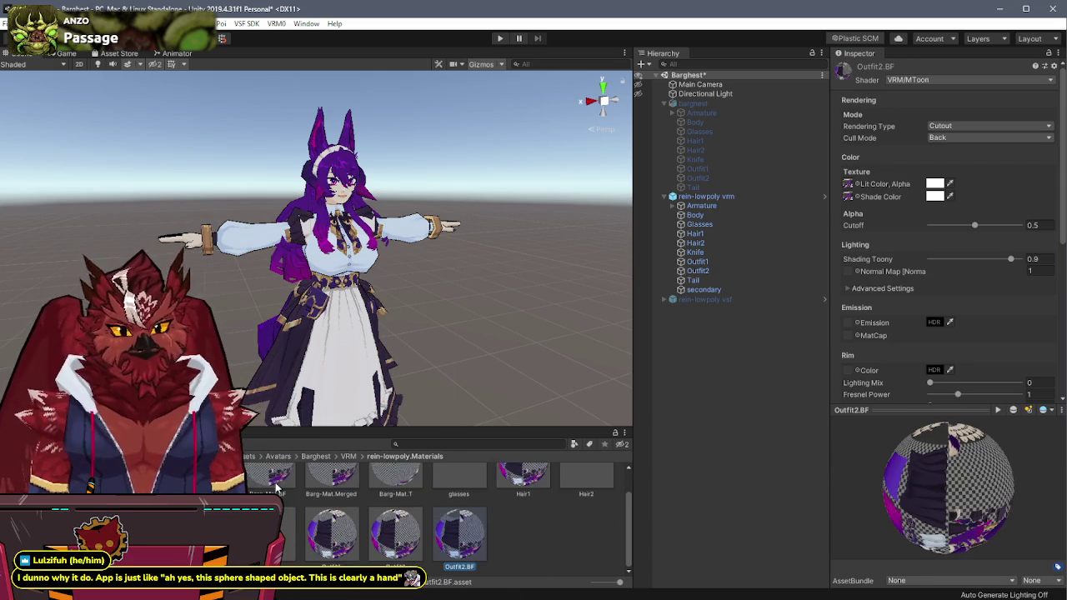
pyautogui.click(729, 272)
pyautogui.moveTo(481, 542); pyautogui.dragTo(958, 257)
pyautogui.rightClick(974, 260)
pyautogui.click(977, 268)
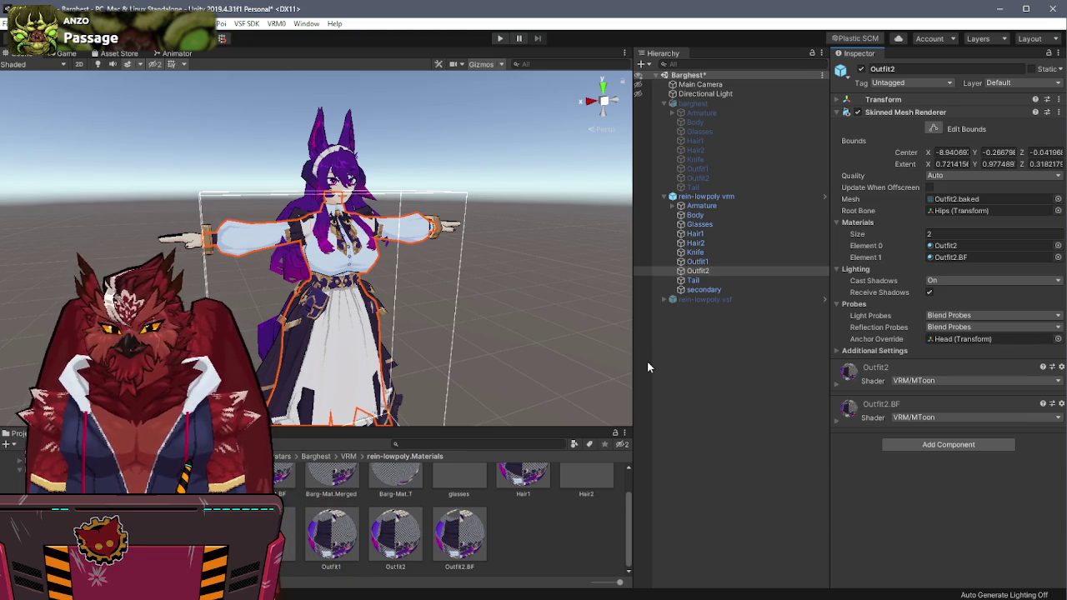
pyautogui.click(692, 280)
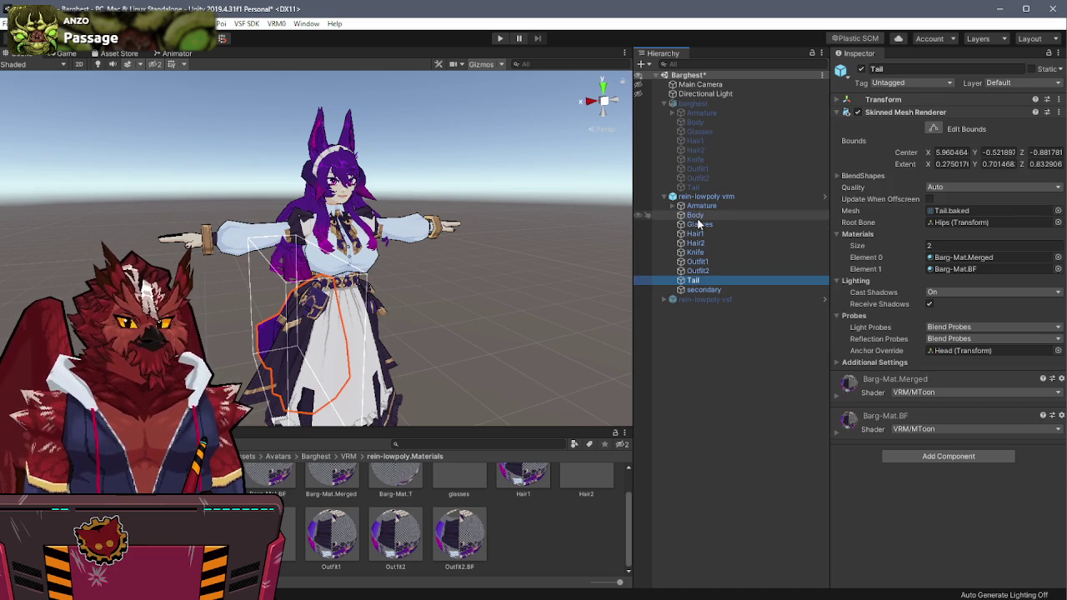
pyautogui.moveTo(450, 267)
pyautogui.keyDown('alt'); pyautogui.mouseDown()
pyautogui.moveTo(501, 266)
pyautogui.moveTo(450, 275)
pyautogui.mouseUp(); pyautogui.keyUp('alt')
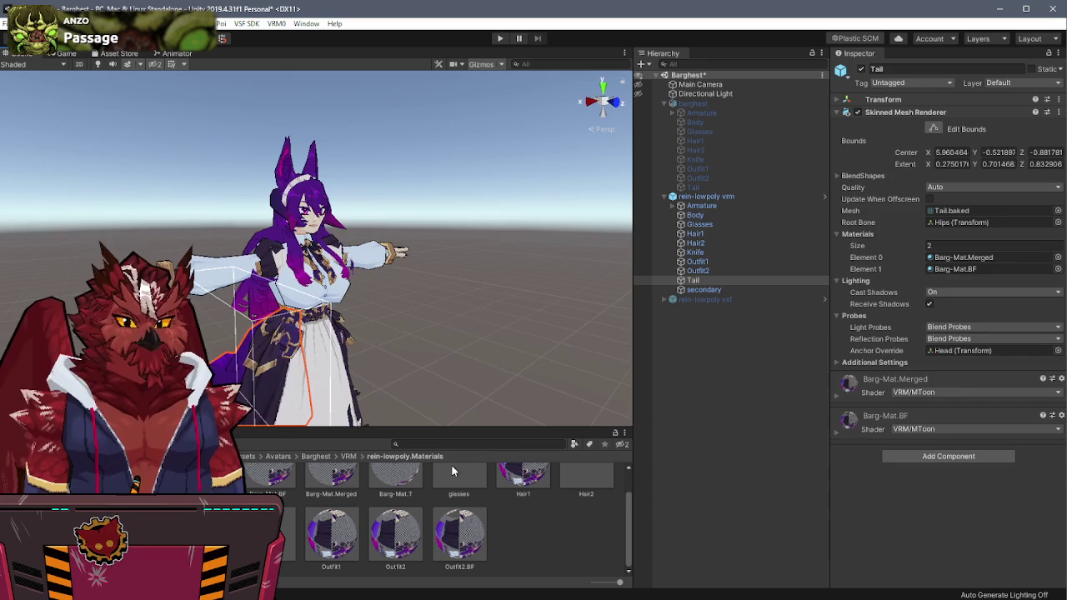
pyautogui.click(395, 533)
# Step: Set Outfit2's lit colour to transparent black (000000, alpha 0)
pyautogui.click(934, 184)
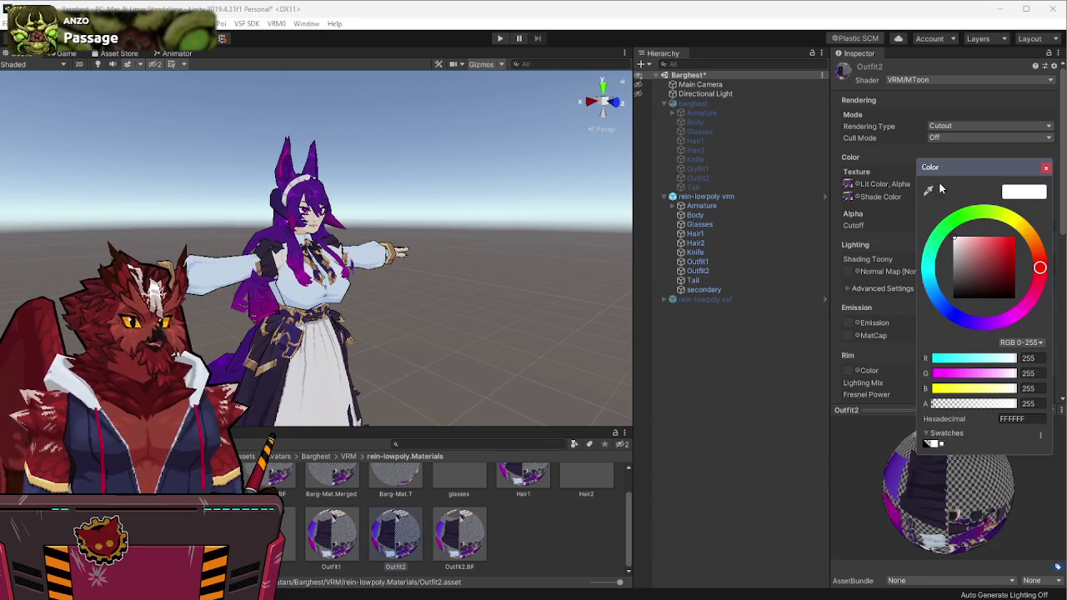
pyautogui.click(925, 444)
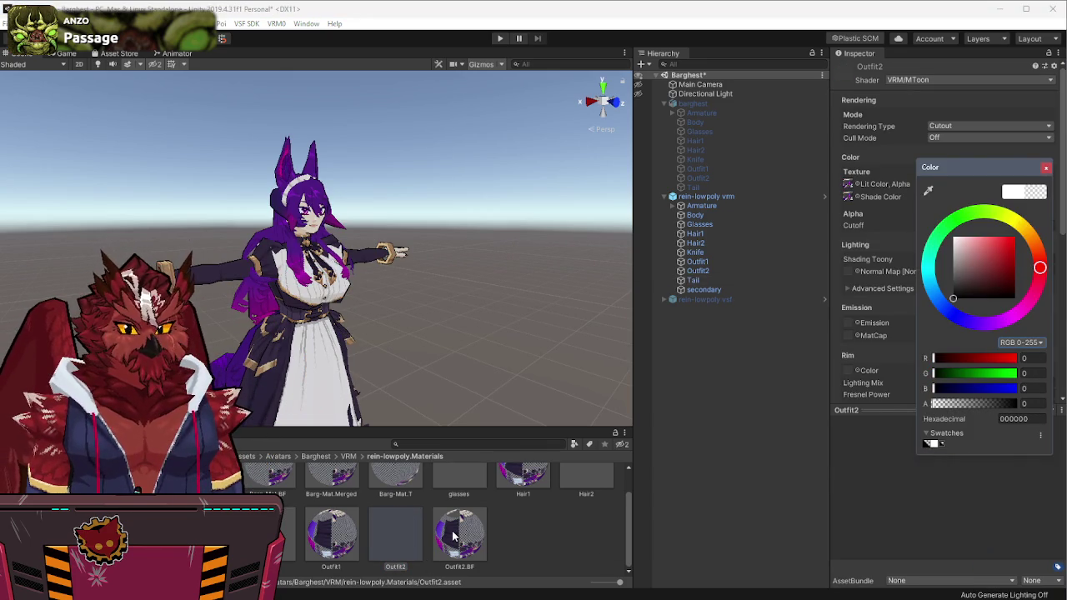
pyautogui.moveTo(482, 306)
pyautogui.keyDown('alt'); pyautogui.mouseDown()
pyautogui.moveTo(465, 325)
pyautogui.moveTo(507, 321)
pyautogui.mouseUp(); pyautogui.keyUp('alt')
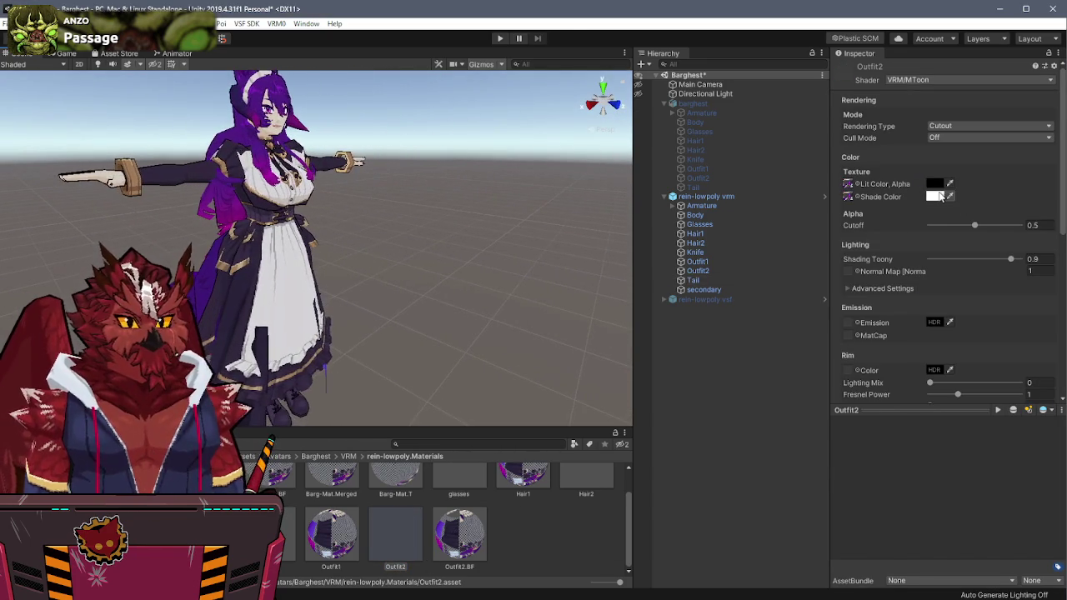
pyautogui.click(937, 197)
pyautogui.click(928, 444)
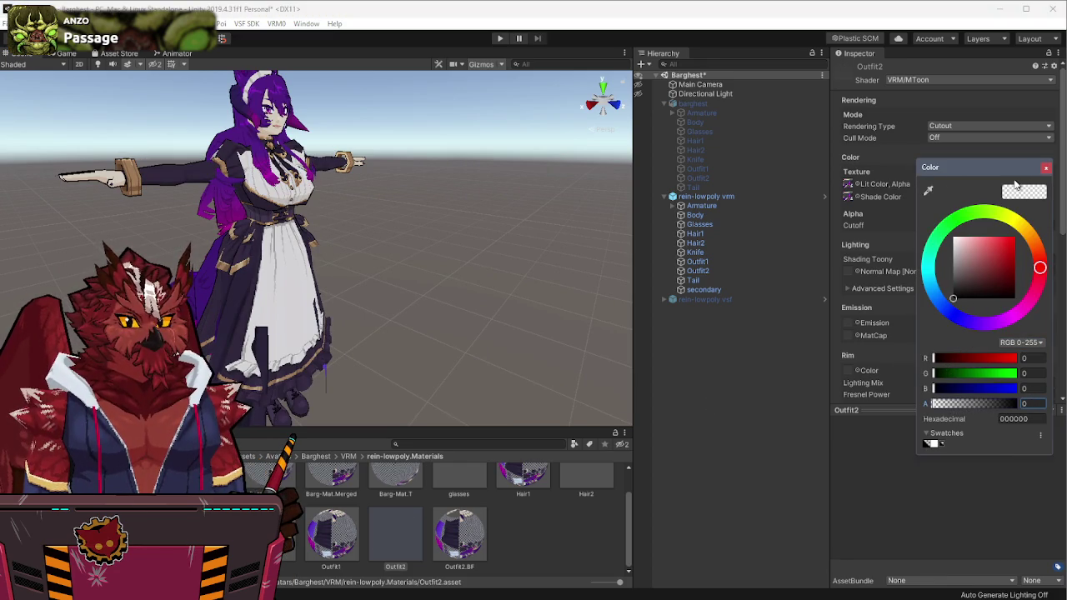
pyautogui.click(692, 388)
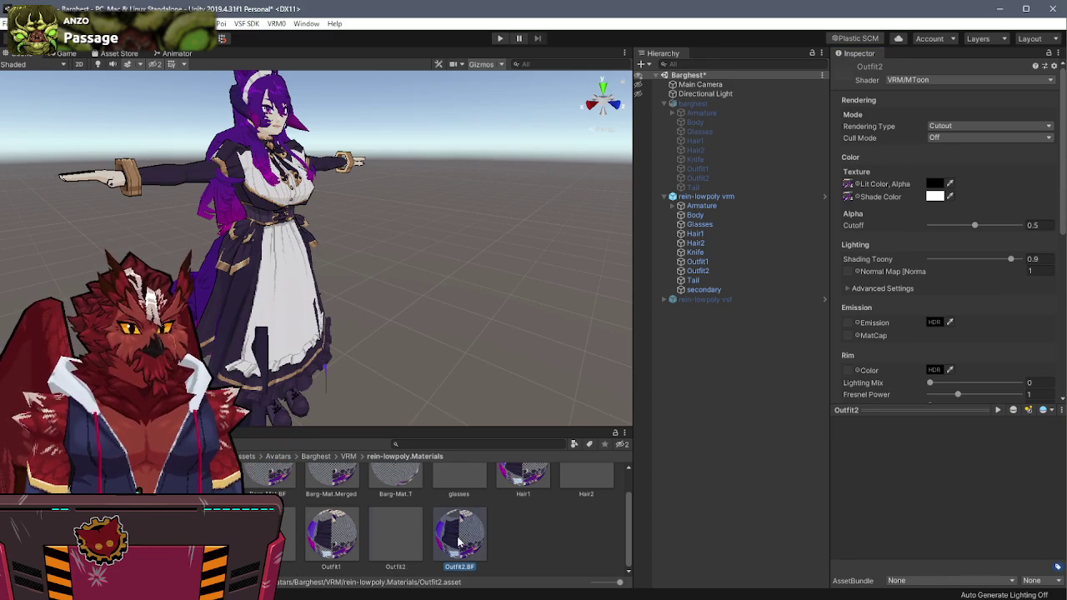
# Step: Give Outfit2.BF the black lit colour swatch, then select the secondary spring bone object
pyautogui.click(458, 542)
pyautogui.click(934, 183)
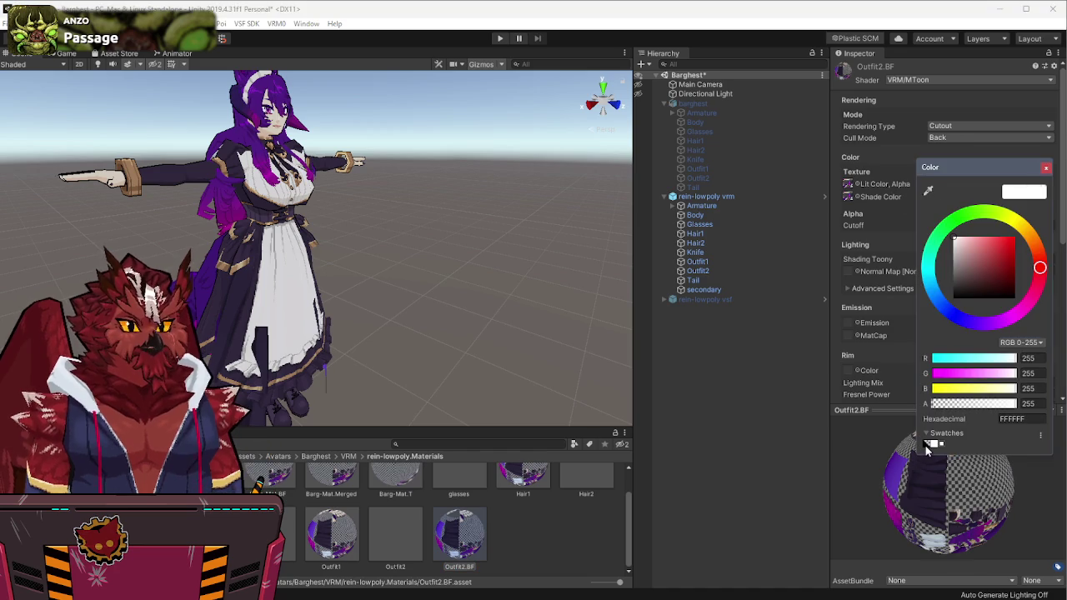
pyautogui.click(928, 444)
pyautogui.click(1046, 167)
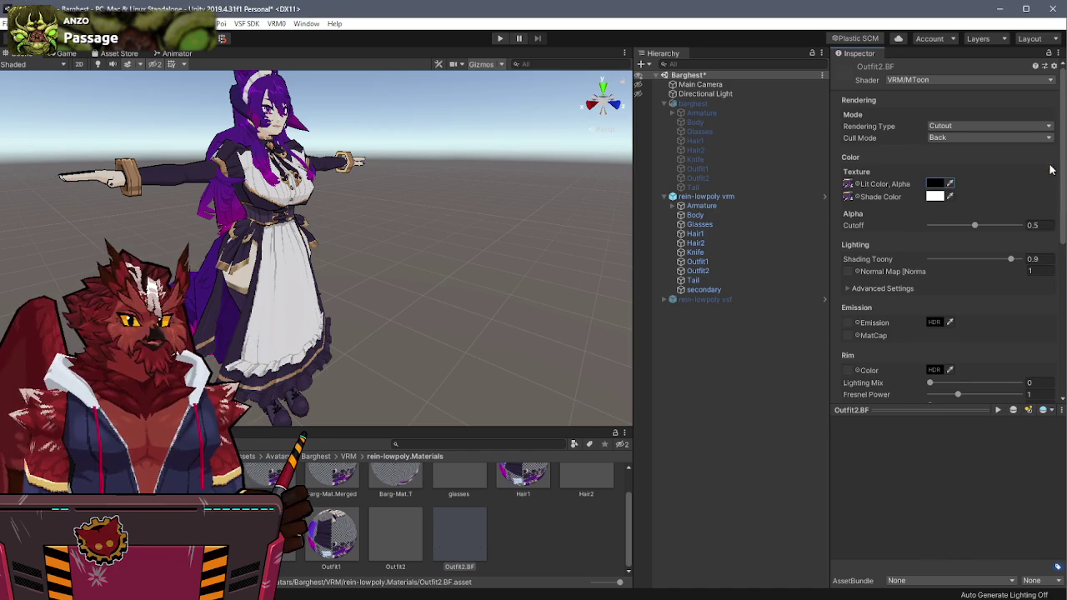
pyautogui.moveTo(500, 284)
pyautogui.keyDown('alt'); pyautogui.mouseDown()
pyautogui.moveTo(375, 269)
pyautogui.moveTo(432, 290)
pyautogui.mouseUp(); pyautogui.keyUp('alt')
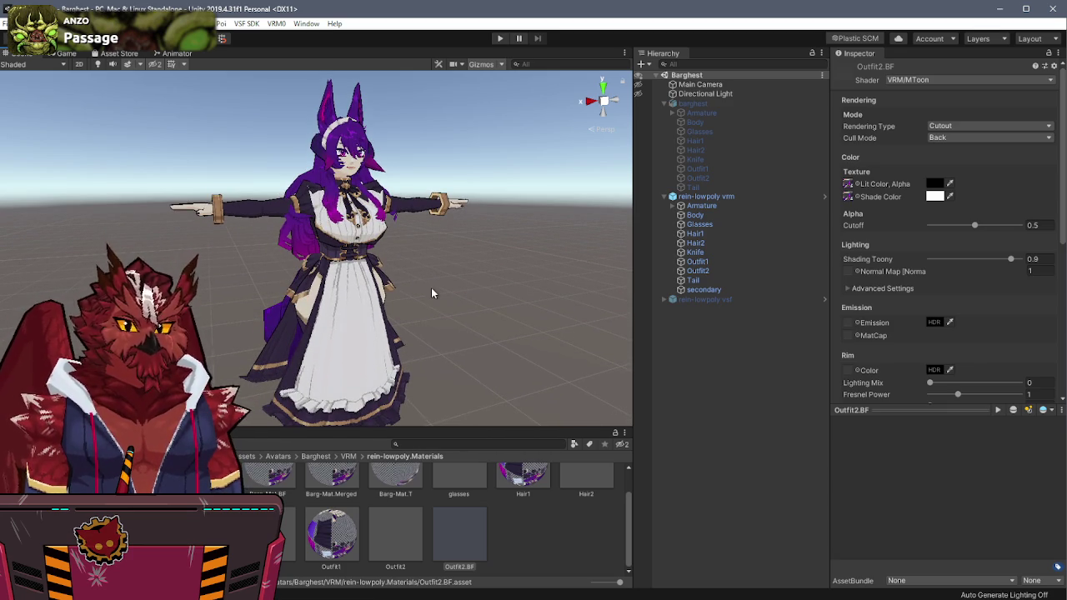
pyautogui.click(710, 289)
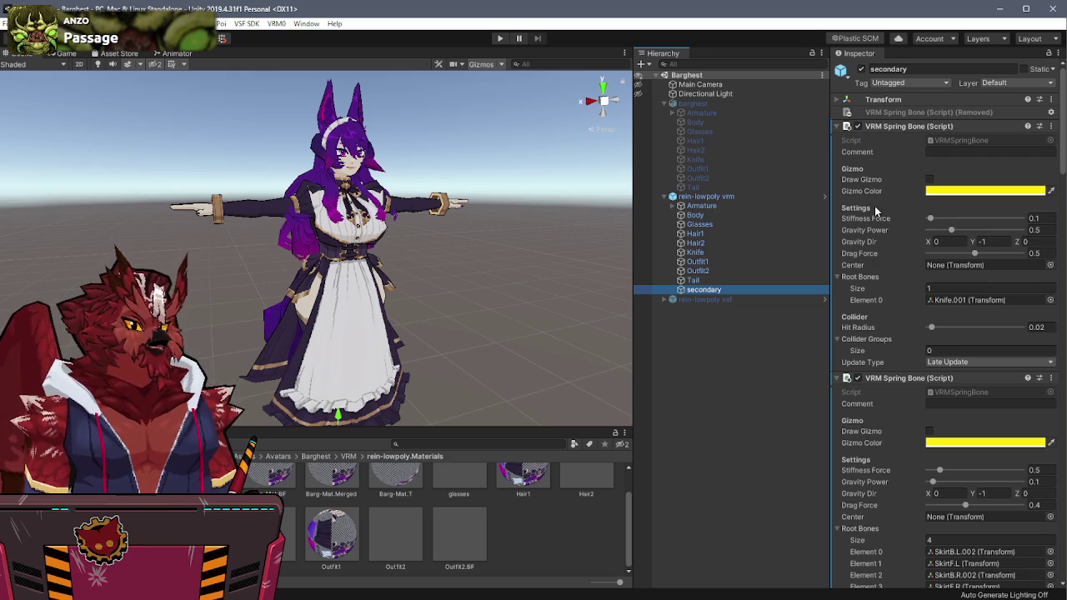
# Step: Expand the whole Armature bone tree in the Hierarchy
pyautogui.scroll(-5, 874, 206)
pyautogui.scroll(1, 874, 206)
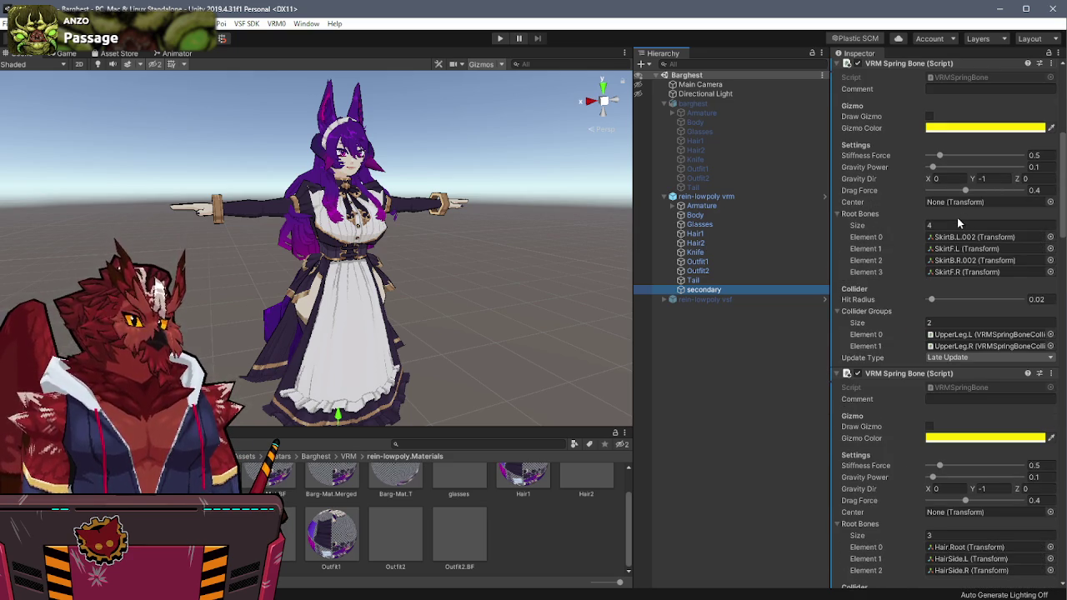
pyautogui.keyDown('alt'); pyautogui.click(672, 205); pyautogui.keyUp('alt')
pyautogui.scroll(-4, 726, 239)
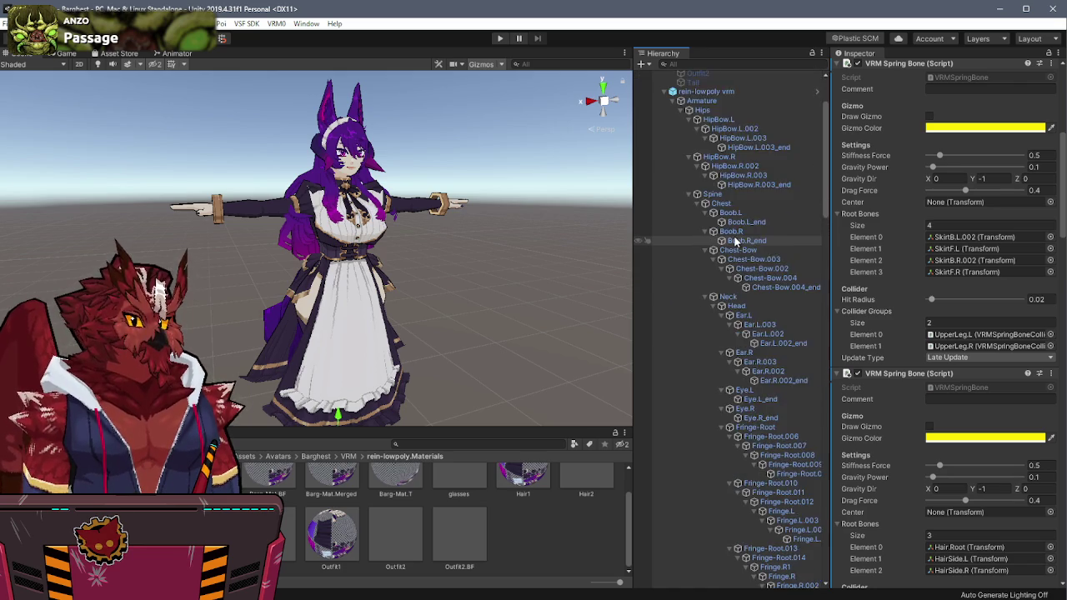
pyautogui.scroll(-6, 736, 242)
# Step: Set the skirt spring bone's Root Bones Size to 10
pyautogui.click(937, 225)
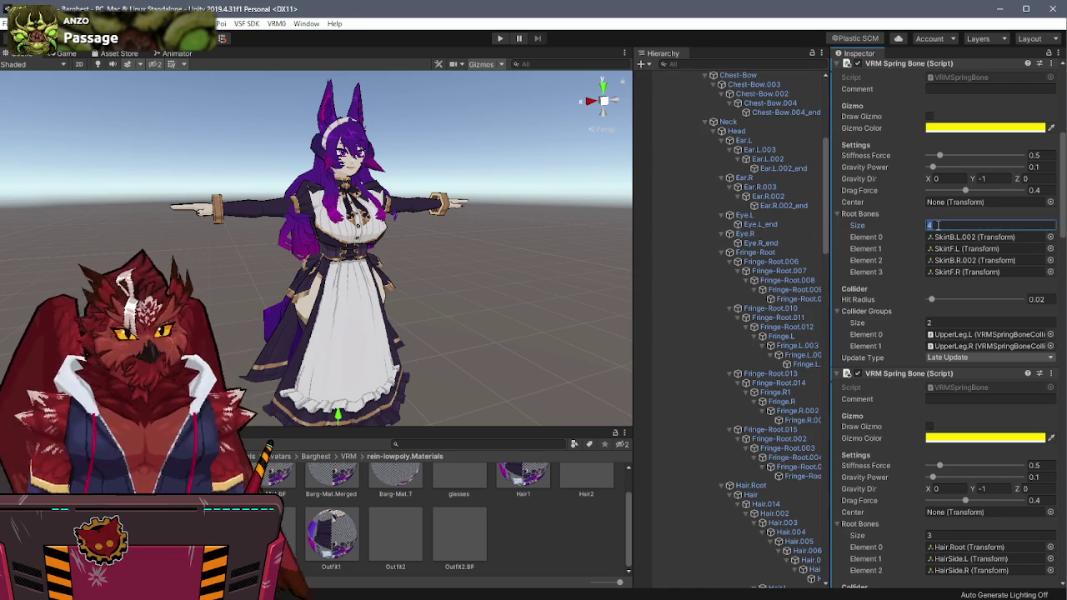
pyautogui.scroll(-2, 775, 243)
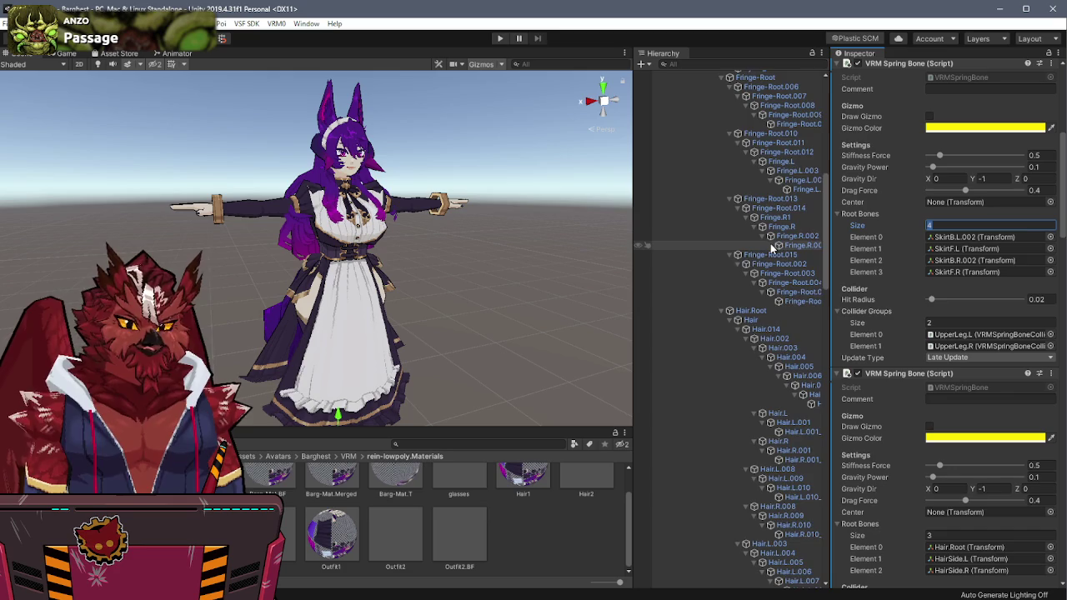
pyautogui.scroll(-3, 770, 243)
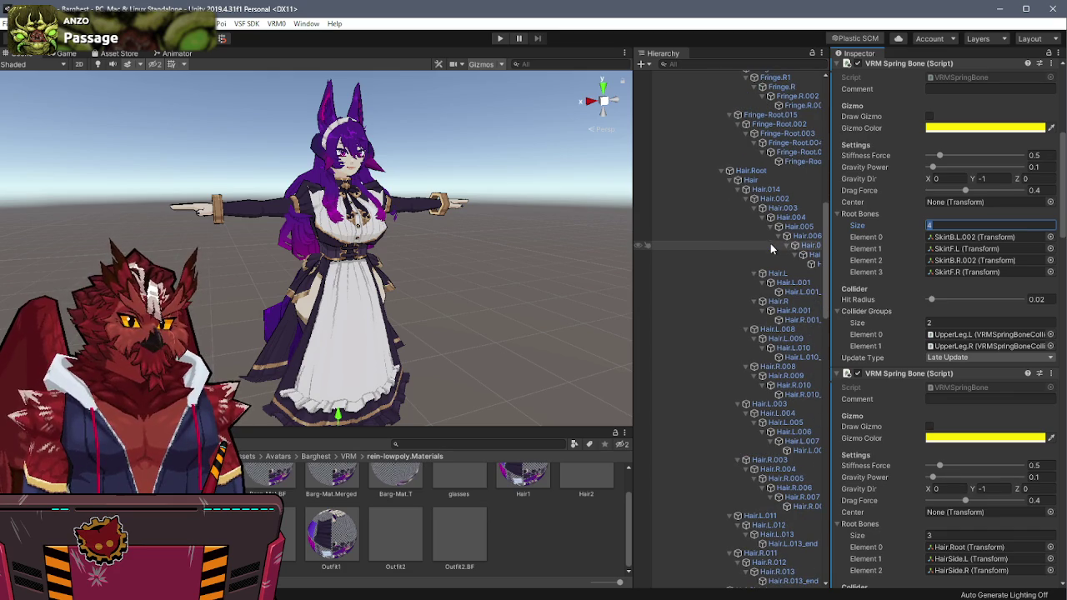
pyautogui.scroll(-2, 770, 244)
pyautogui.scroll(-2, 770, 244)
pyautogui.scroll(-2, 770, 244)
pyautogui.scroll(-2, 771, 247)
pyautogui.scroll(-2, 770, 246)
pyautogui.scroll(-2, 770, 247)
pyautogui.scroll(-2, 770, 246)
pyautogui.scroll(-2, 770, 247)
pyautogui.scroll(-2, 770, 244)
pyautogui.scroll(-2, 770, 243)
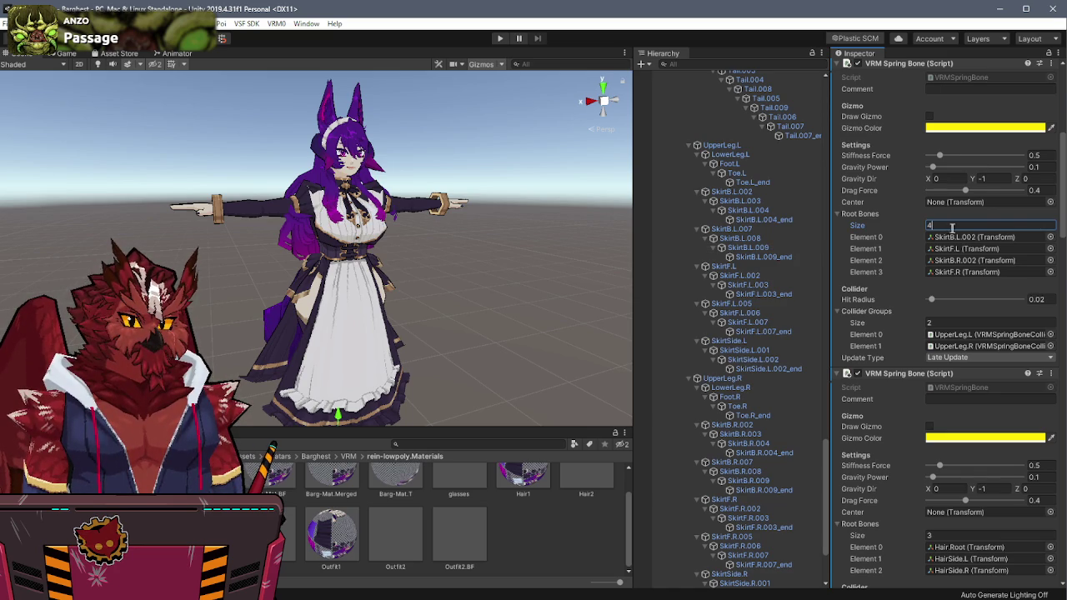
pyautogui.write('10')
pyautogui.press('Return')
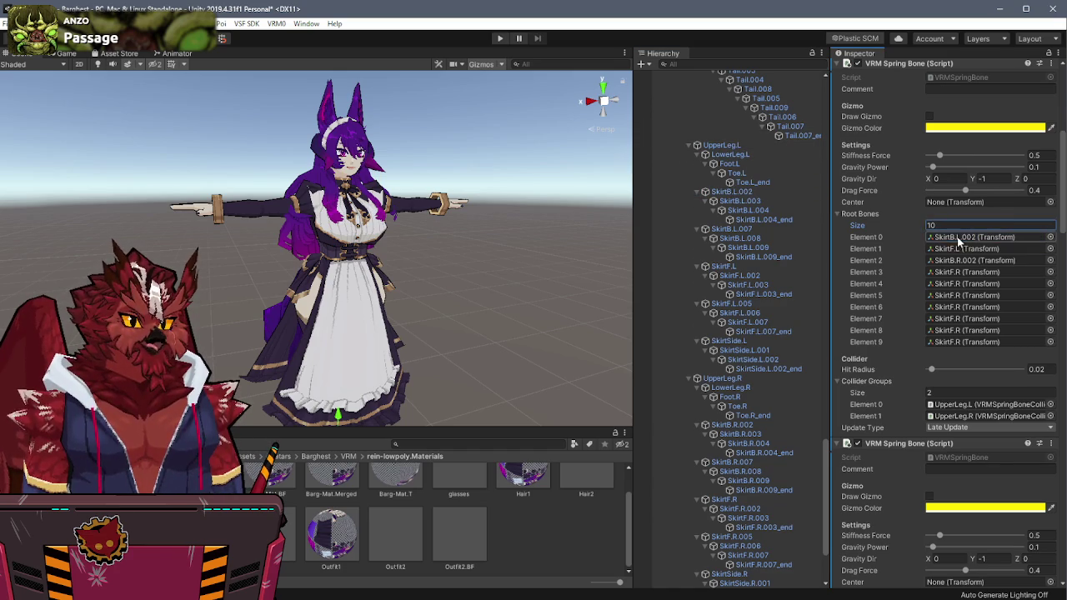
# Step: Assign SkirtB.L.007, SkirtF.L, SkirtF.L.005 and SkirtSide.L as skirt root bones
pyautogui.moveTo(710, 236); pyautogui.dragTo(987, 249)
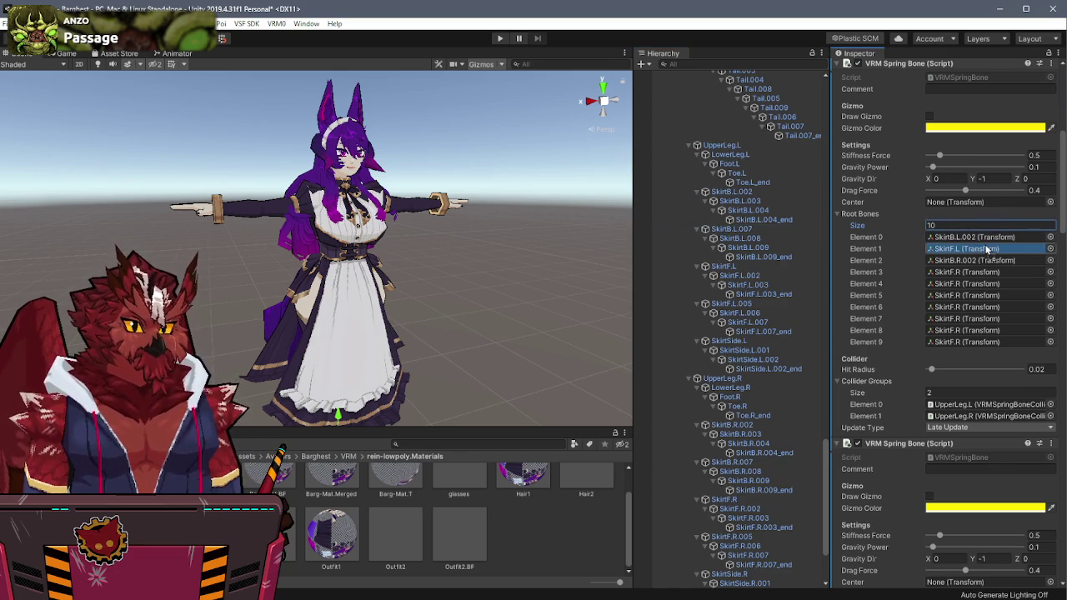
pyautogui.moveTo(731, 266); pyautogui.dragTo(959, 265)
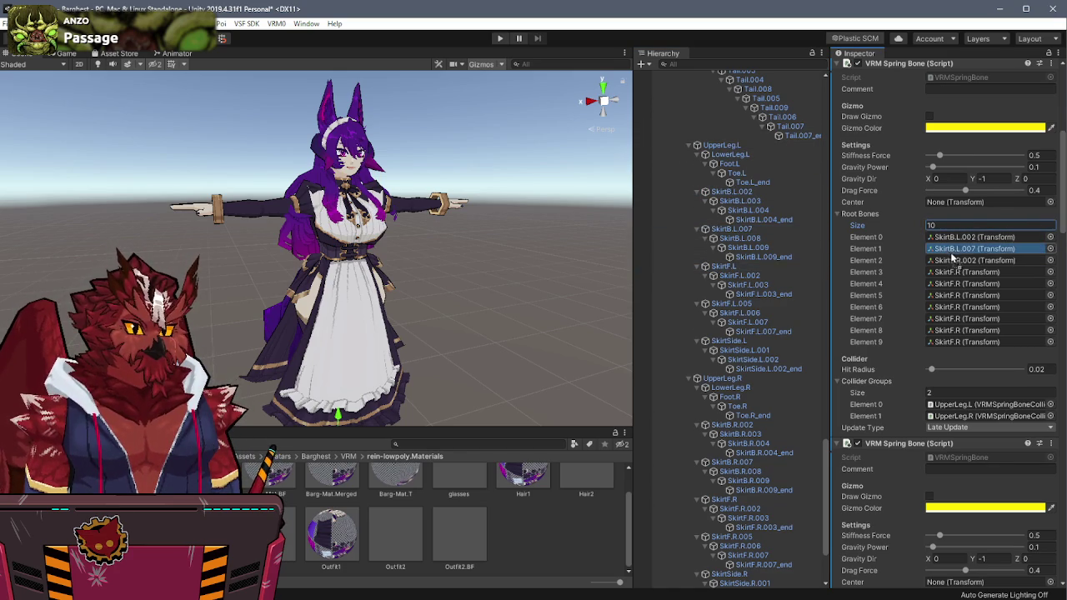
pyautogui.moveTo(718, 304); pyautogui.dragTo(972, 275)
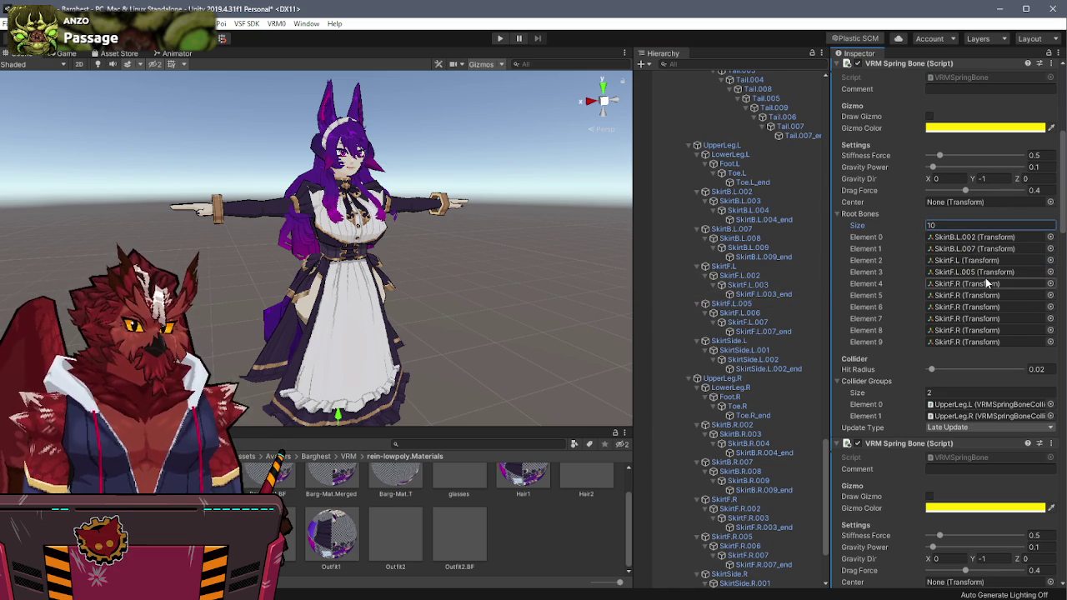
pyautogui.moveTo(725, 341); pyautogui.dragTo(970, 285)
pyautogui.scroll(-2, 733, 370)
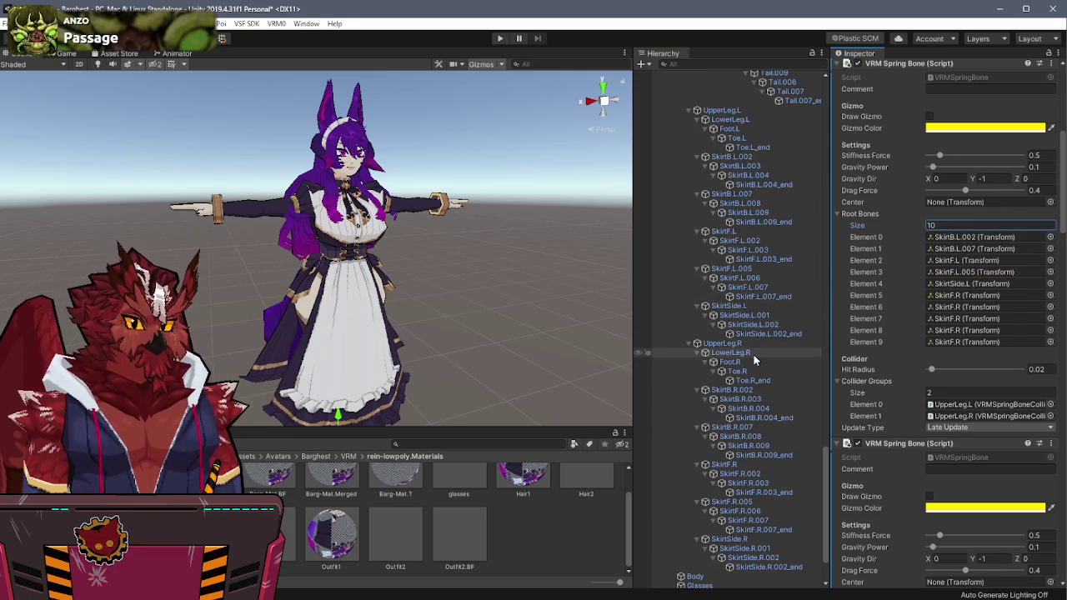
# Step: Assign SkirtB.R.002, SkirtB.R.007, SkirtF.R, SkirtF.R.005 and SkirtSide.R as the remaining root bones
pyautogui.moveTo(732, 389); pyautogui.dragTo(992, 298)
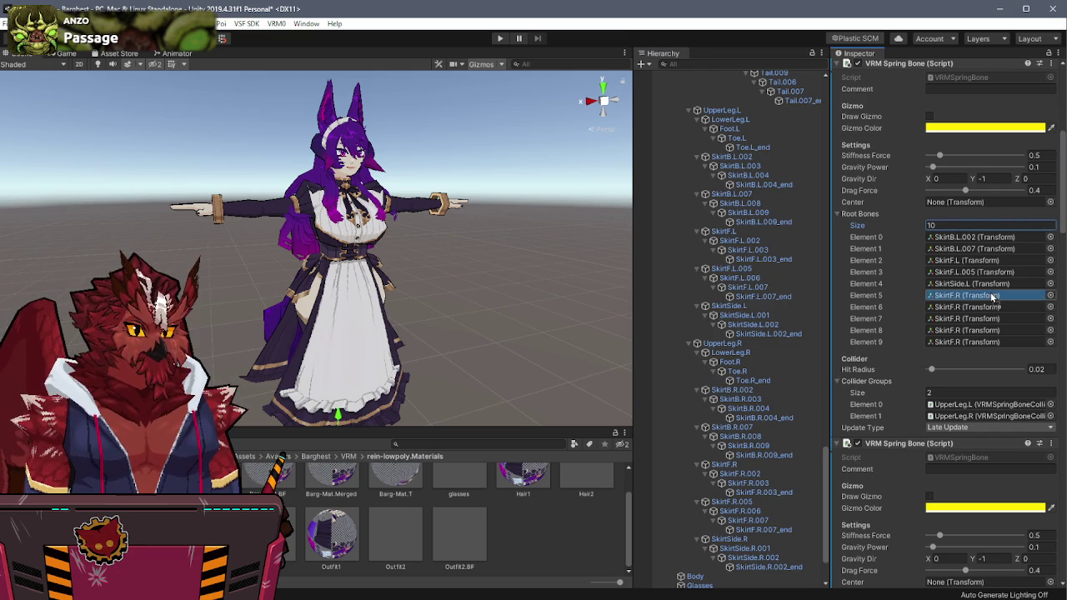
pyautogui.moveTo(992, 297); pyautogui.dragTo(992, 297)
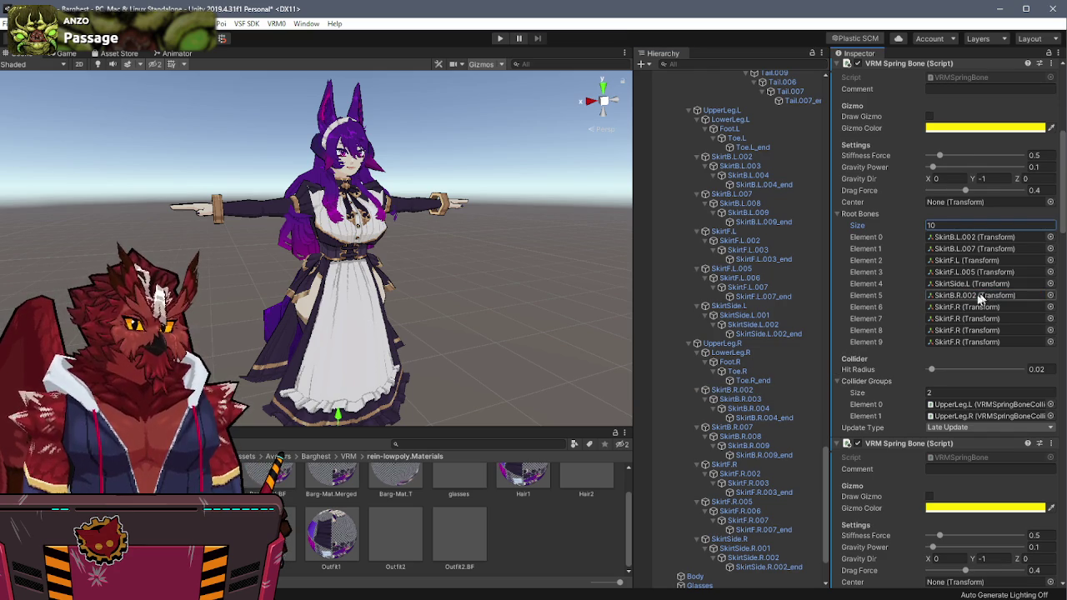
pyautogui.moveTo(730, 427); pyautogui.dragTo(973, 305)
pyautogui.moveTo(733, 464); pyautogui.dragTo(952, 320)
pyautogui.scroll(-1, 725, 376)
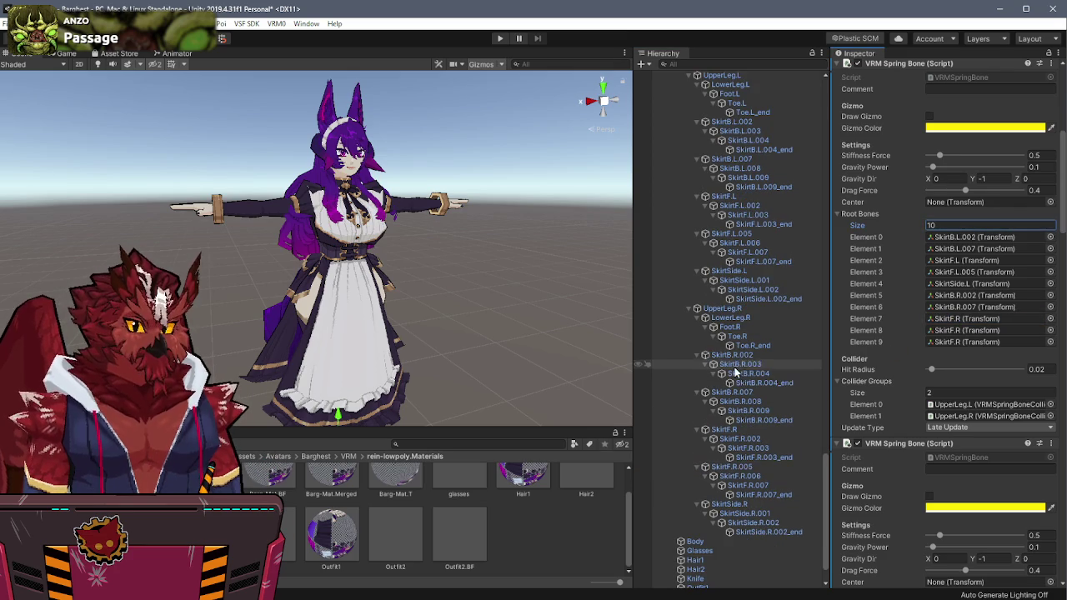
pyautogui.moveTo(723, 471); pyautogui.dragTo(965, 331)
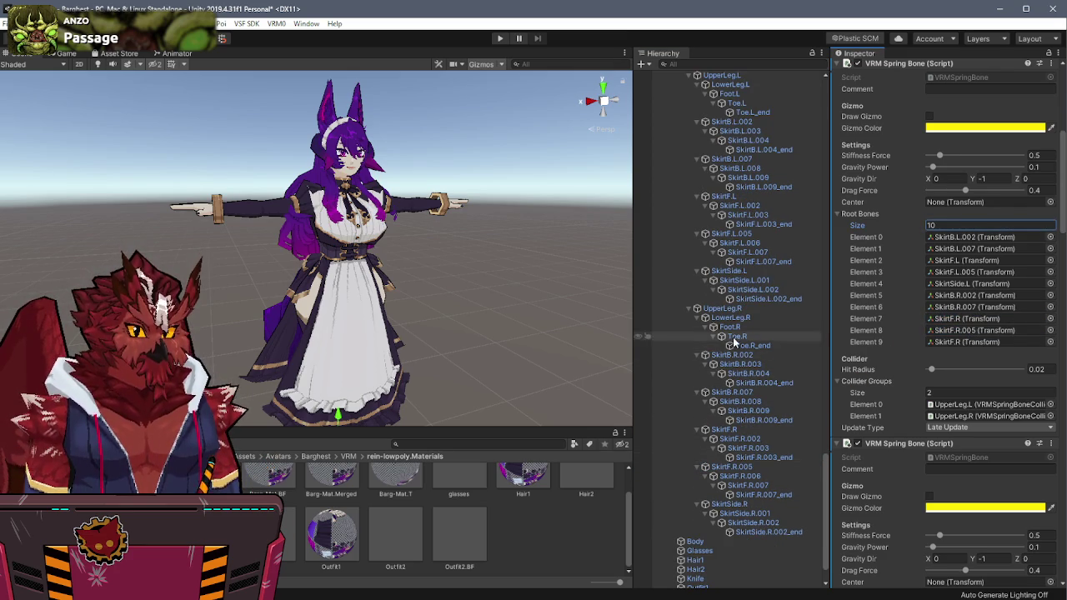
pyautogui.moveTo(730, 504); pyautogui.dragTo(959, 345)
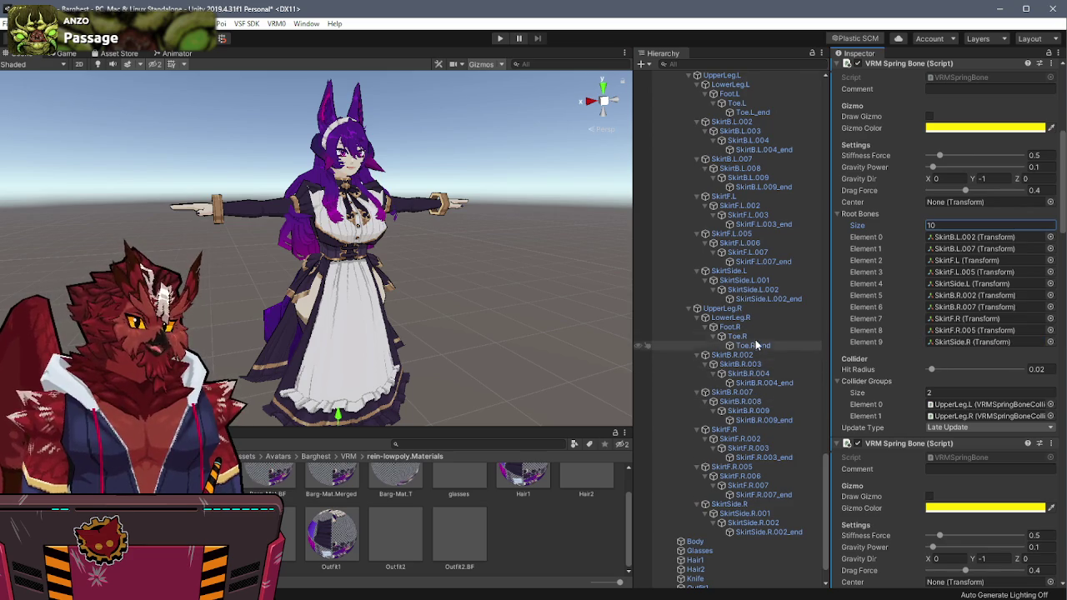
pyautogui.scroll(3, 755, 339)
pyautogui.scroll(2, 755, 337)
pyautogui.scroll(-5, 898, 284)
pyautogui.scroll(-5, 898, 284)
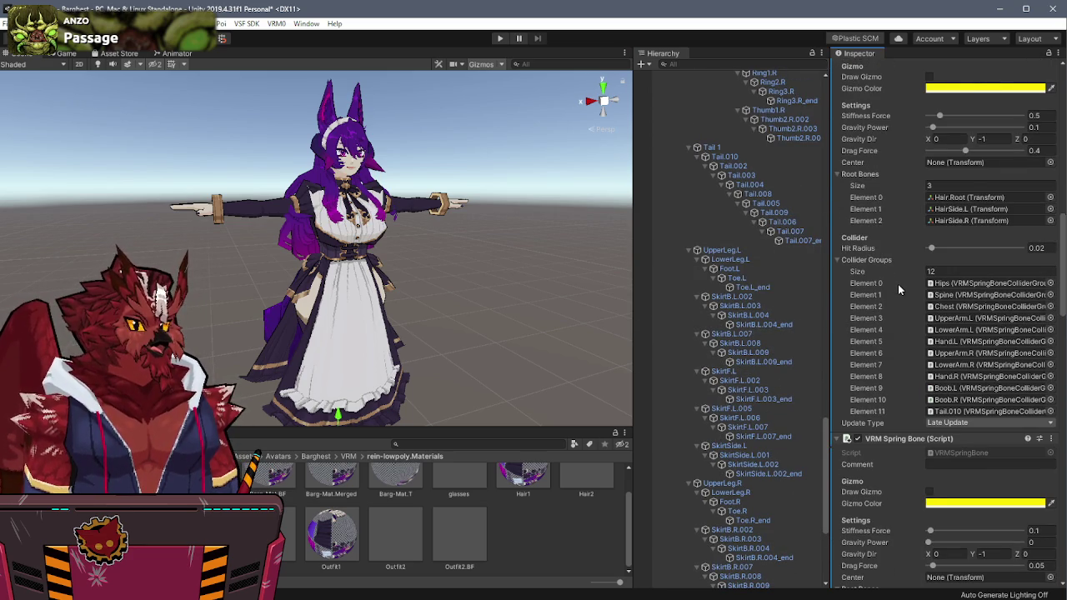
pyautogui.scroll(3, 897, 284)
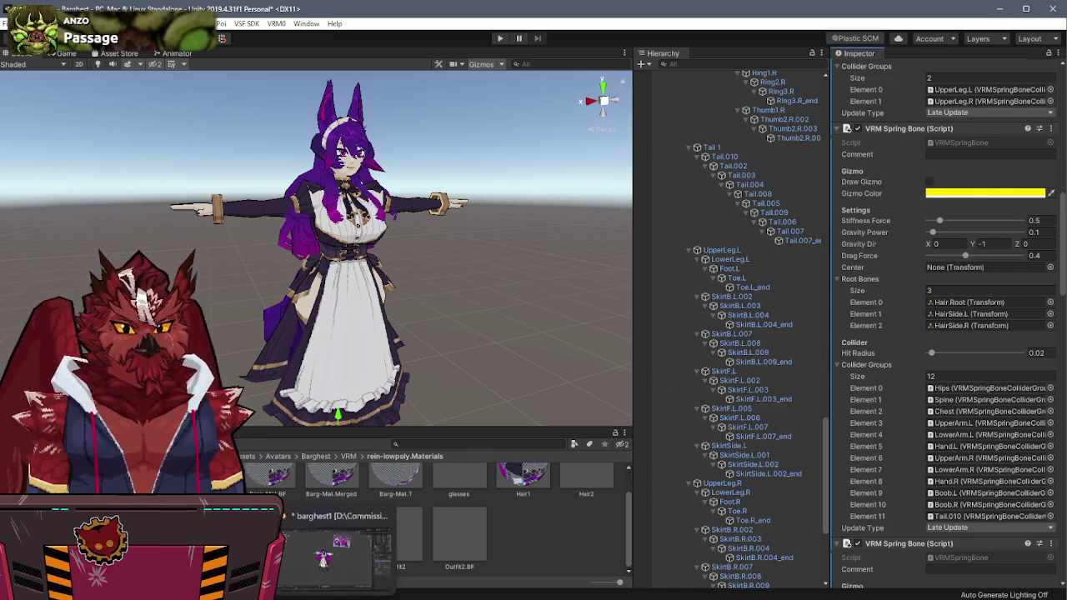
# Step: In Blender, orbit to the character's side and put the armature into edit mode
pyautogui.click(338, 518)
pyautogui.moveTo(367, 286)
pyautogui.mouseDown(button='middle')
pyautogui.moveTo(346, 260)
pyautogui.moveTo(325, 268)
pyautogui.mouseUp(button='middle')
pyautogui.scroll(4, 325, 268)
pyautogui.press('Tab')
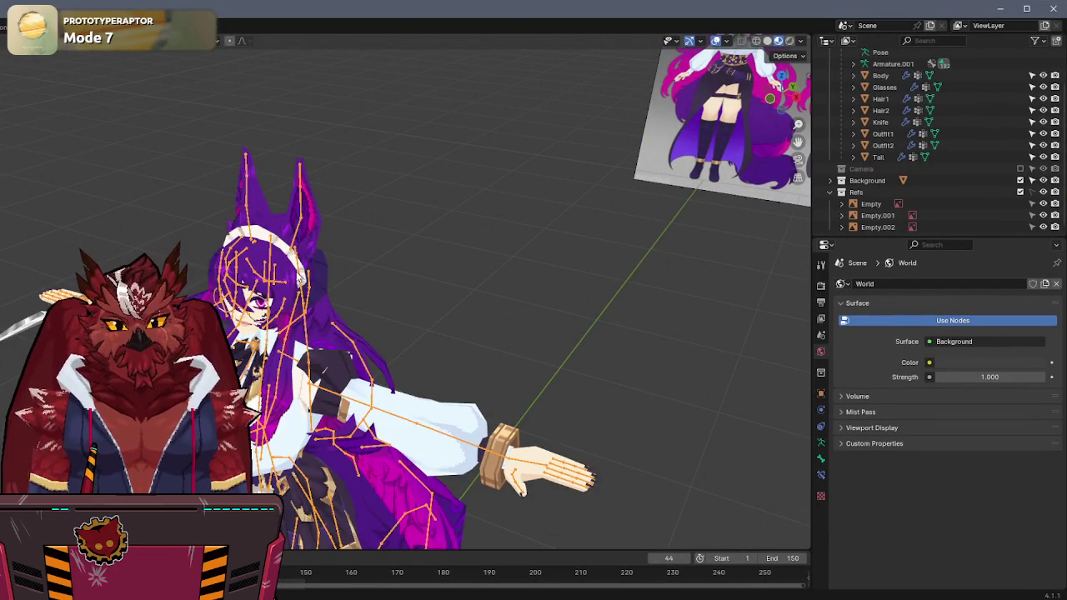
# Step: Zoom and orbit around the head to inspect the hair bone chains, then return to Unity
pyautogui.scroll(3, 271, 237)
pyautogui.moveTo(271, 237)
pyautogui.mouseDown(button='middle')
pyautogui.moveTo(333, 217)
pyautogui.moveTo(143, 214)
pyautogui.mouseUp(button='middle')
pyautogui.scroll(2, 333, 216)
pyautogui.moveTo(349, 219); pyautogui.dragTo(283, 248, button='middle')
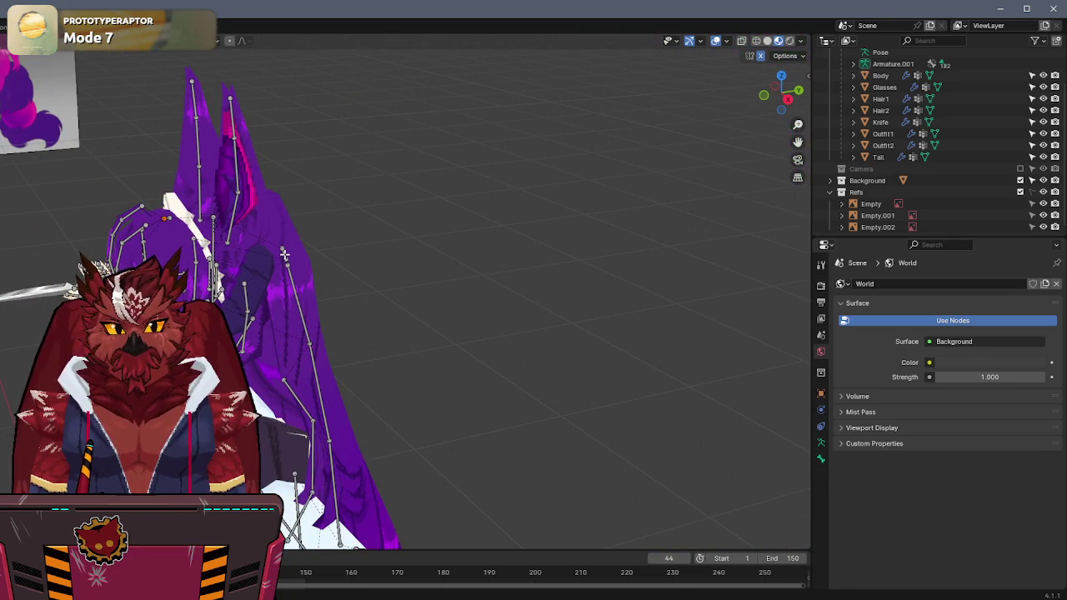
pyautogui.moveTo(431, 239)
pyautogui.mouseDown(button='middle')
pyautogui.moveTo(450, 238)
pyautogui.moveTo(190, 222)
pyautogui.mouseUp(button='middle')
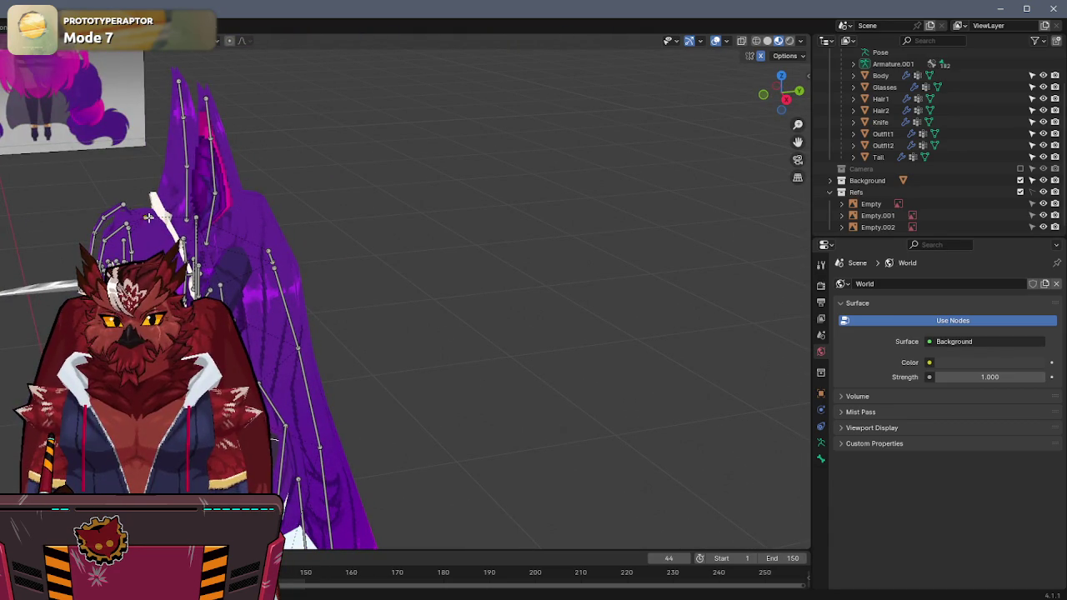
pyautogui.moveTo(374, 222); pyautogui.dragTo(447, 219, button='middle')
pyautogui.hotkey('alt', 'Tab')
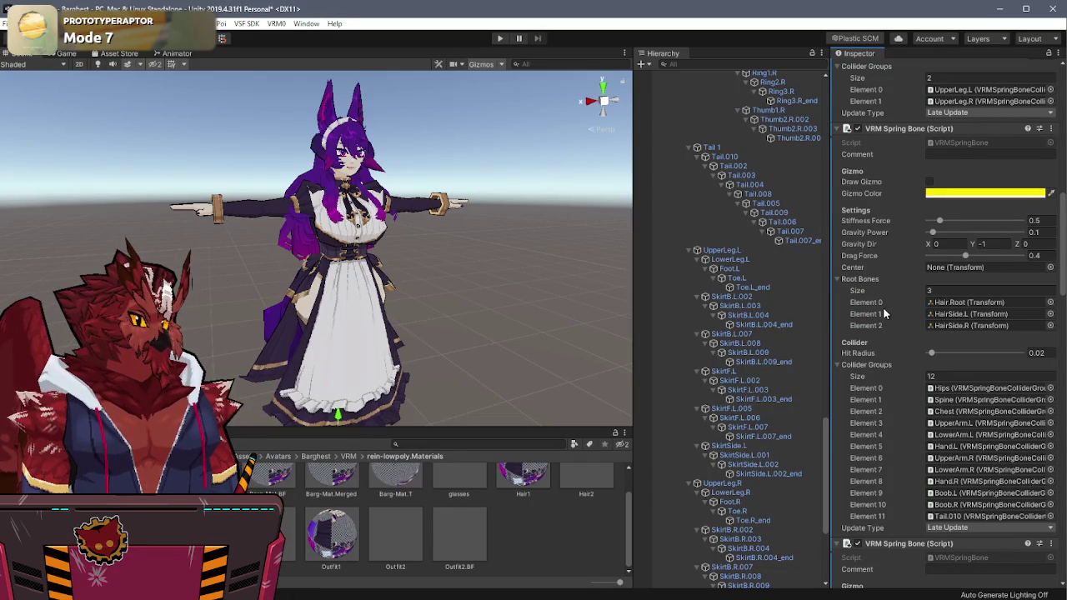
pyautogui.scroll(-5, 883, 313)
pyautogui.scroll(-8, 883, 312)
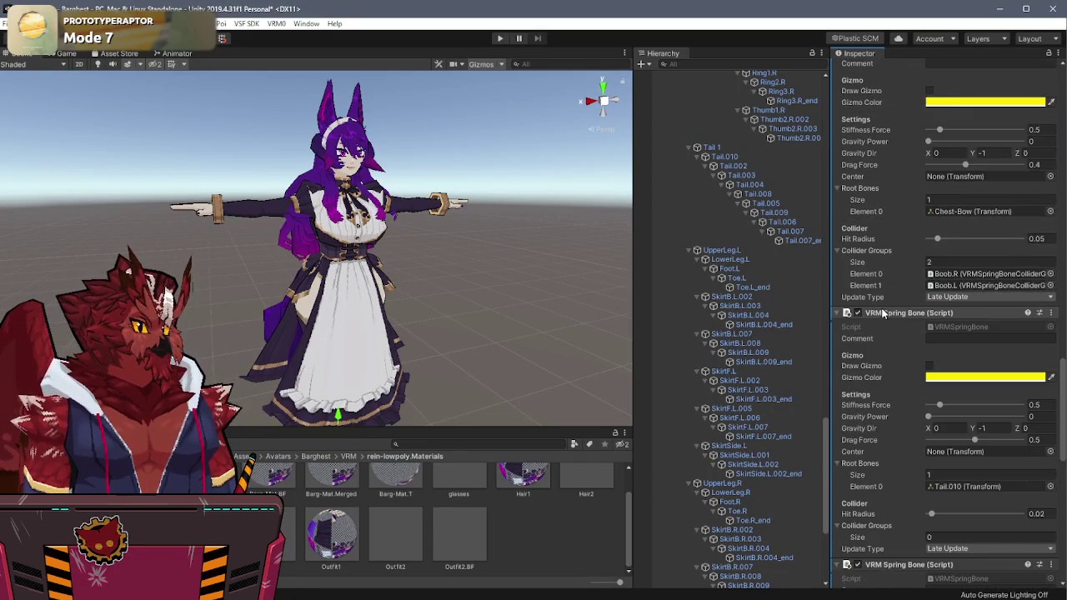
pyautogui.scroll(2, 883, 313)
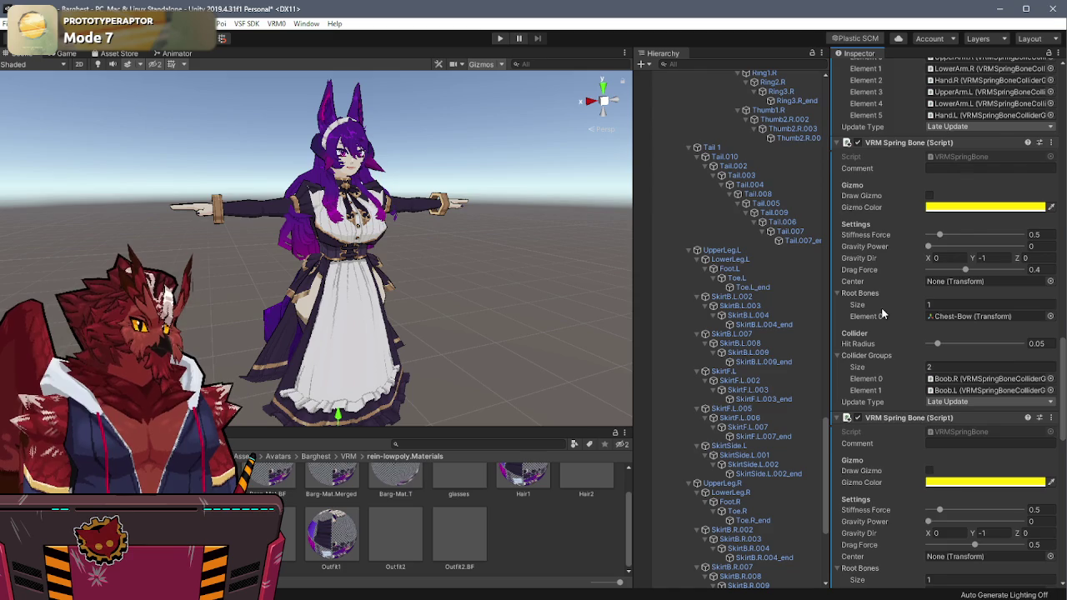
pyautogui.scroll(2, 882, 313)
pyautogui.scroll(-2, 882, 311)
pyautogui.scroll(-2, 882, 312)
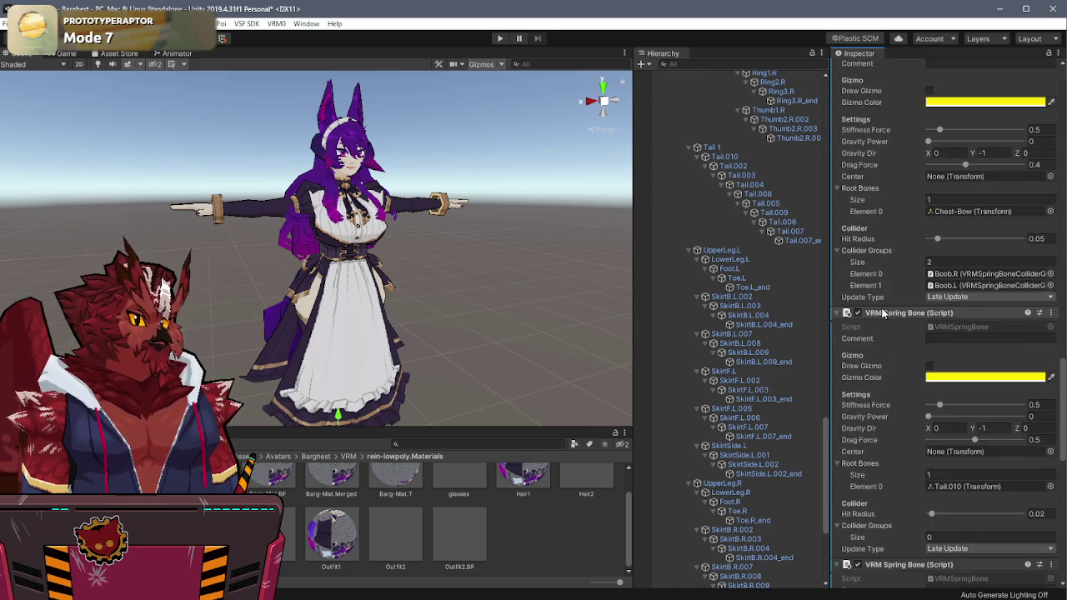
pyautogui.scroll(-4, 882, 312)
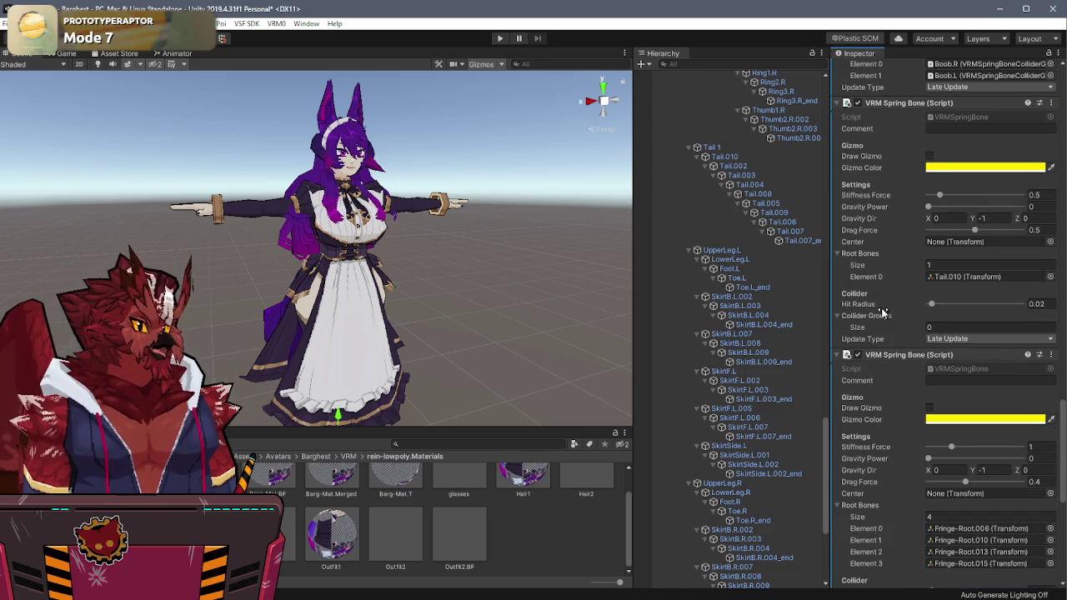
pyautogui.scroll(-4, 883, 313)
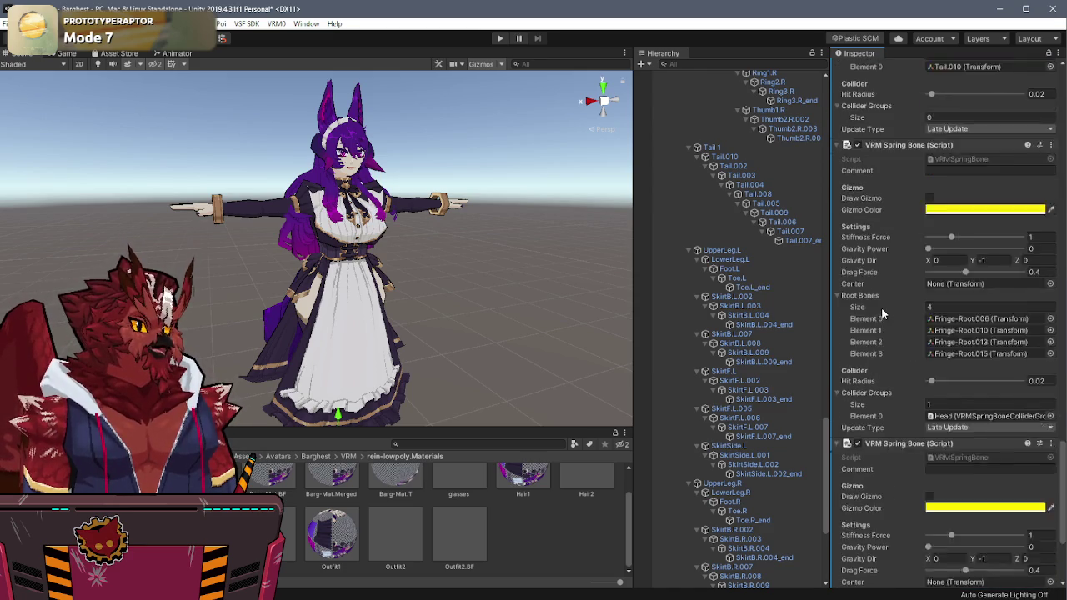
pyautogui.scroll(-2, 883, 314)
pyautogui.scroll(-2, 883, 313)
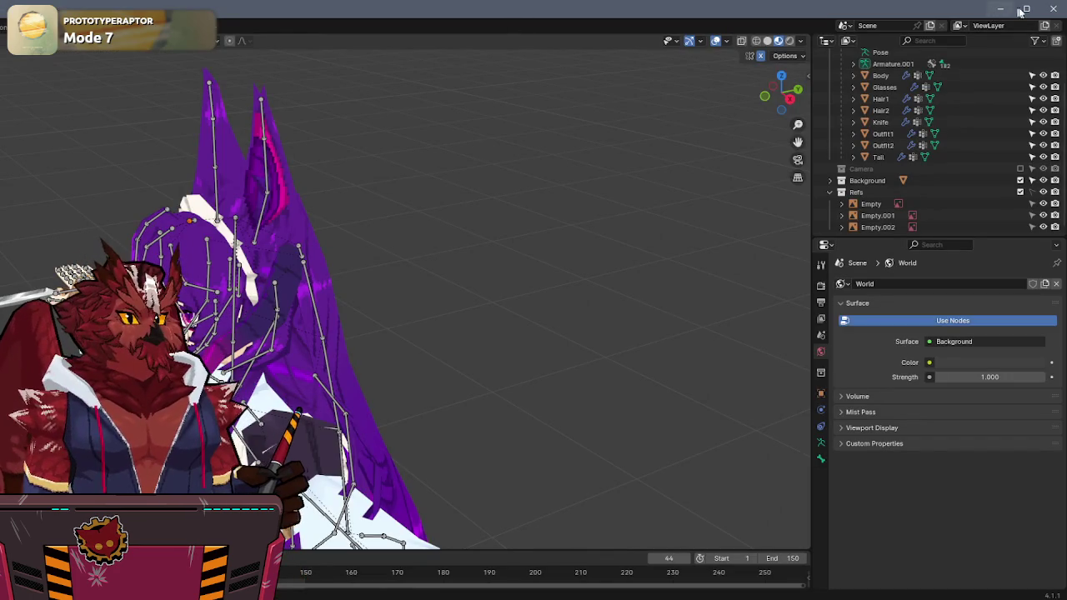
# Step: Resize the Blender window, view the whole posed character, and save barghest1.blend
pyautogui.click(1027, 8)
pyautogui.moveTo(959, 7); pyautogui.dragTo(883, 101)
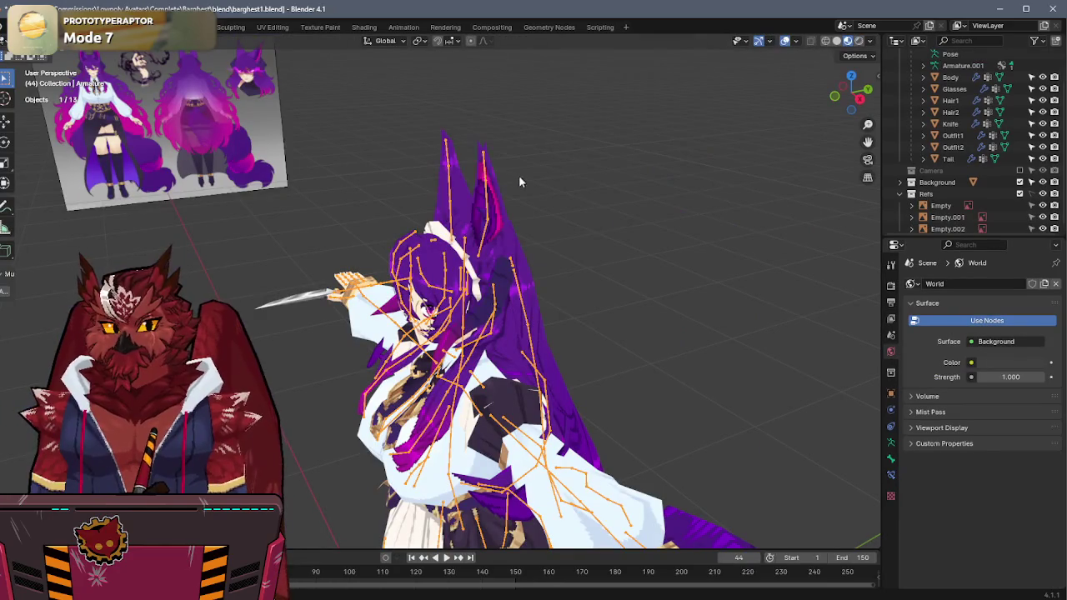
pyautogui.rightClick(518, 171)
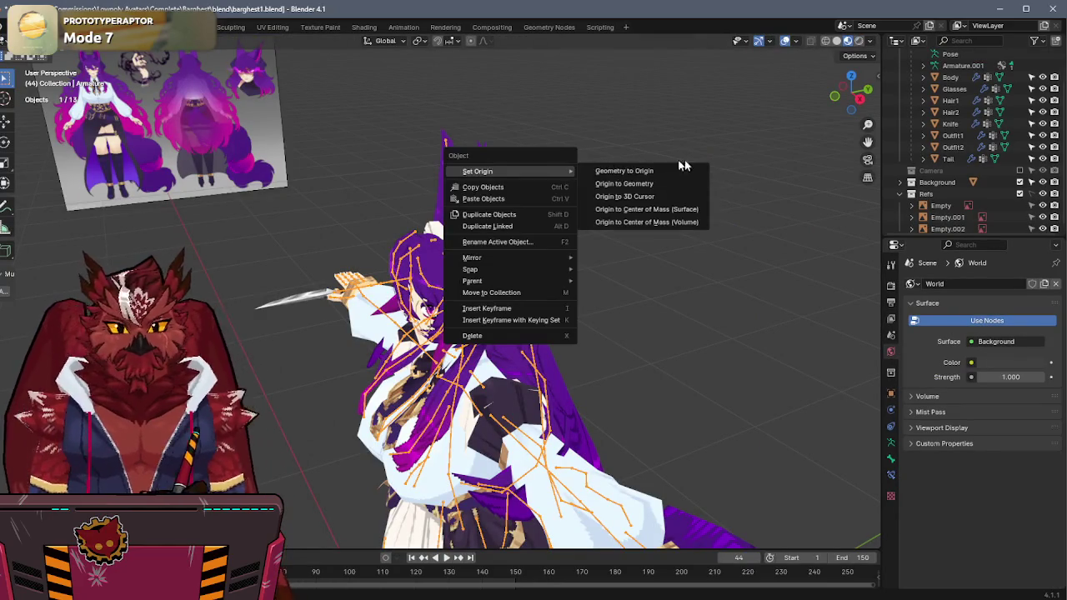
pyautogui.moveTo(772, 349); pyautogui.dragTo(635, 237, button='middle')
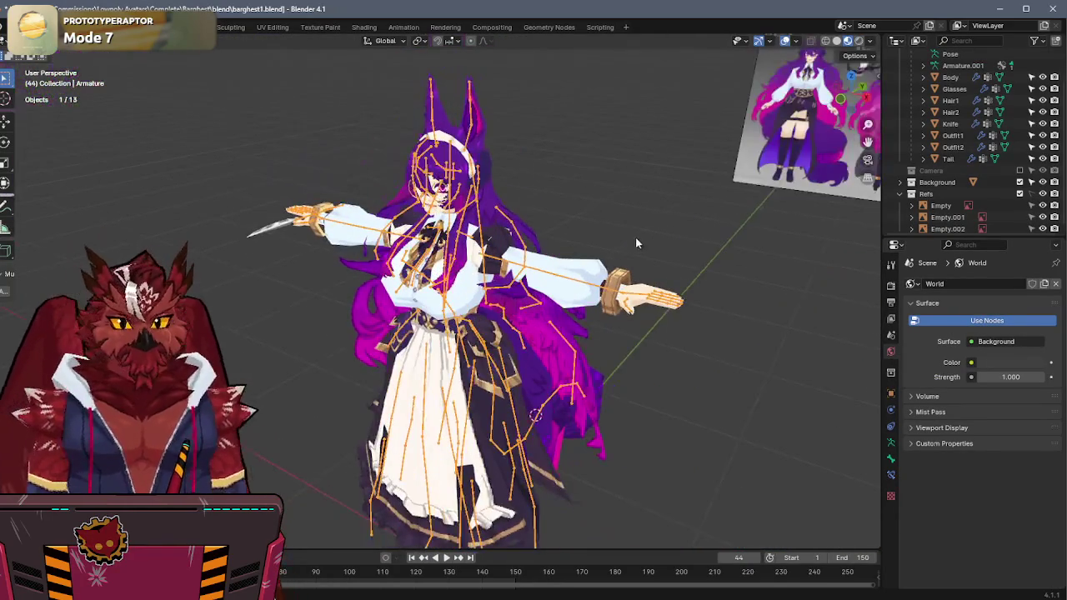
pyautogui.hotkey('ctrl', 's')
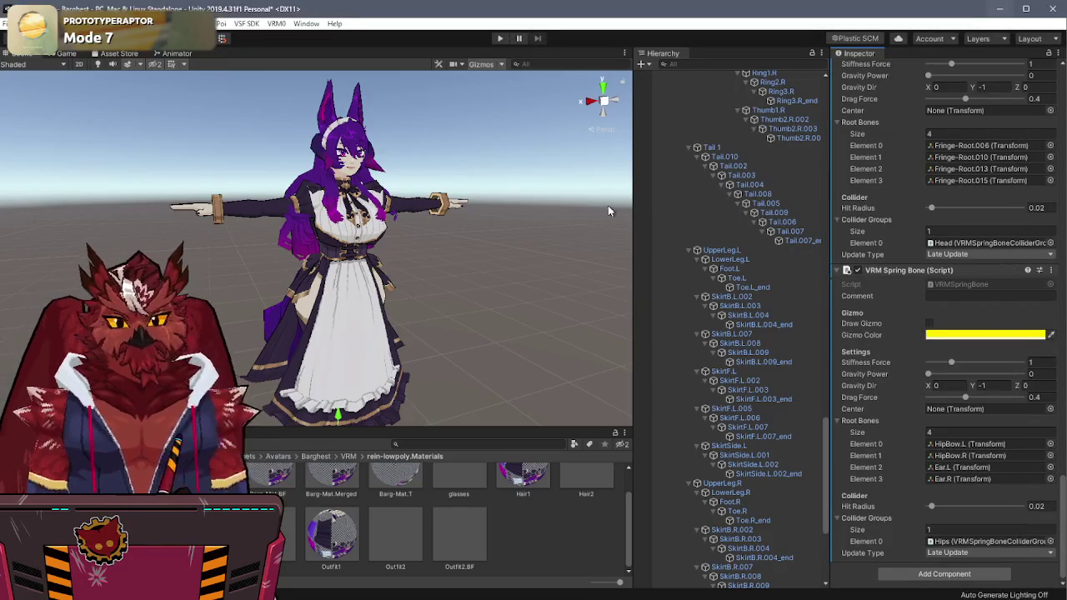
# Step: Collapse the Armature bone tree in the Hierarchy
pyautogui.scroll(5, 667, 248)
pyautogui.scroll(5, 703, 250)
pyautogui.scroll(5, 705, 250)
pyautogui.scroll(5, 708, 248)
pyautogui.scroll(5, 704, 242)
pyautogui.scroll(5, 679, 221)
pyautogui.click(670, 210)
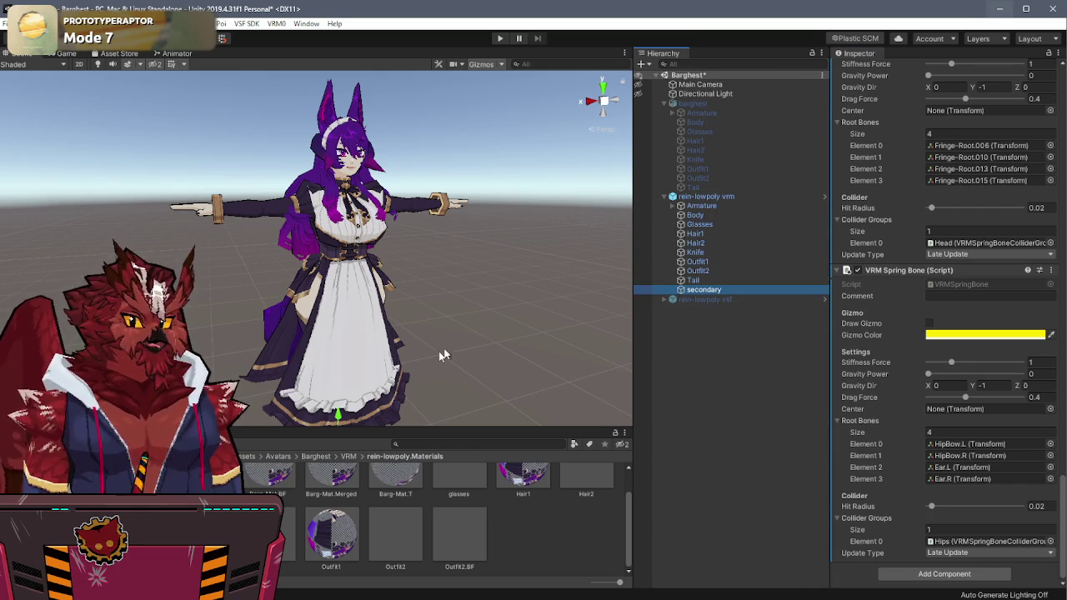
# Step: Select the BlendShape asset in rein-lowpoly.BlendShapes and start a new BlendShapeClip
pyautogui.click(83, 517)
pyautogui.click(409, 477)
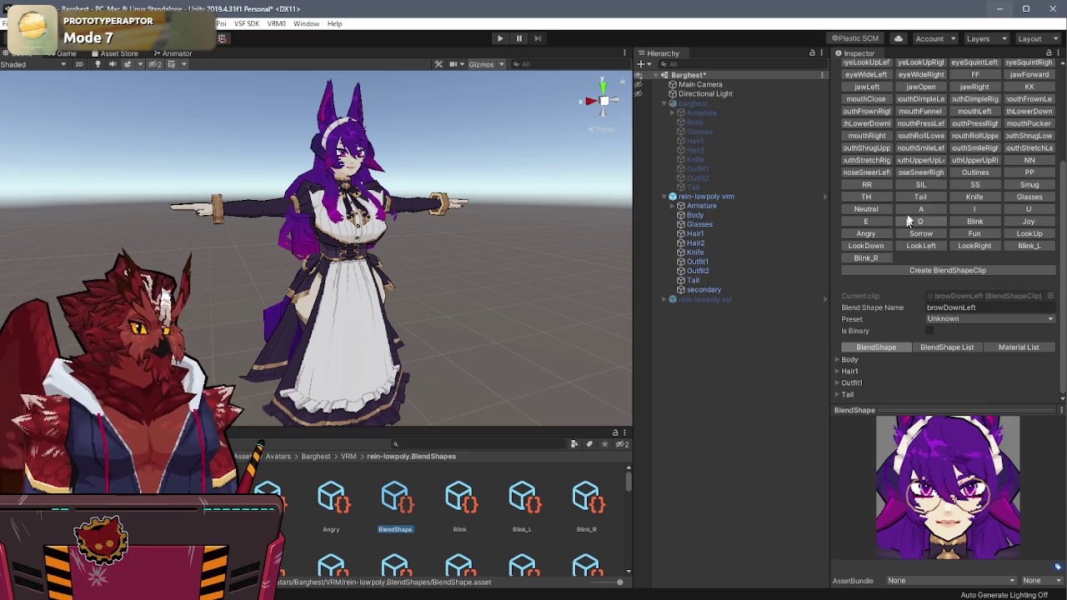
pyautogui.click(964, 275)
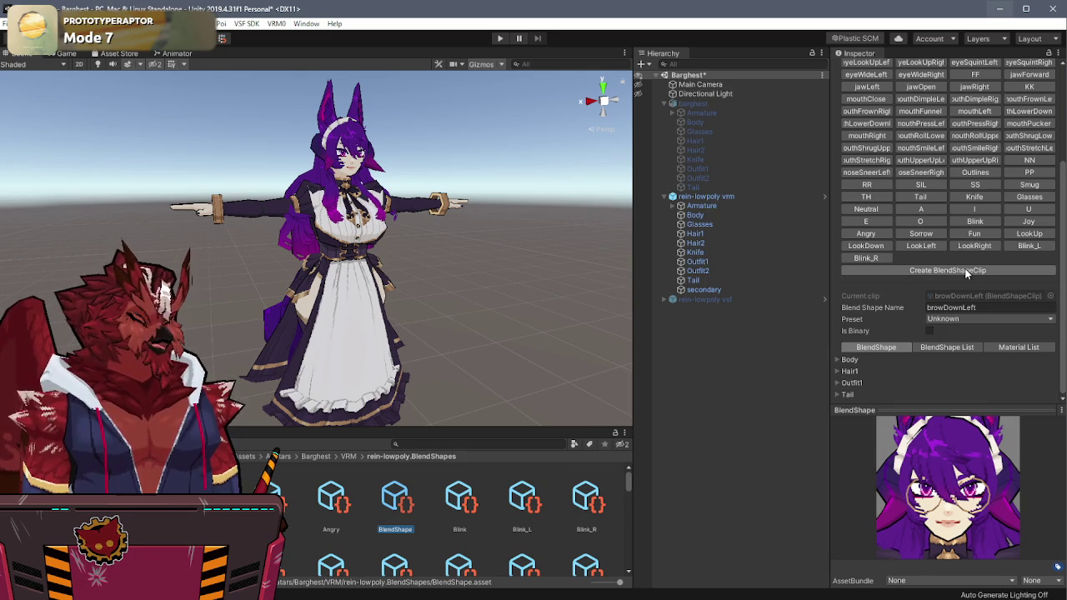
pyautogui.scroll(3, 969, 250)
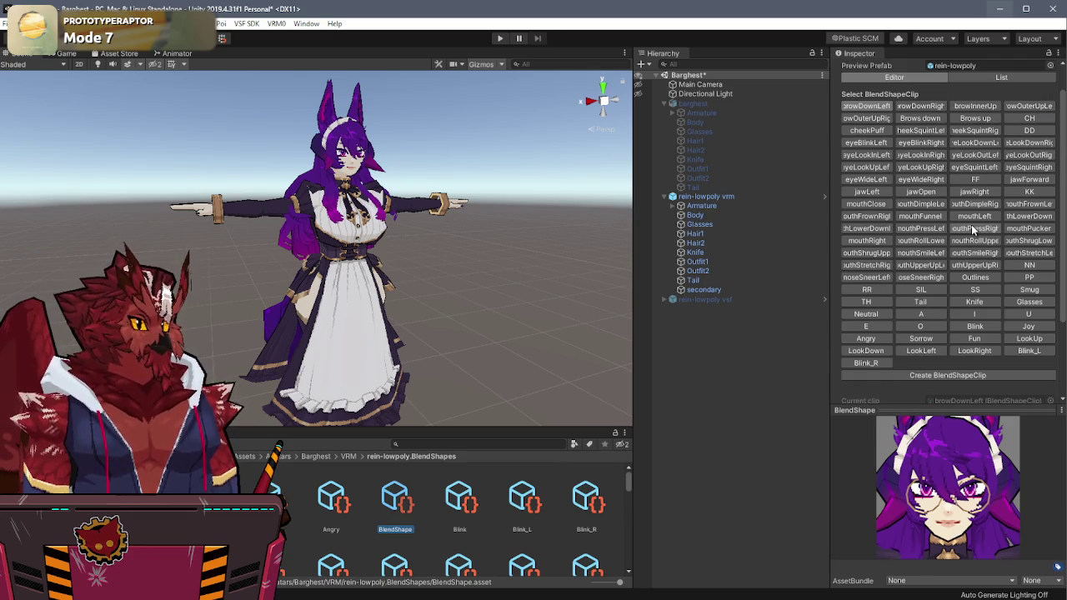
pyautogui.click(944, 376)
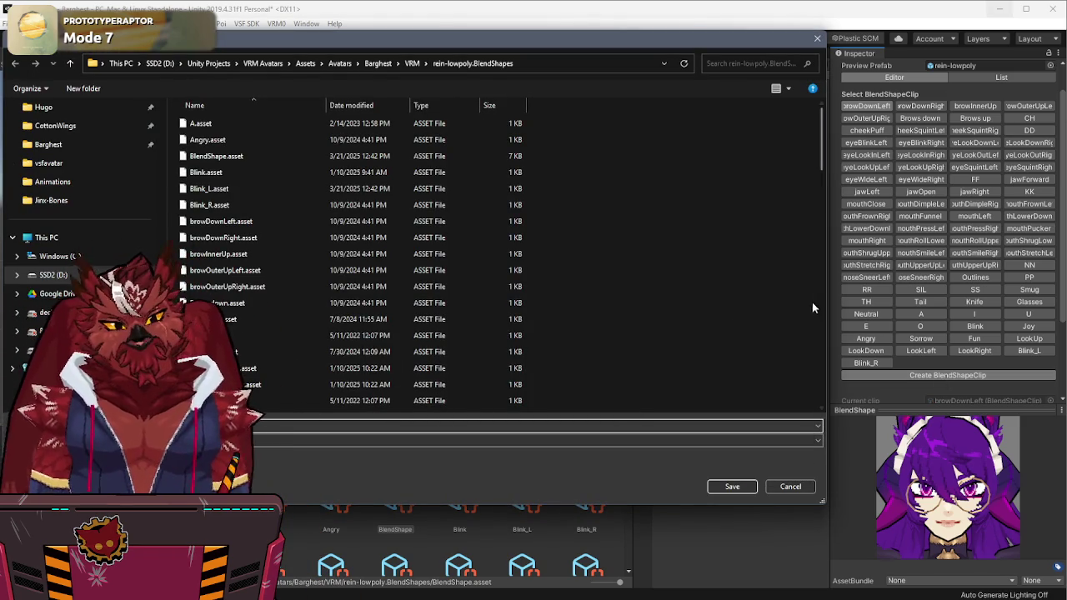
# Step: Open Barg-Demo.mp4 and Rein_MainHuman.png from the Barghest folder, then save the clip as Outfit2
pyautogui.hotkey('alt', 'Tab')
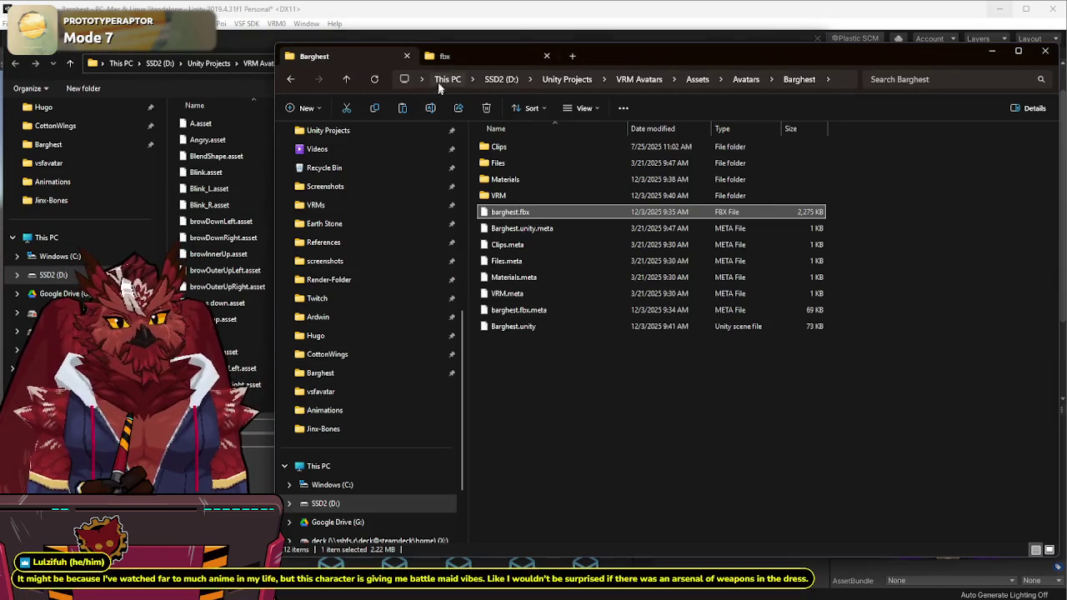
pyautogui.click(470, 58)
pyautogui.click(345, 81)
pyautogui.click(345, 79)
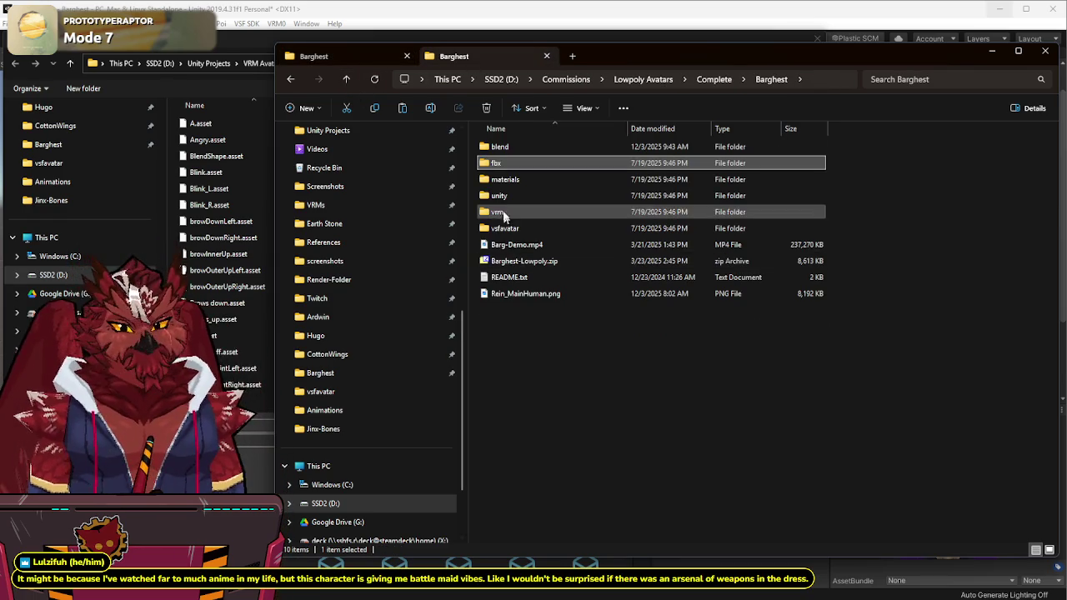
pyautogui.doubleClick(501, 245)
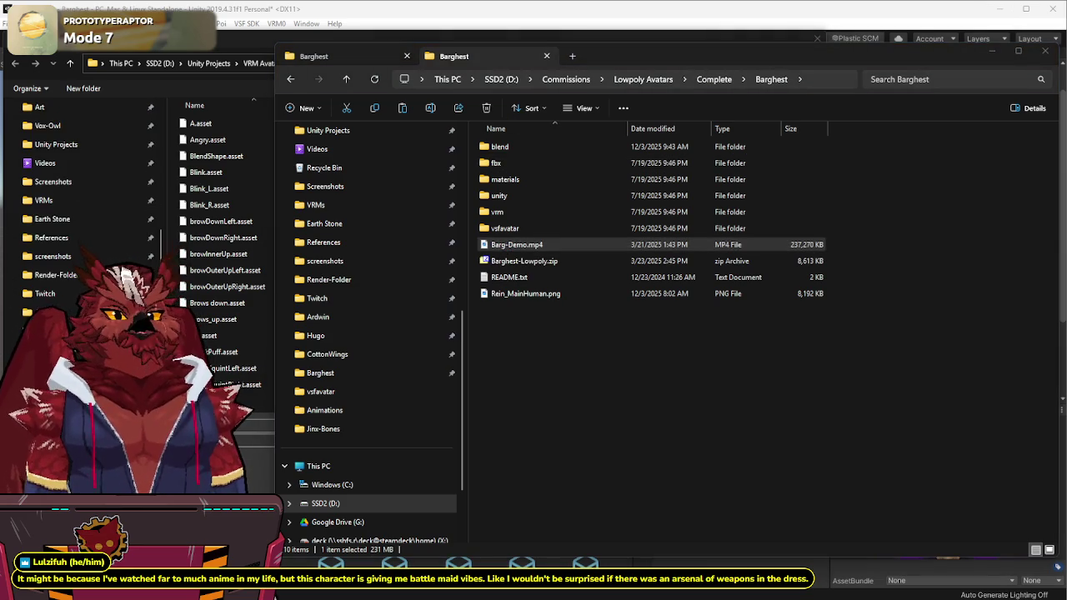
pyautogui.doubleClick(542, 293)
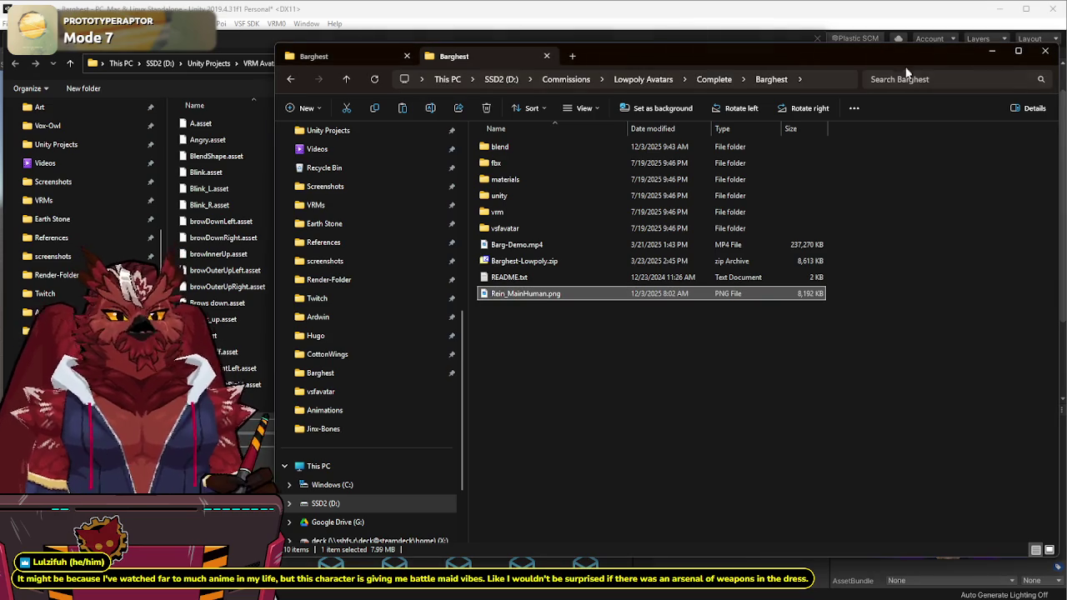
pyautogui.click(992, 51)
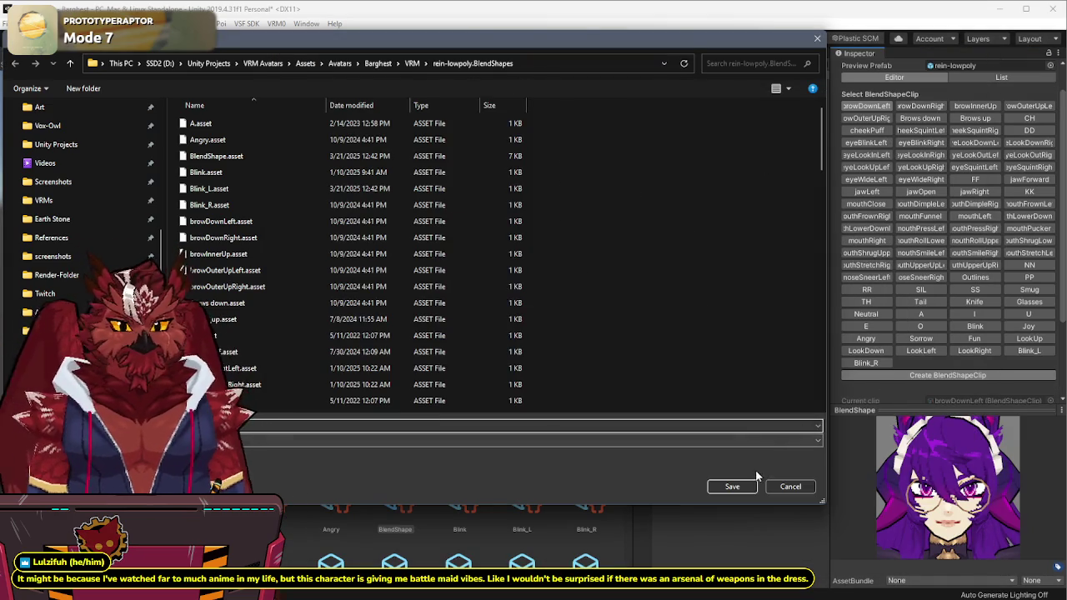
pyautogui.click(733, 486)
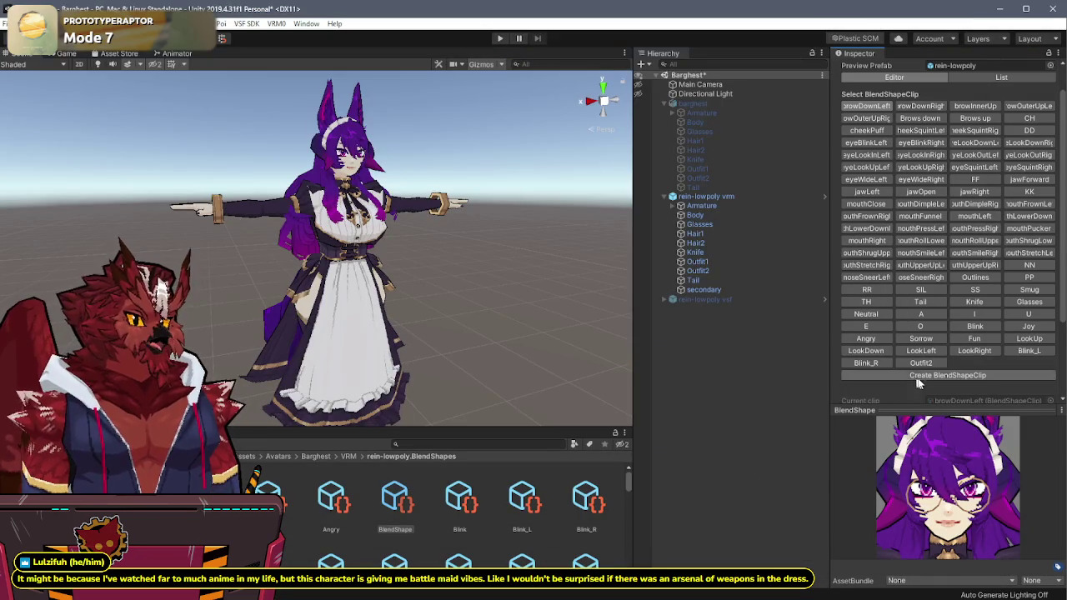
# Step: Make the Outfit2 blend shape clip binary
pyautogui.click(921, 363)
pyautogui.scroll(-3, 921, 350)
pyautogui.click(929, 331)
pyautogui.moveTo(958, 508); pyautogui.dragTo(973, 456, button='middle')
# Step: Add a material entry setting Outfit1's _Color to black
pyautogui.click(1014, 347)
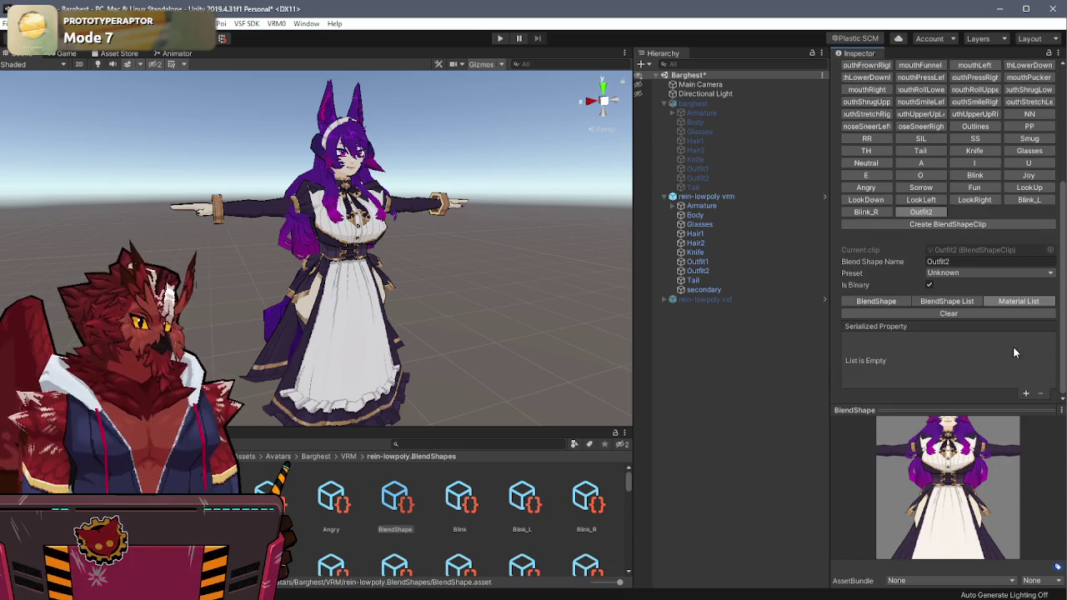
pyautogui.click(916, 342)
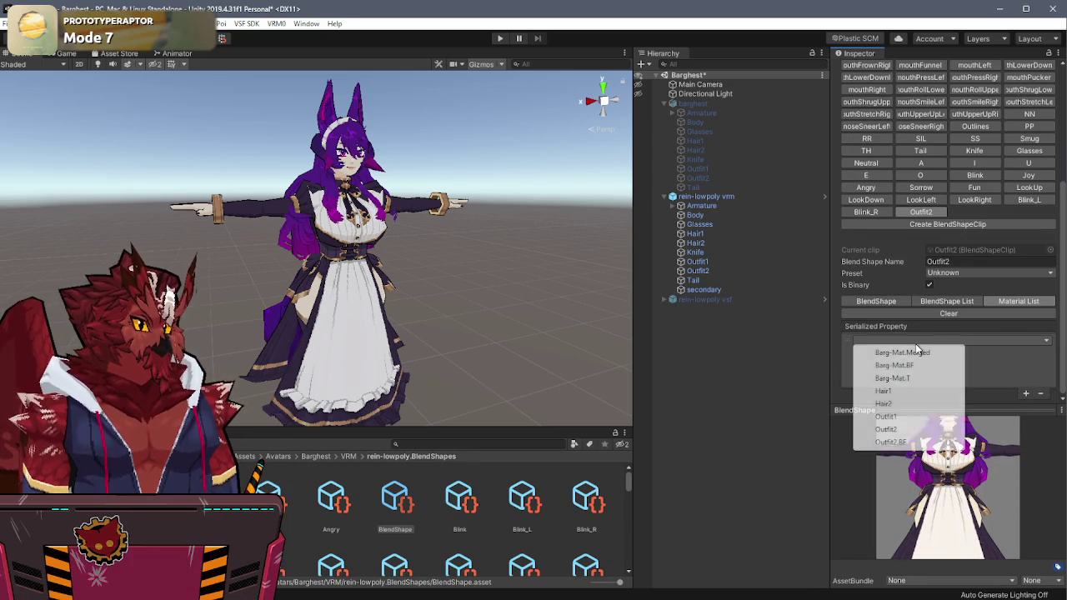
pyautogui.click(900, 415)
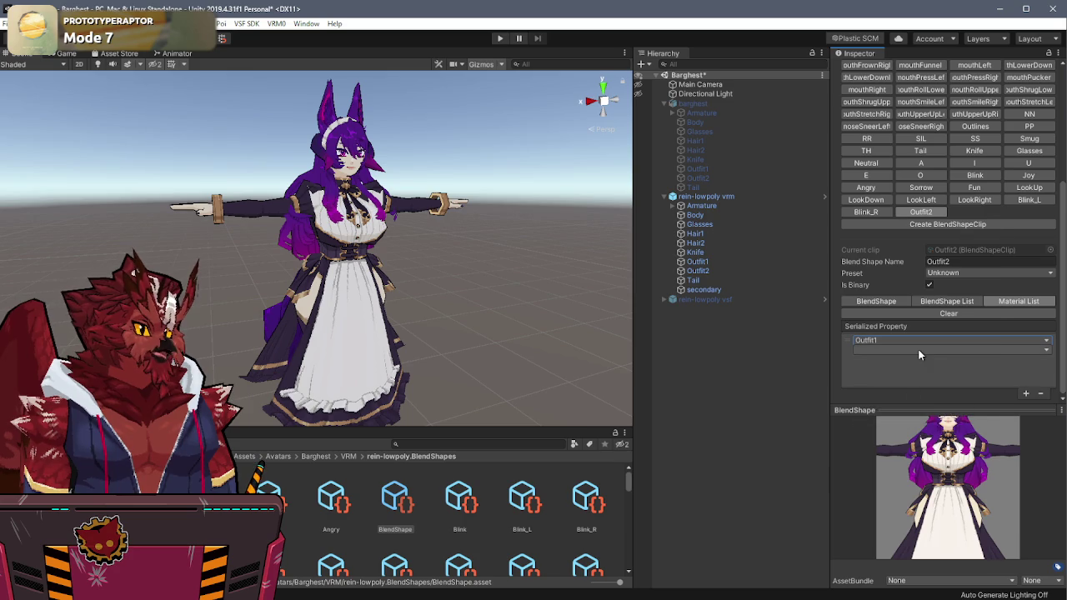
pyautogui.click(920, 350)
pyautogui.click(904, 161)
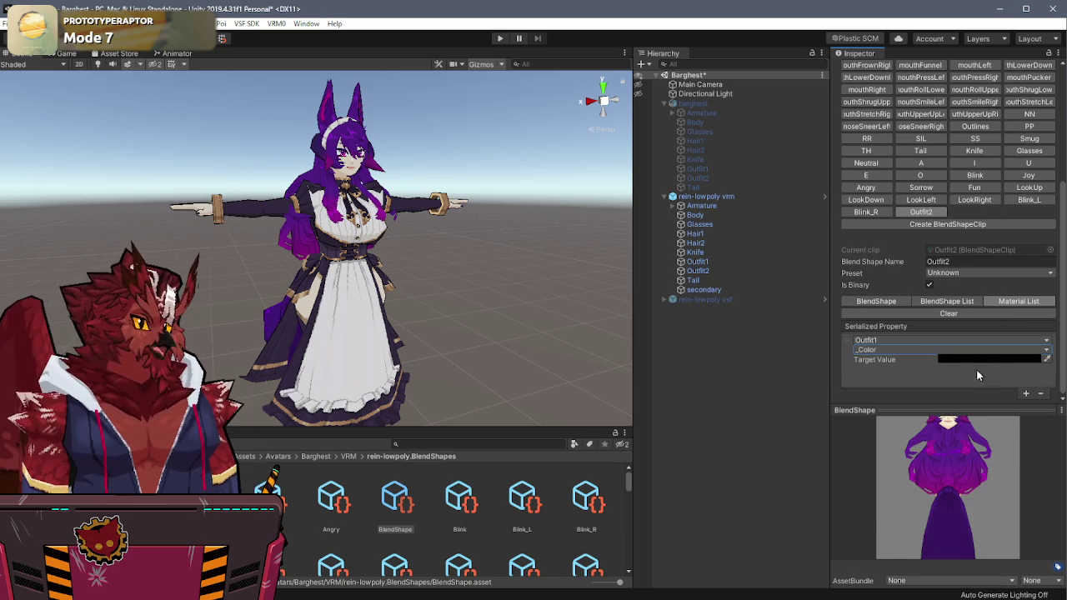
# Step: Add a second entry setting the Outfit2 material's colour to opaque white
pyautogui.click(1025, 393)
pyautogui.scroll(-3, 936, 365)
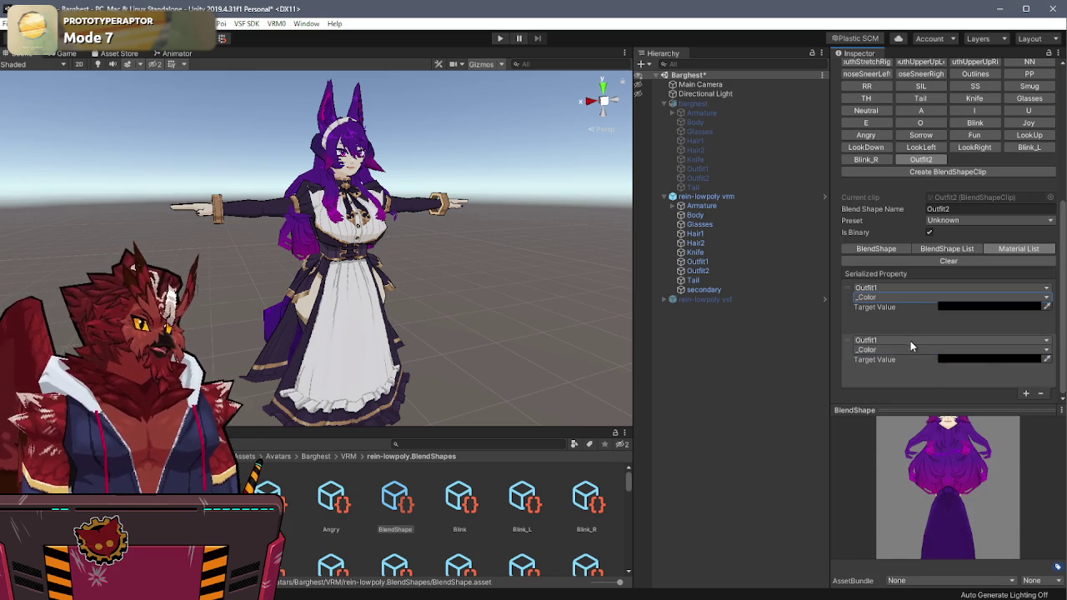
pyautogui.click(910, 340)
pyautogui.click(909, 432)
pyautogui.click(983, 359)
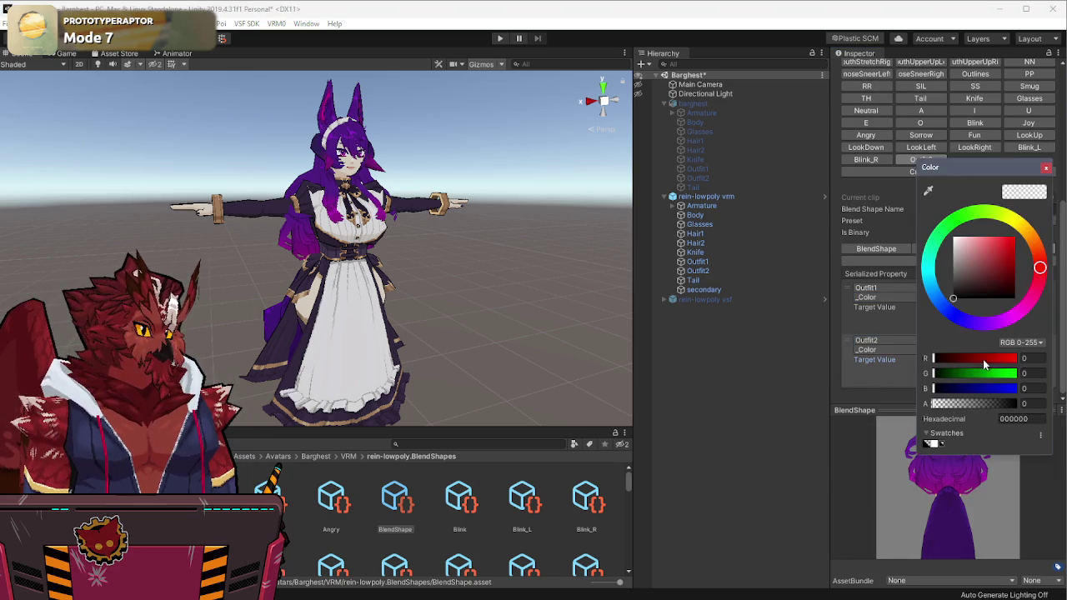
pyautogui.click(929, 442)
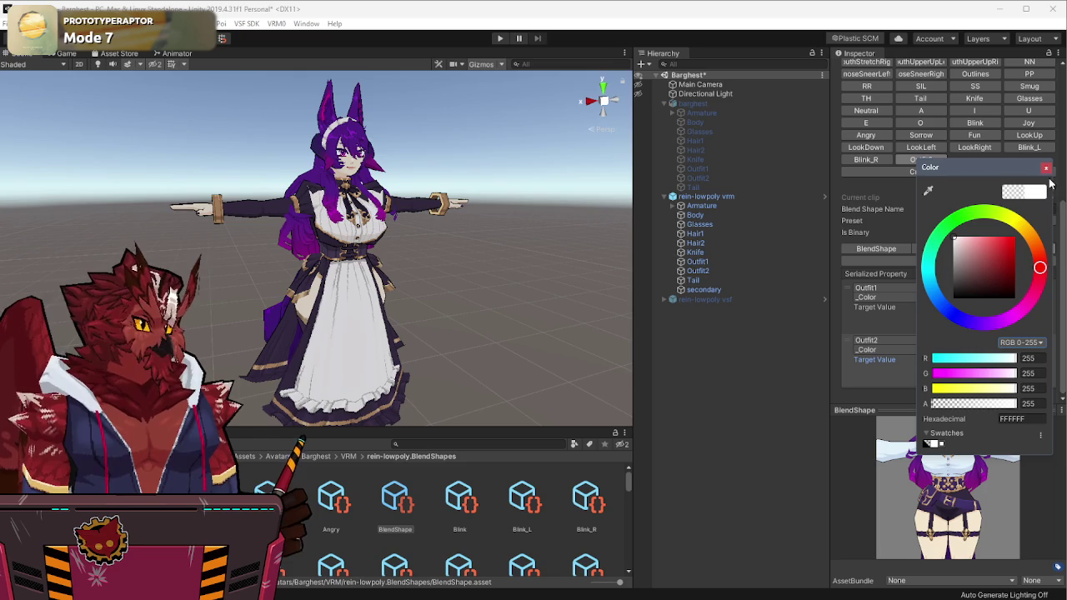
pyautogui.click(1046, 168)
# Step: Add a white Outfit2.BF entry and rotate the preview to check the swapped outfit
pyautogui.click(1026, 393)
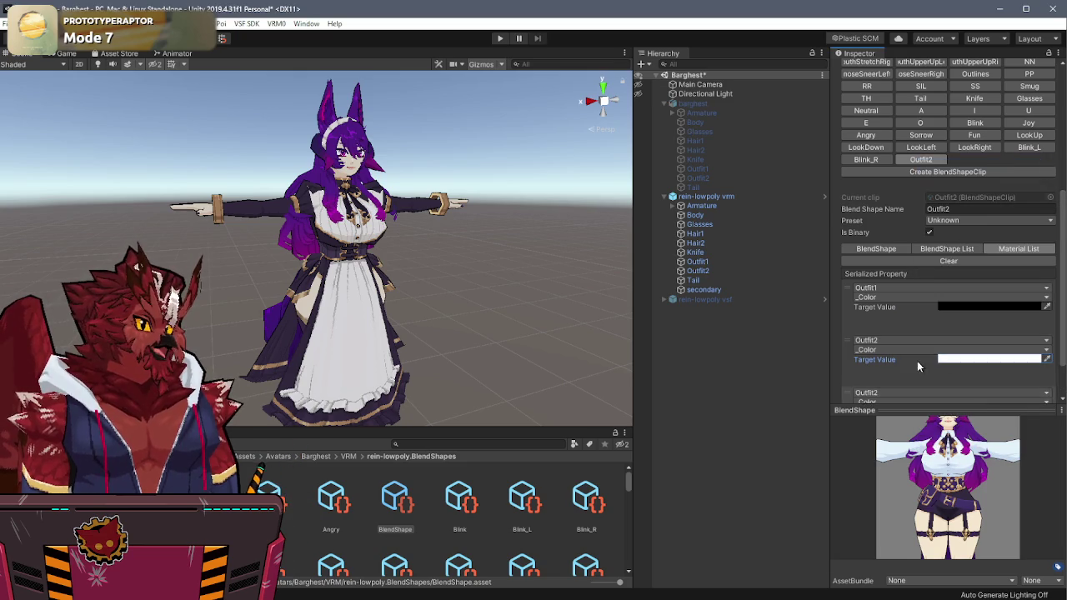
pyautogui.click(891, 342)
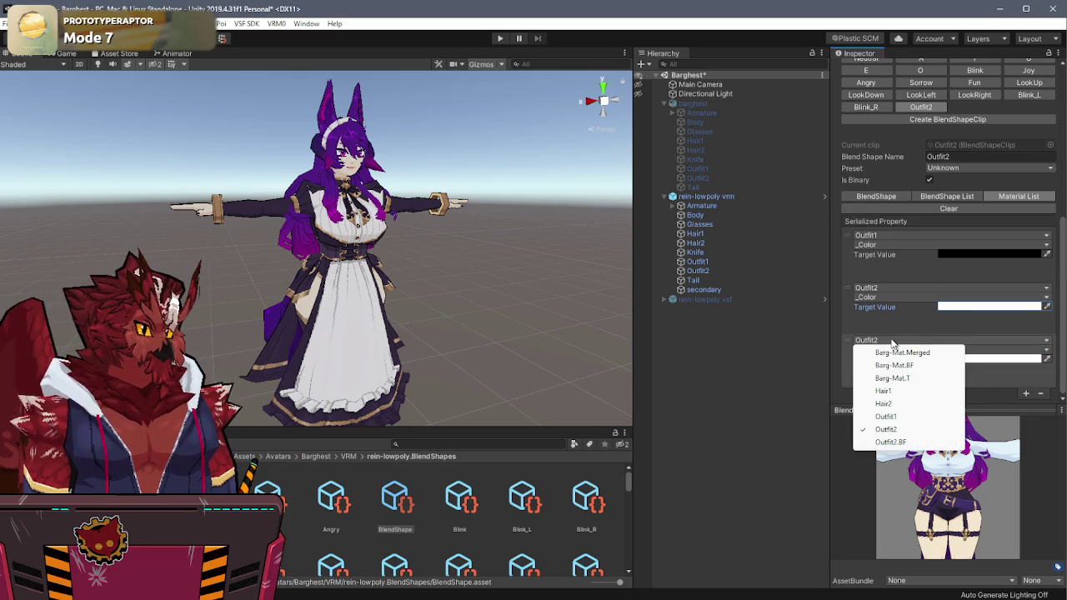
pyautogui.click(884, 442)
pyautogui.moveTo(955, 485)
pyautogui.mouseDown()
pyautogui.moveTo(961, 501)
pyautogui.moveTo(920, 500)
pyautogui.moveTo(950, 492)
pyautogui.mouseUp()
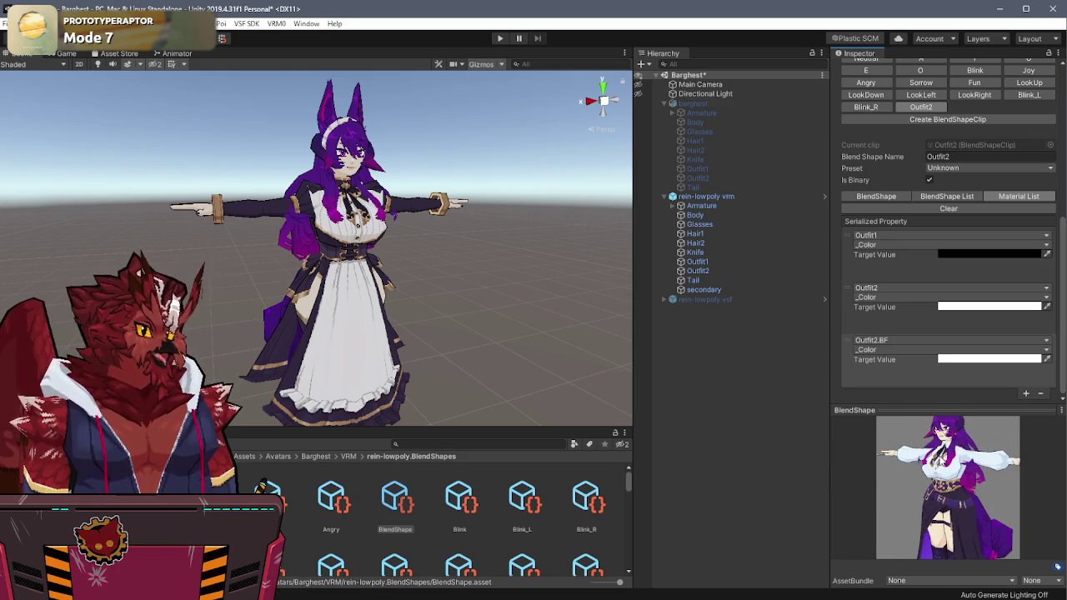
pyautogui.scroll(-3, 951, 492)
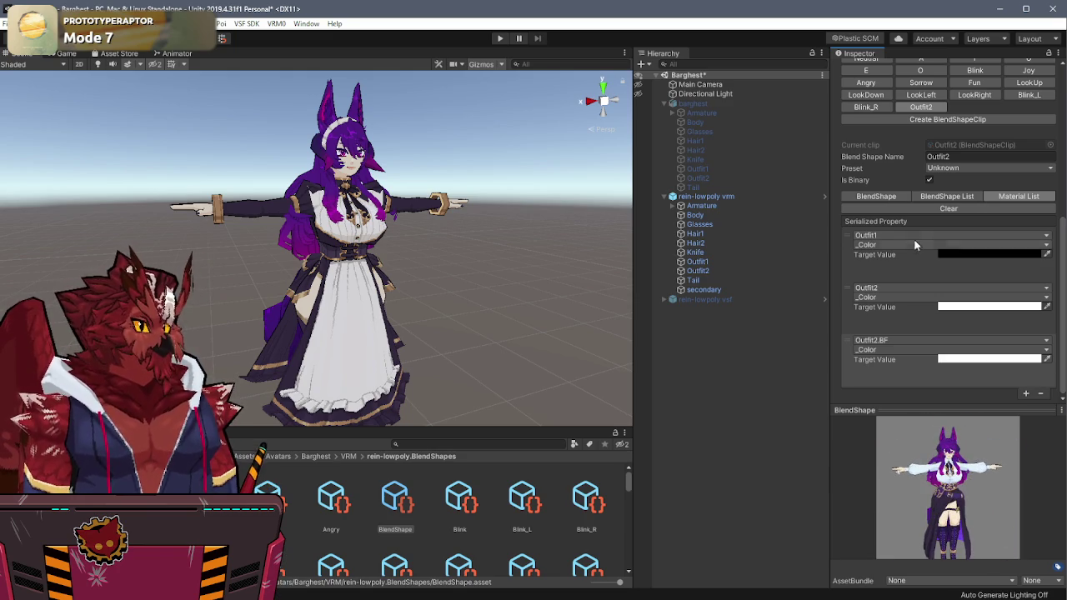
pyautogui.moveTo(952, 466); pyautogui.dragTo(925, 500)
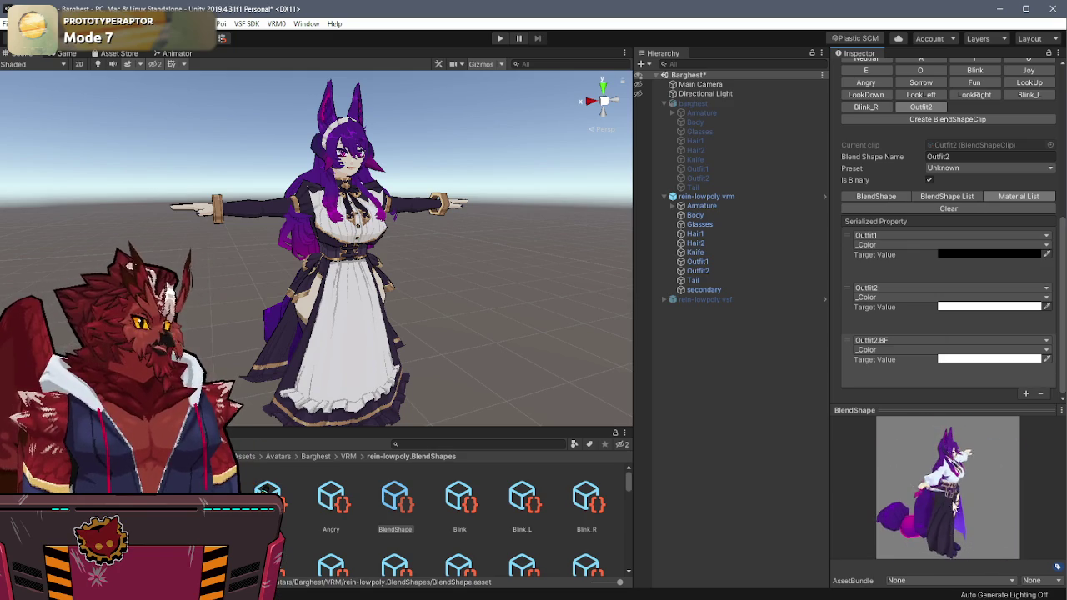
# Step: Revert the Knife's material slot override to the prefab and save the scene
pyautogui.click(717, 250)
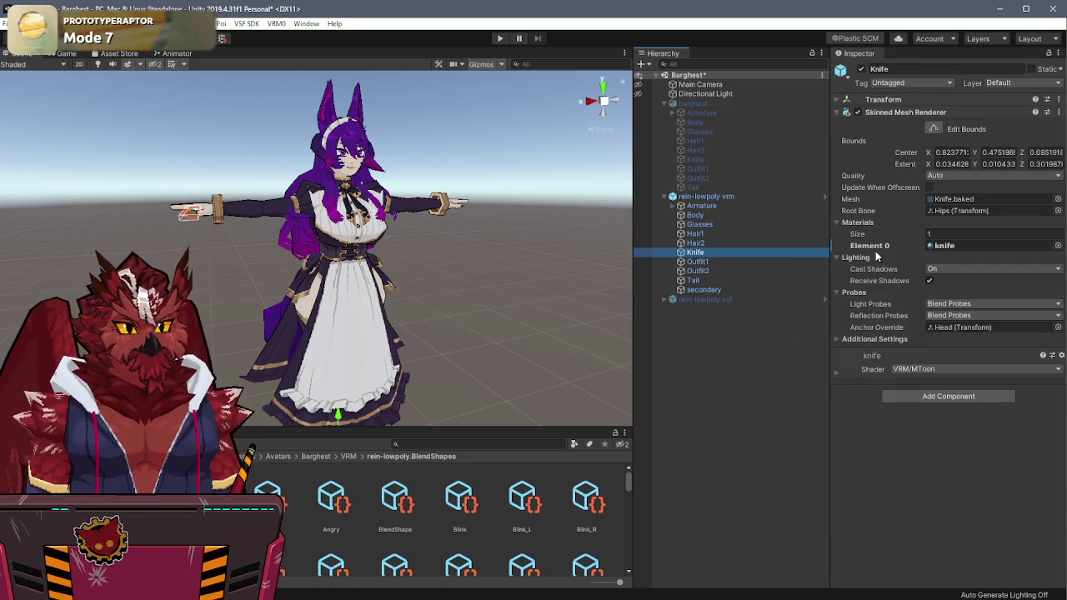
pyautogui.rightClick(935, 245)
pyautogui.click(965, 253)
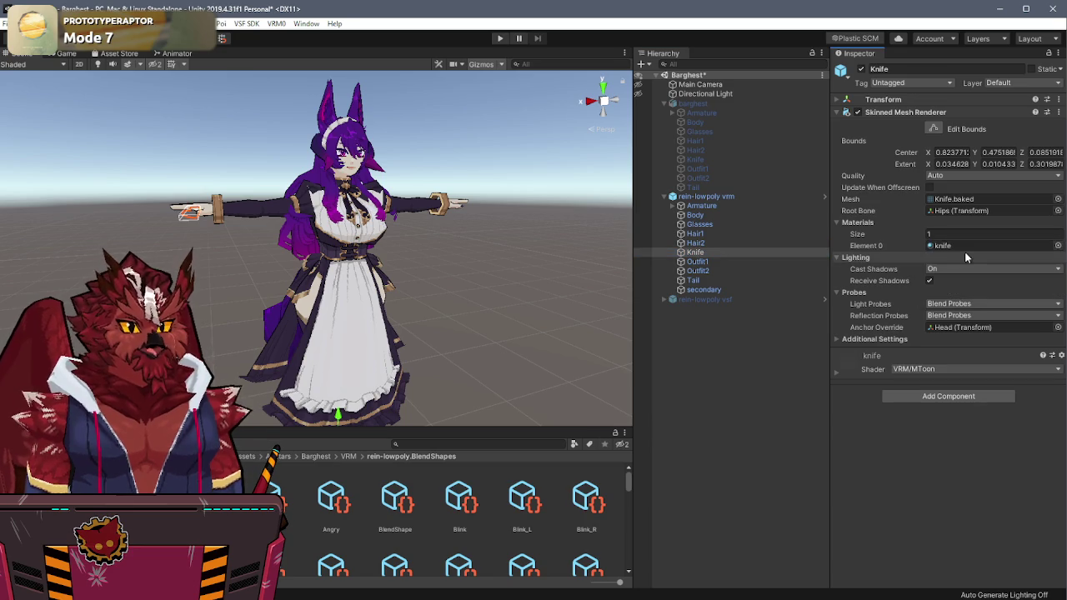
pyautogui.click(487, 241)
pyautogui.hotkey('ctrl', 's')
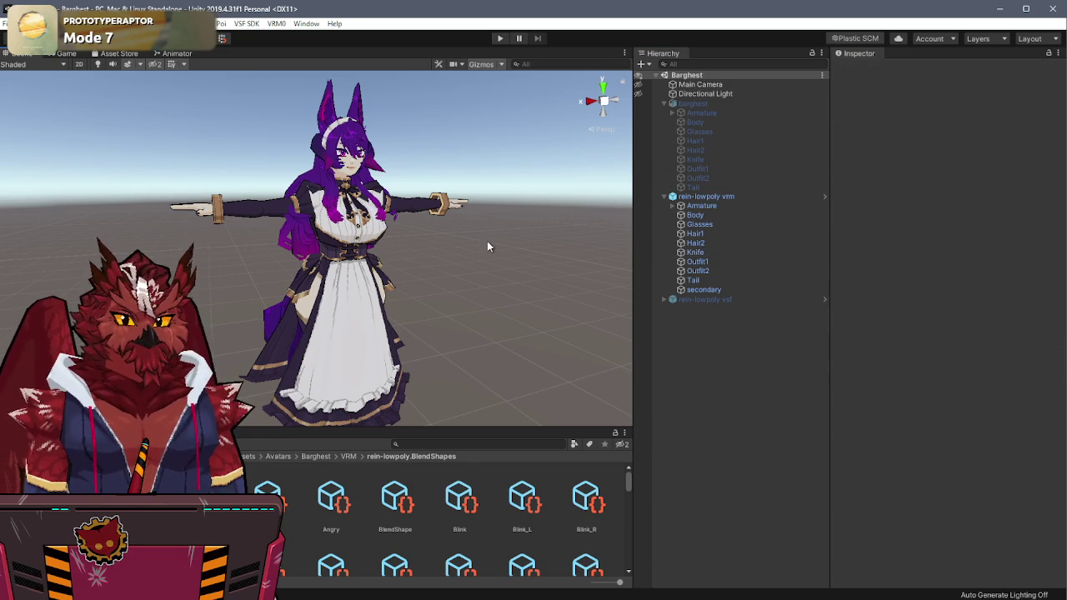
# Step: Export the rein-lowpoly avatar with UniVRM, overwriting rein-lowpoly.vrm in Barghest\vrm
pyautogui.click(700, 196)
pyautogui.click(276, 23)
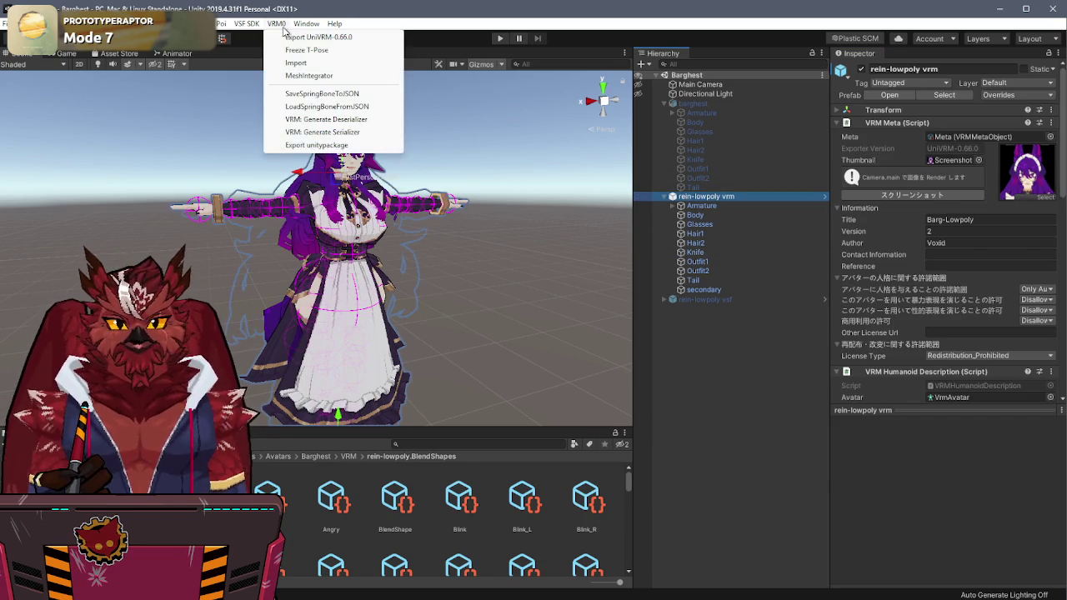
pyautogui.click(285, 38)
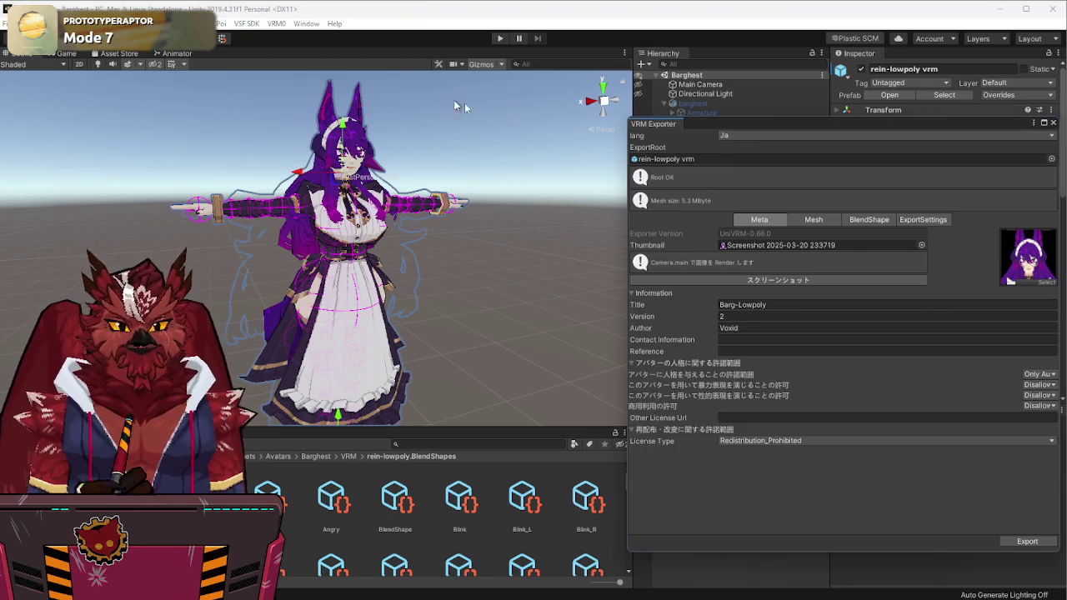
pyautogui.click(1016, 541)
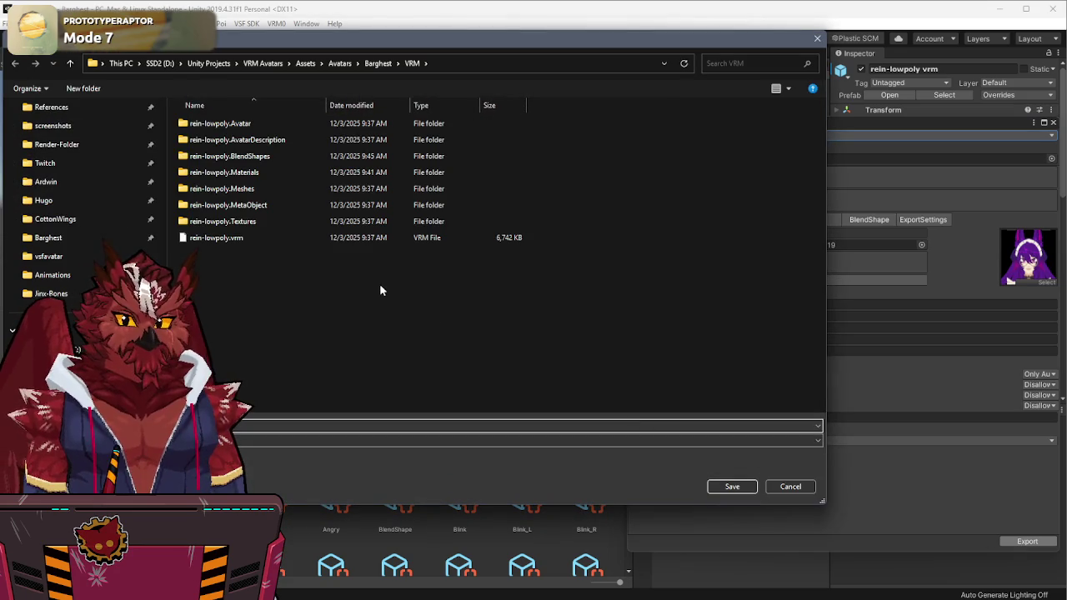
pyautogui.click(78, 258)
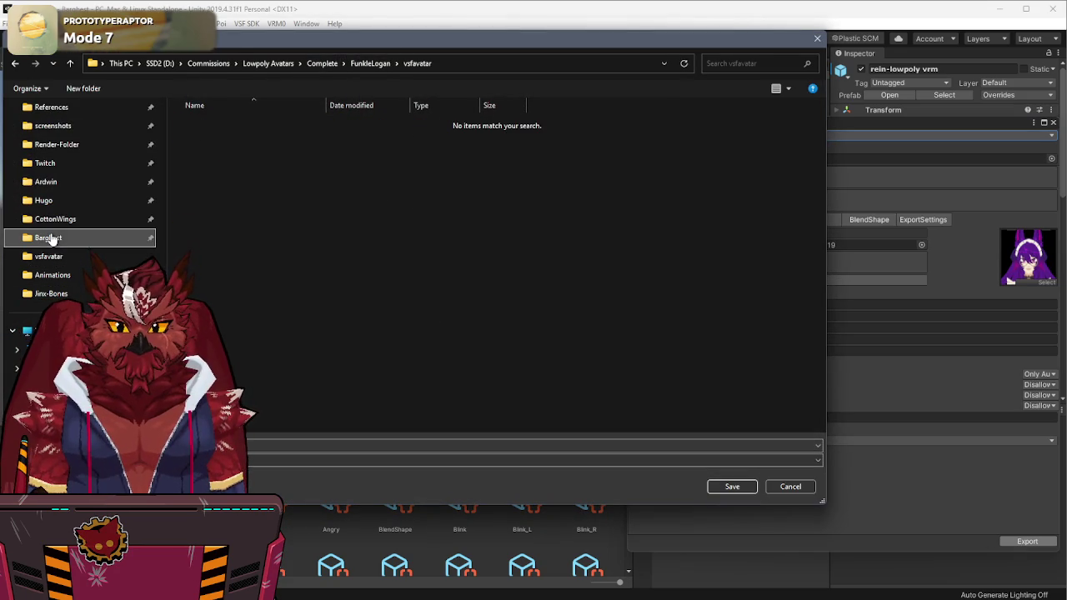
pyautogui.click(49, 238)
pyautogui.doubleClick(195, 188)
pyautogui.doubleClick(228, 125)
pyautogui.click(345, 304)
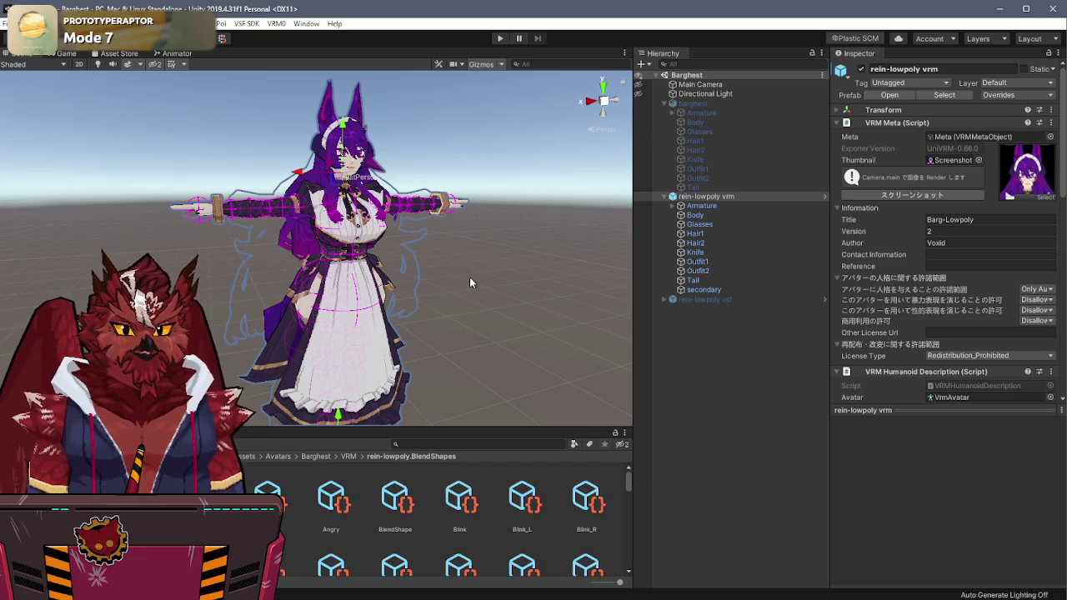
pyautogui.hotkey('alt', 'Tab')
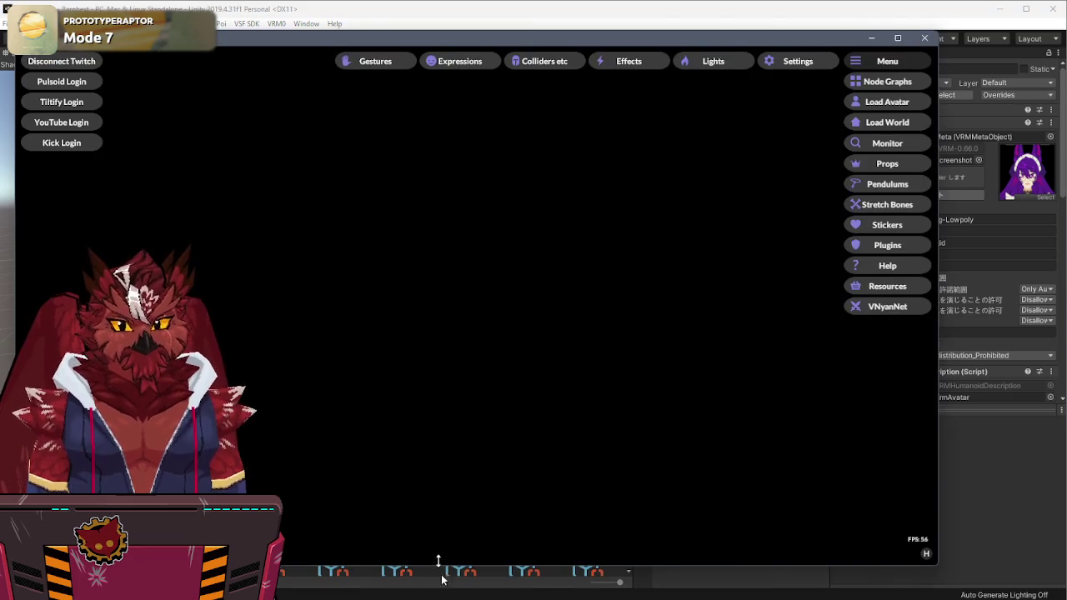
# Step: Load rein-lowpoly.vrm from the Barghest vrm folder as the VNyan avatar
pyautogui.click(896, 106)
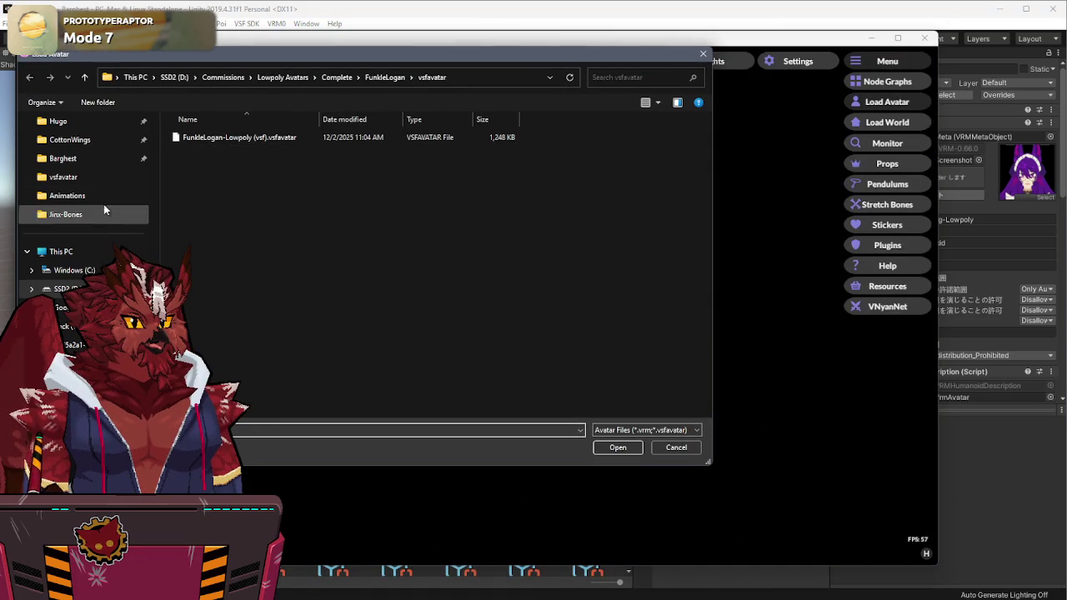
pyautogui.click(75, 158)
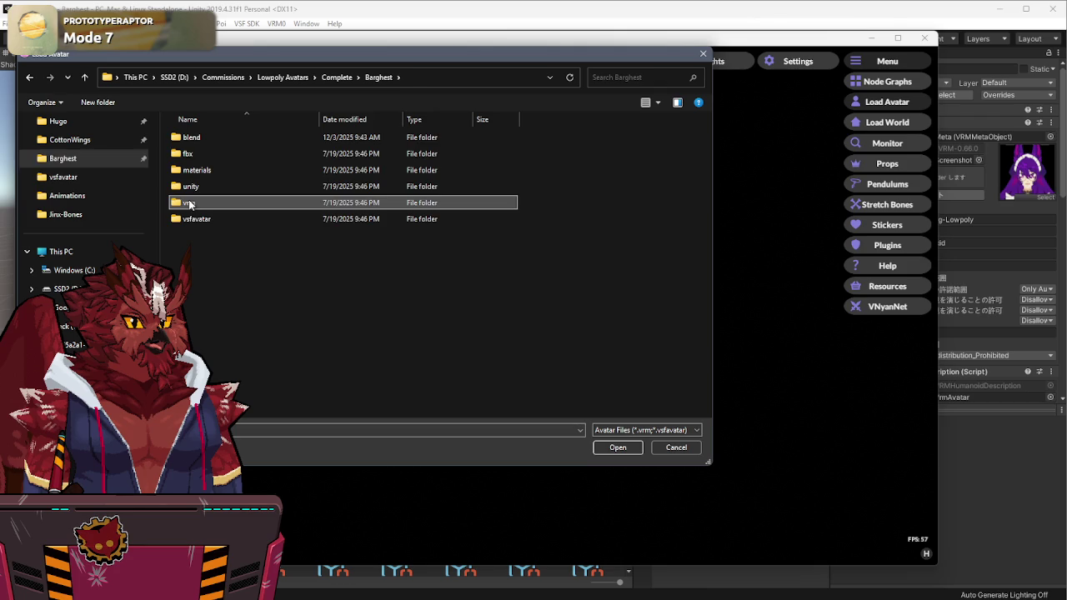
pyautogui.doubleClick(190, 203)
pyautogui.doubleClick(210, 136)
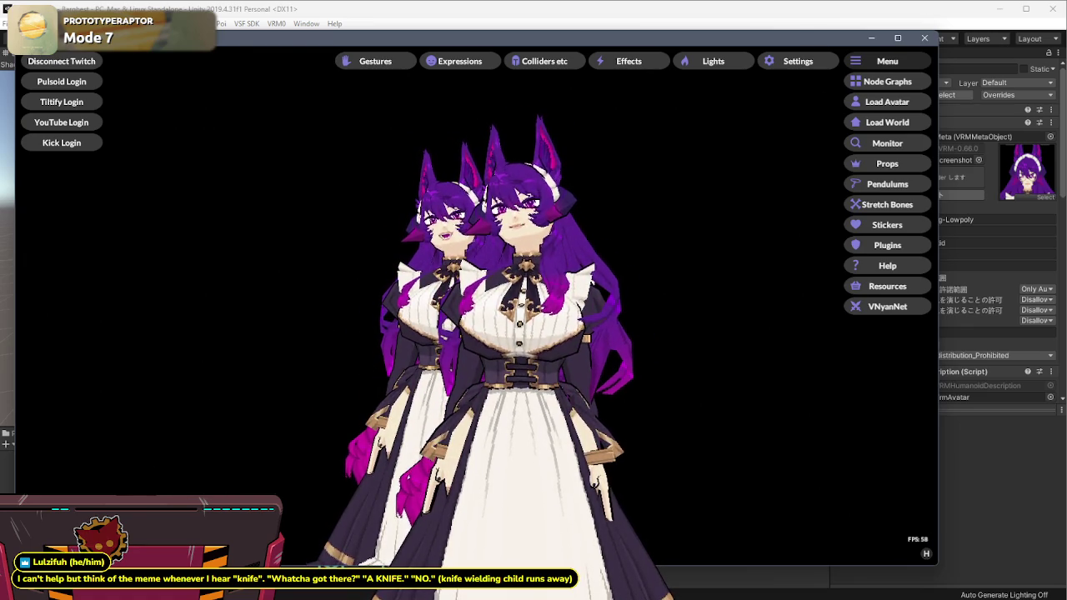
# Step: Return to VNyan with the node graphs and blendshape value monitor showing
pyautogui.click(1057, 8)
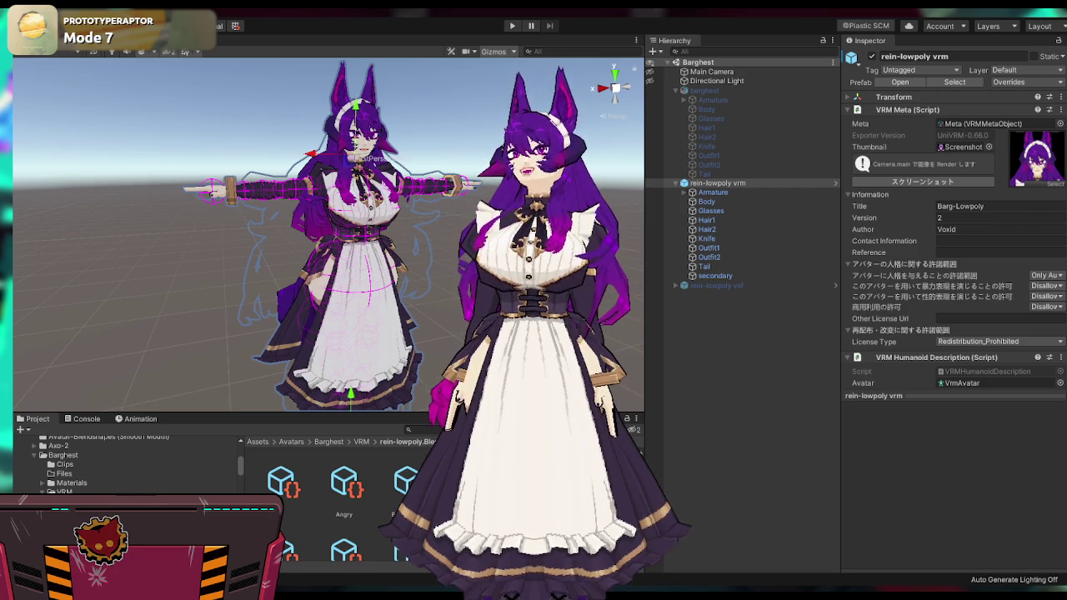
pyautogui.hotkey('alt', 'Tab')
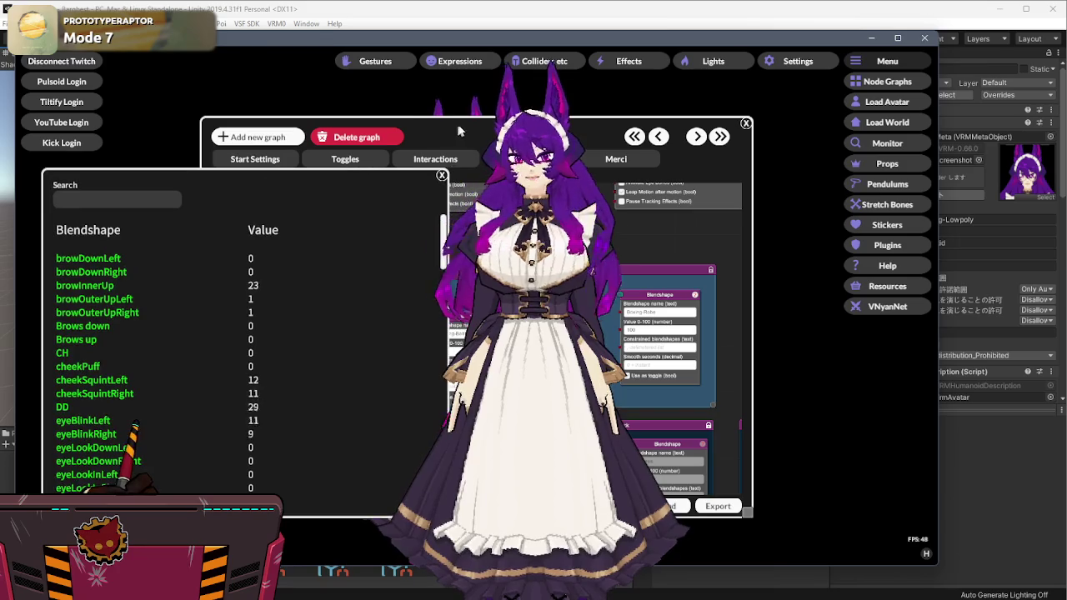
# Step: Close VNyan's Blendshape list and the Load Avatar dialog, then bring the Unity editor back
pyautogui.click(442, 176)
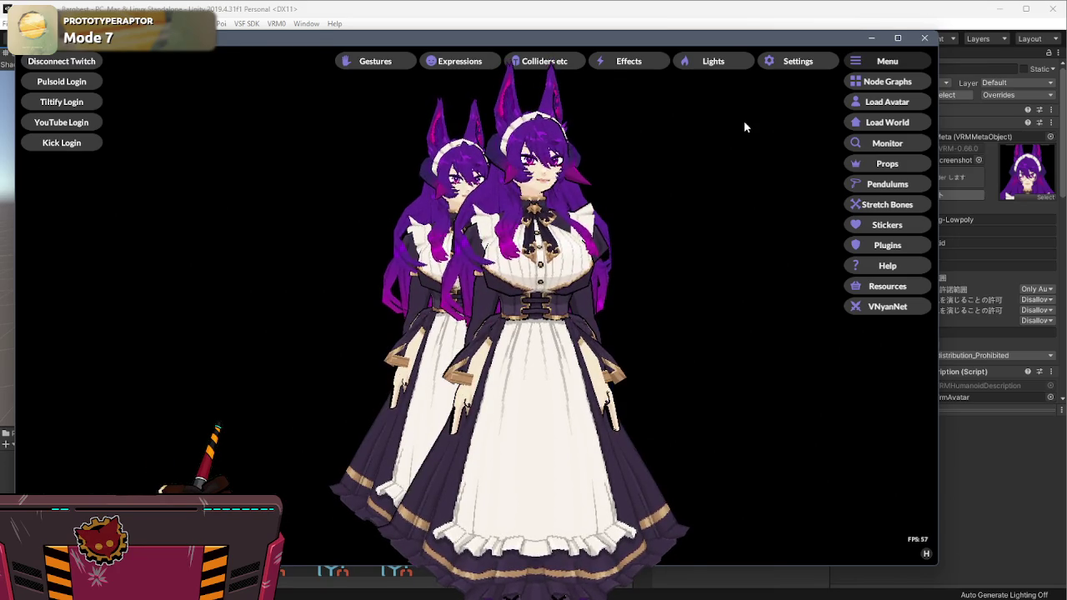
pyautogui.click(876, 104)
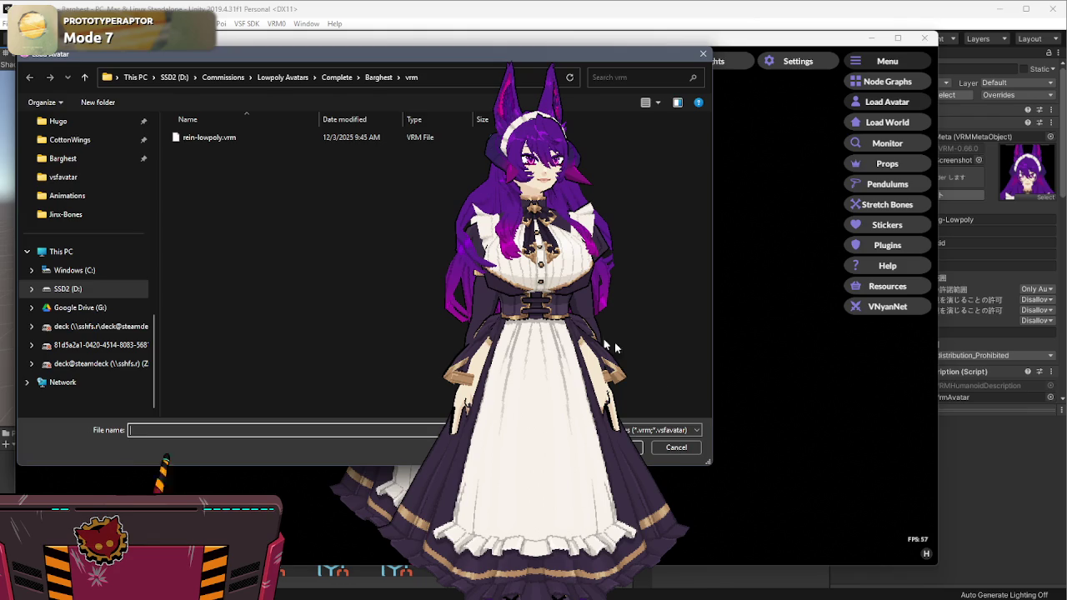
pyautogui.click(674, 450)
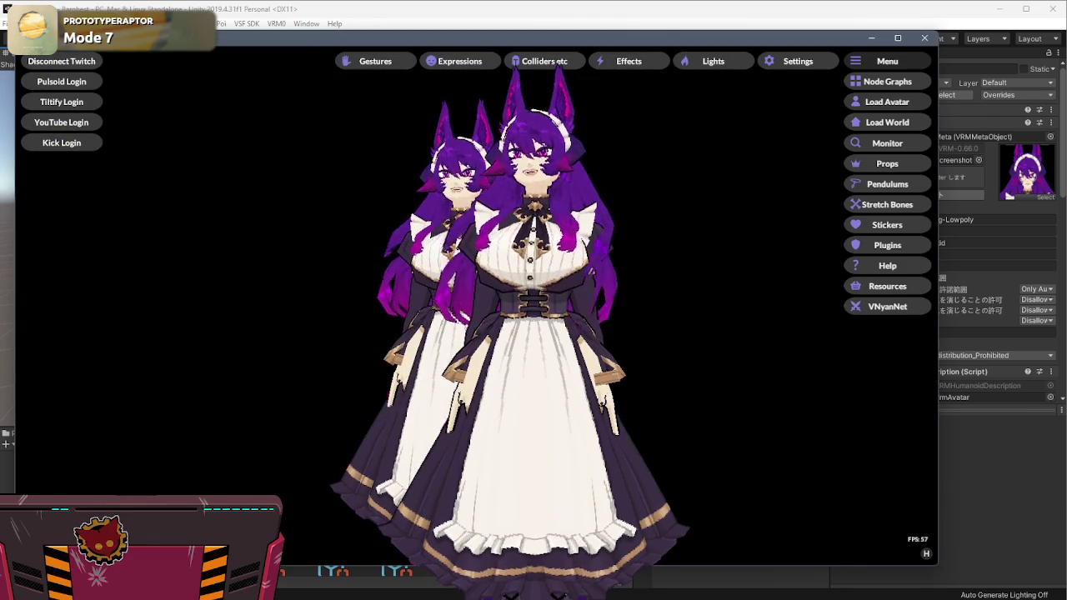
pyautogui.hotkey('alt', 'Tab')
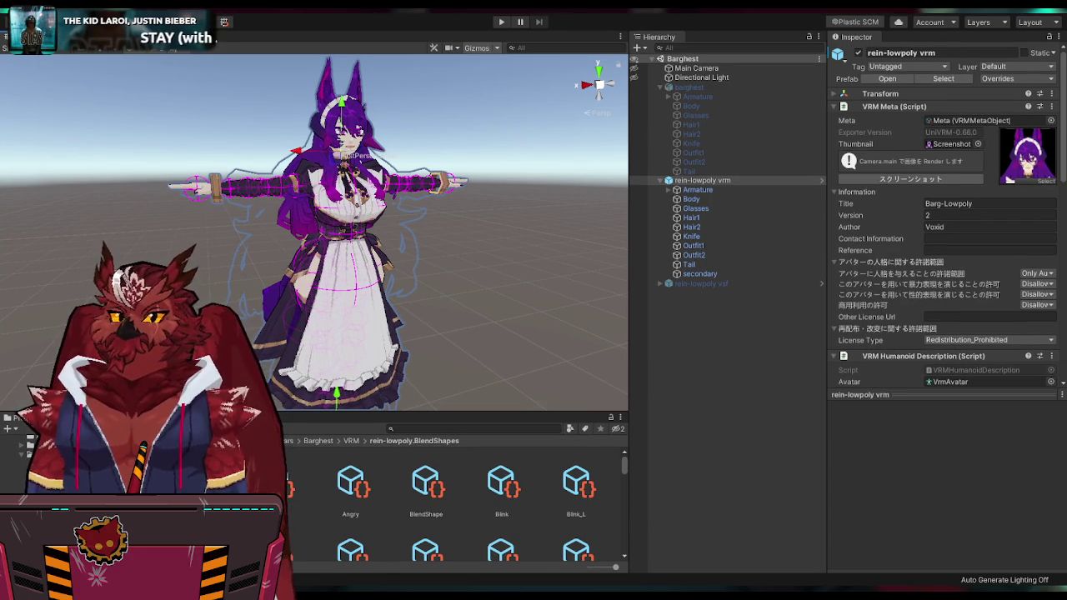
# Step: Deselect the avatar in Unity and pick Barg-Lowpoly from VSeeFace's local avatars list
pyautogui.click(474, 261)
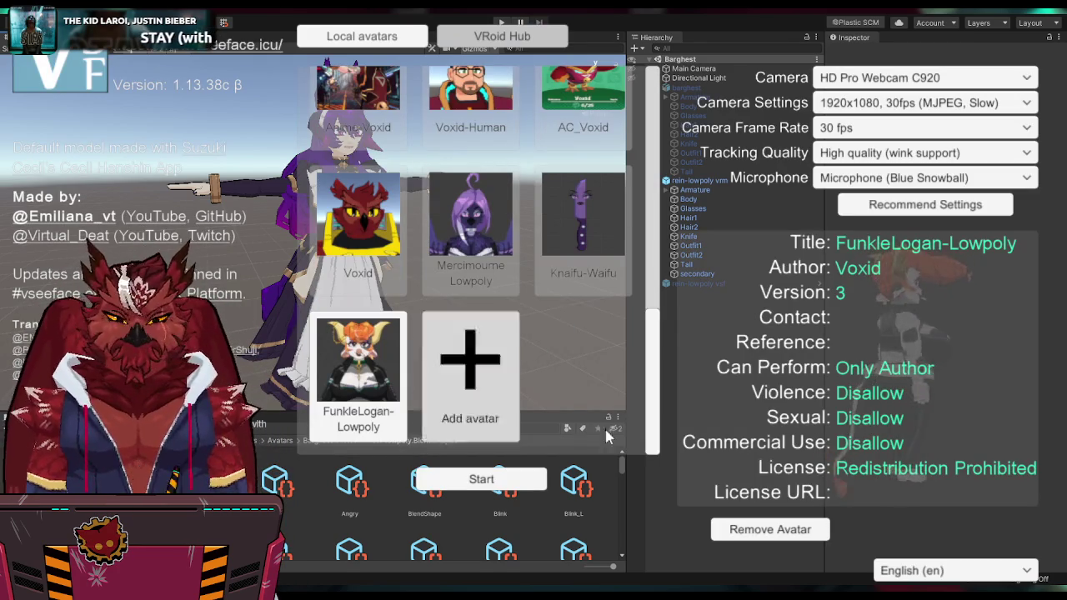
pyautogui.click(771, 533)
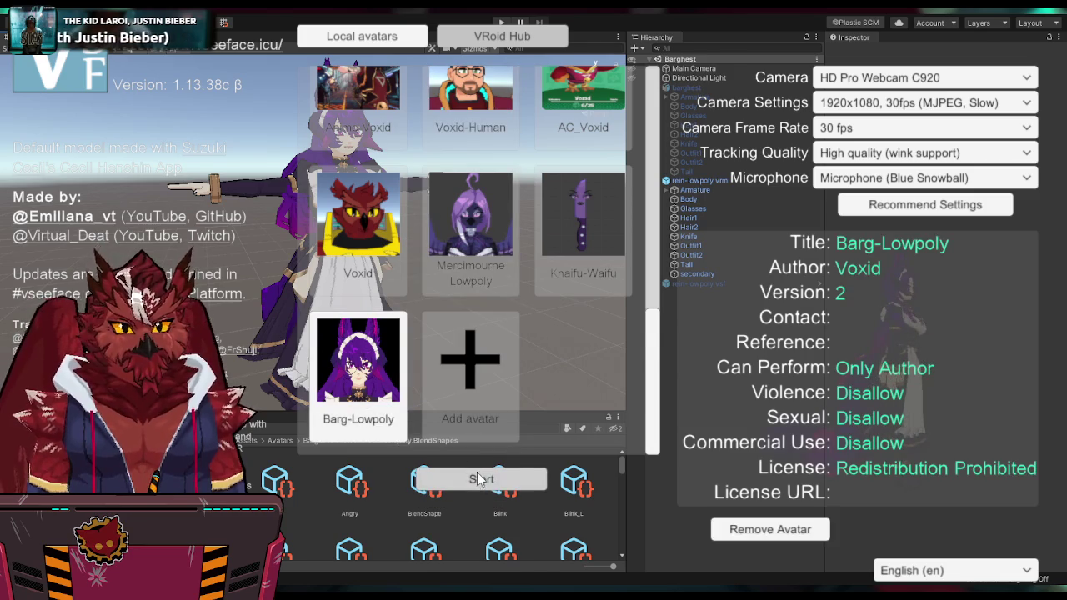
# Step: Start VSeeFace with the Barg-Lowpoly avatar and bring up the settings menu
pyautogui.click(478, 473)
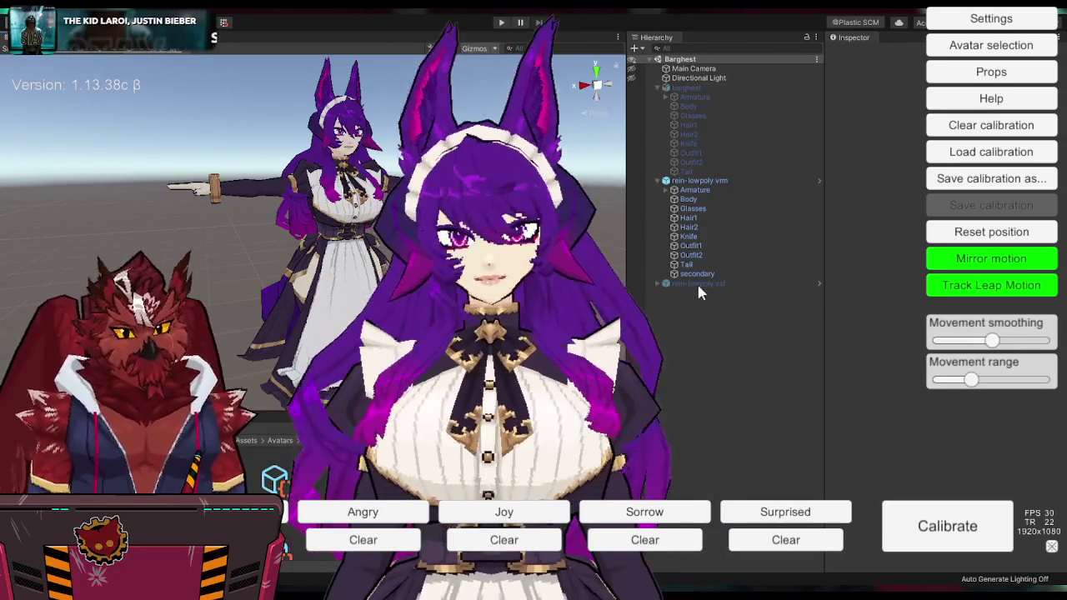
pyautogui.click(941, 17)
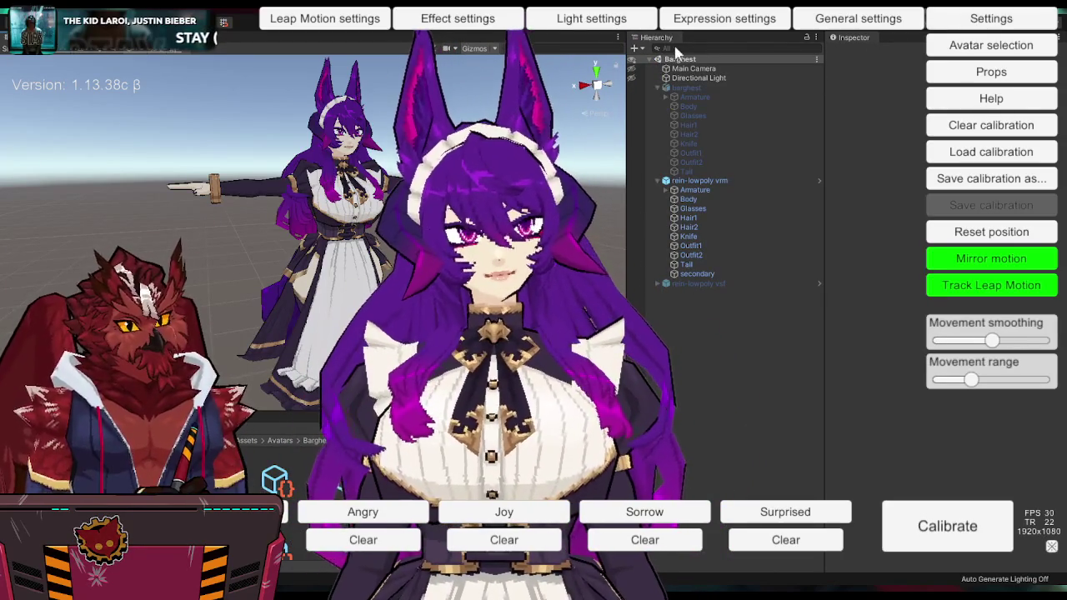
# Step: Assign hotkey 4 to the Outfit2 expression in Expression settings, then hide the VSeeFace interface
pyautogui.click(724, 18)
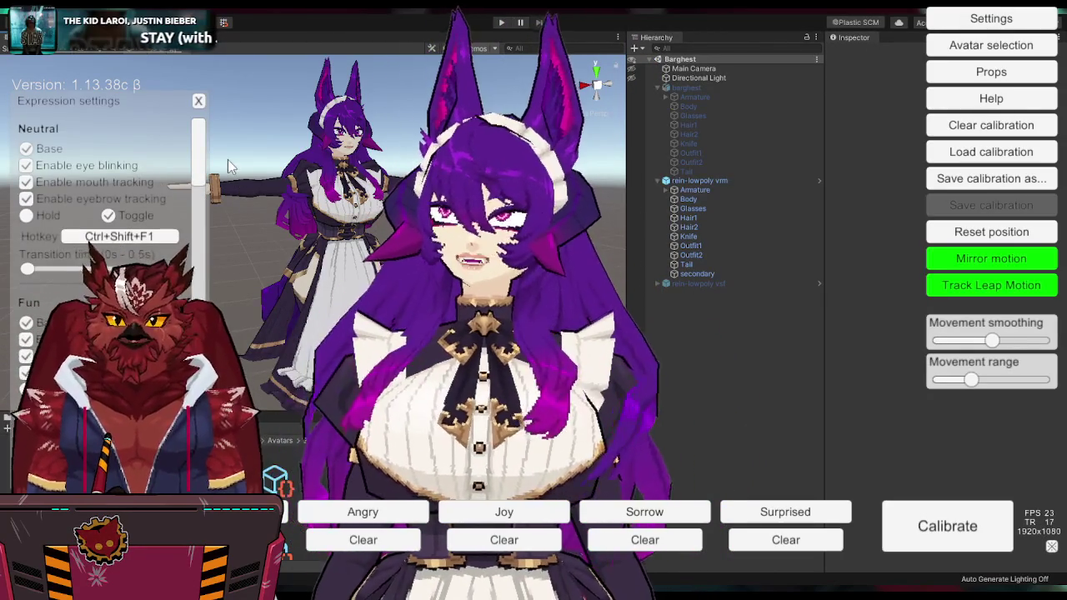
pyautogui.moveTo(198, 159); pyautogui.dragTo(213, 400)
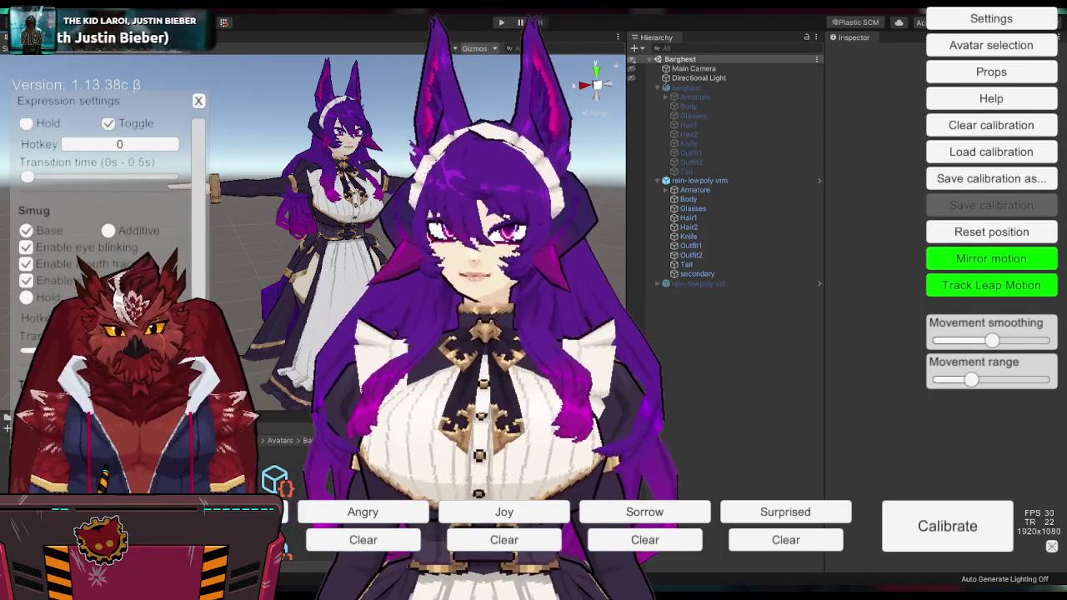
pyautogui.scroll(-2, 104, 217)
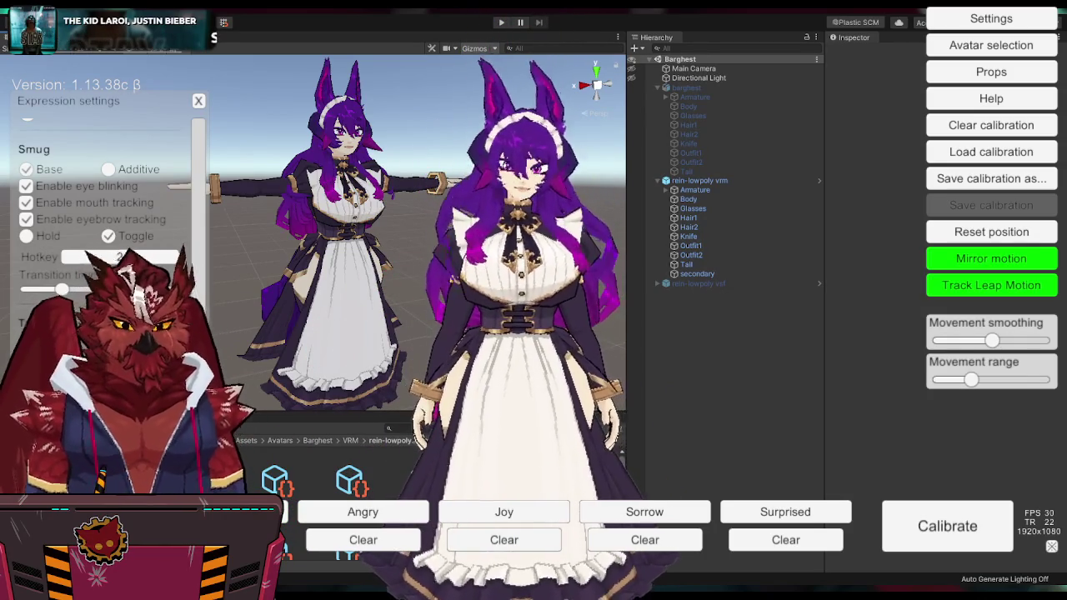
pyautogui.scroll(2, 104, 208)
pyautogui.scroll(2, 104, 208)
pyautogui.scroll(2, 104, 208)
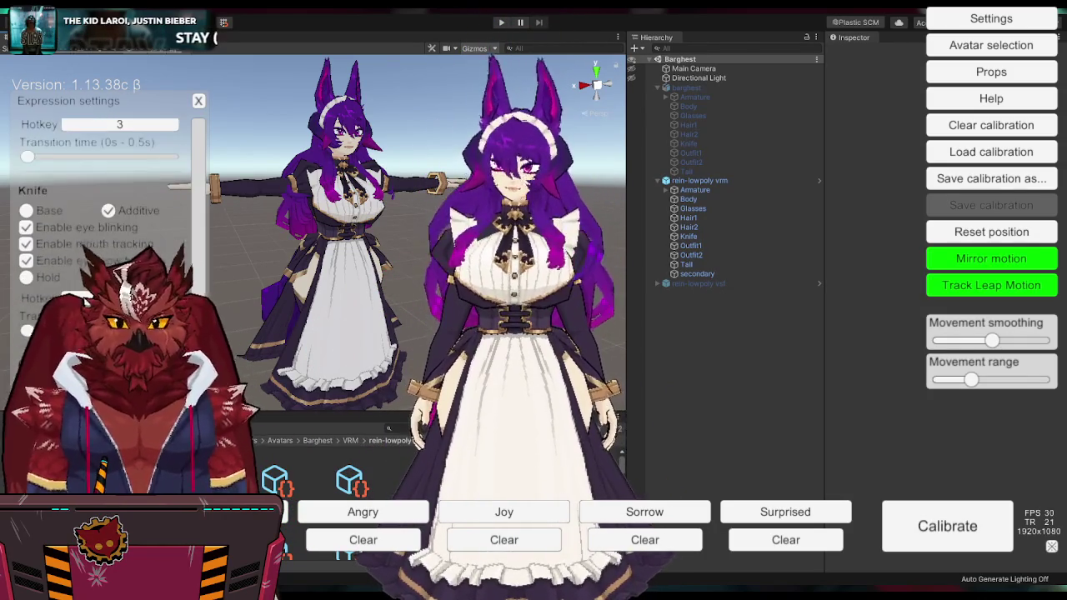
pyautogui.scroll(2, 105, 208)
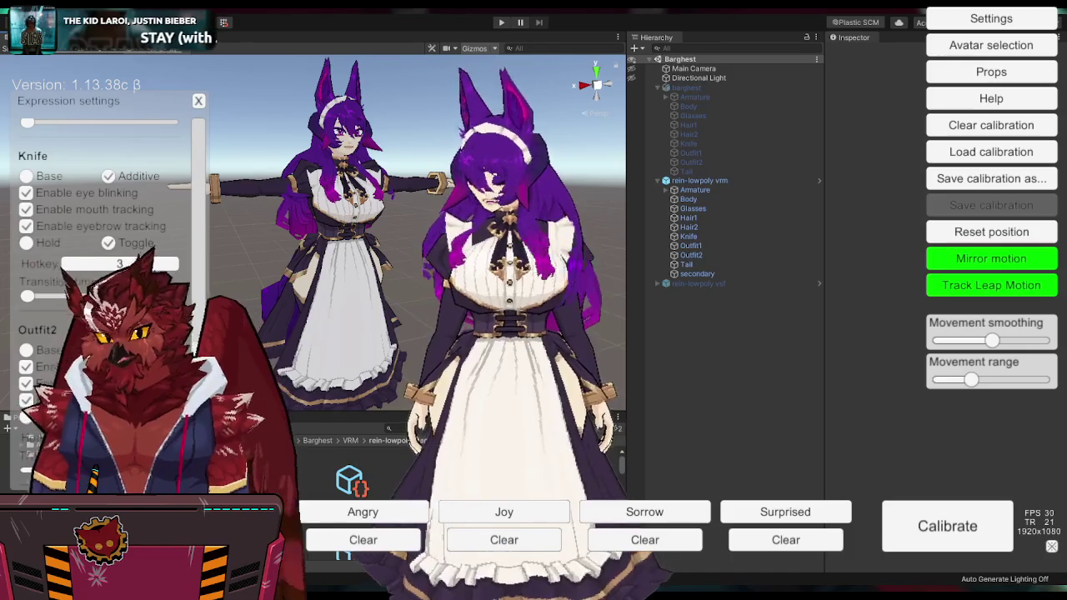
pyautogui.click(92, 375)
pyautogui.press('4')
pyautogui.click(540, 300)
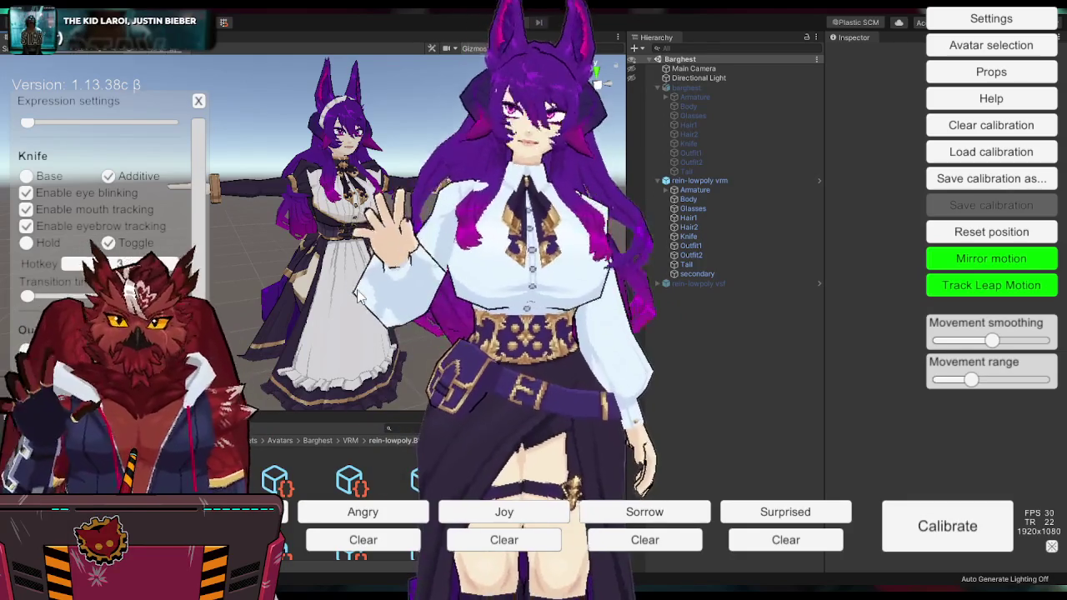
pyautogui.click(1051, 546)
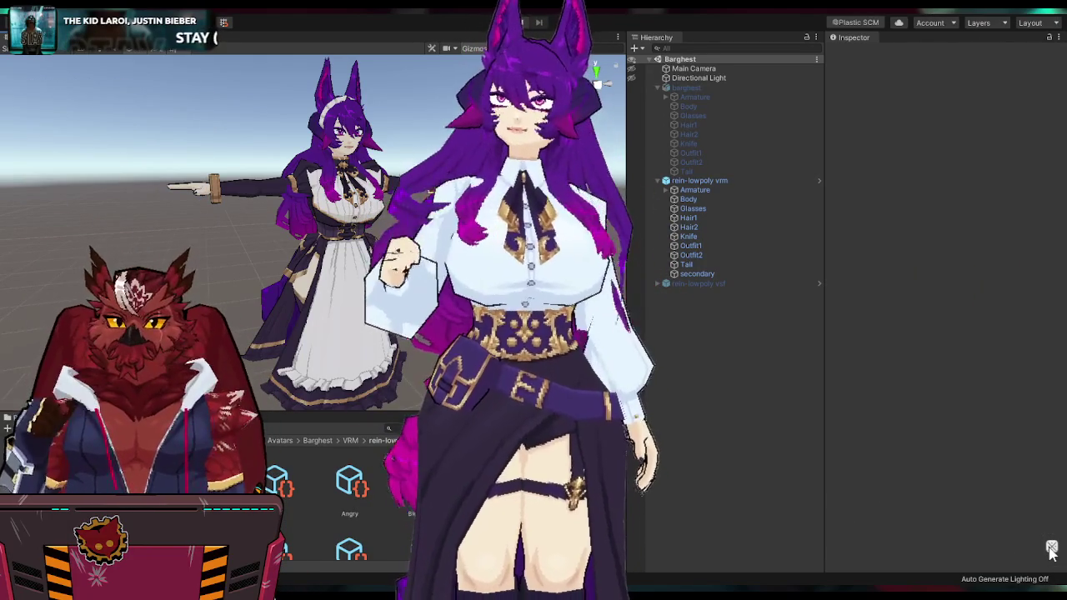
pyautogui.click(1051, 547)
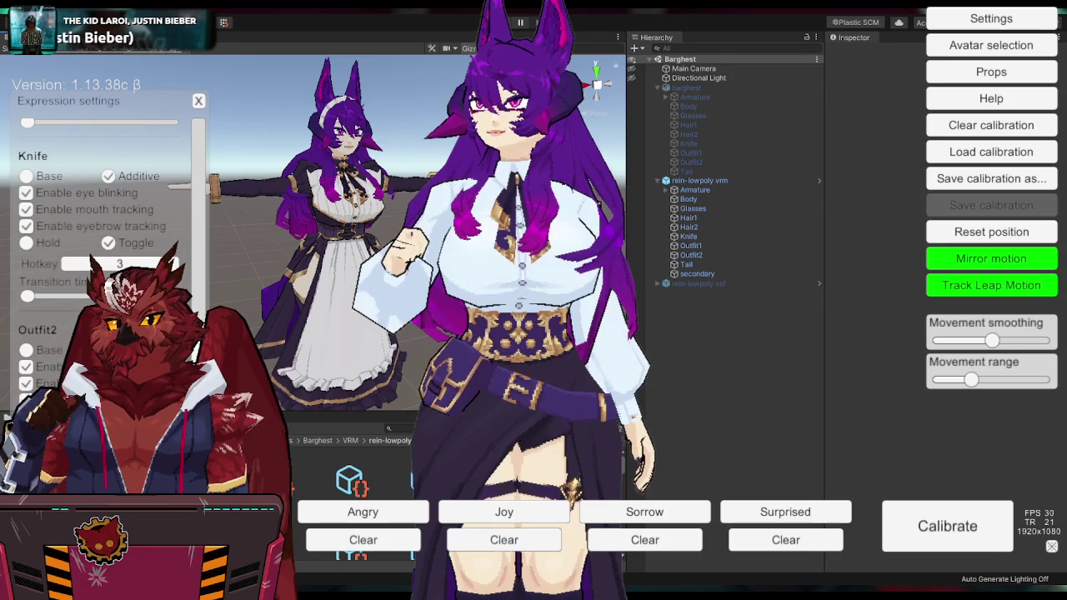
pyautogui.hotkey('alt', 'Tab')
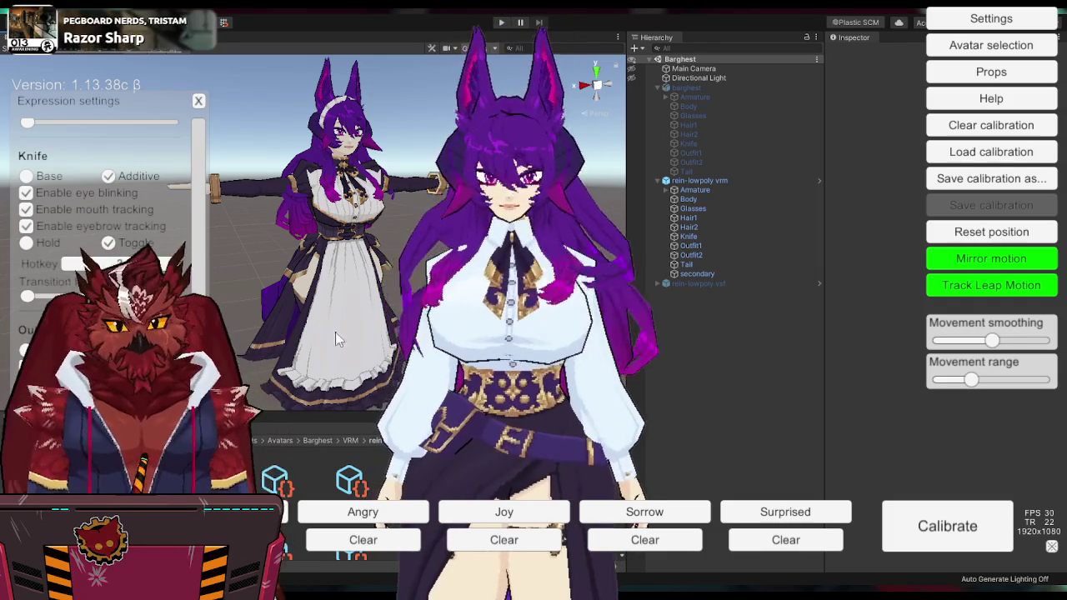
# Step: Toggle the knife (hotkey 4) and Glasses (hotkey 2) expressions on the avatar
pyautogui.scroll(2, 100, 166)
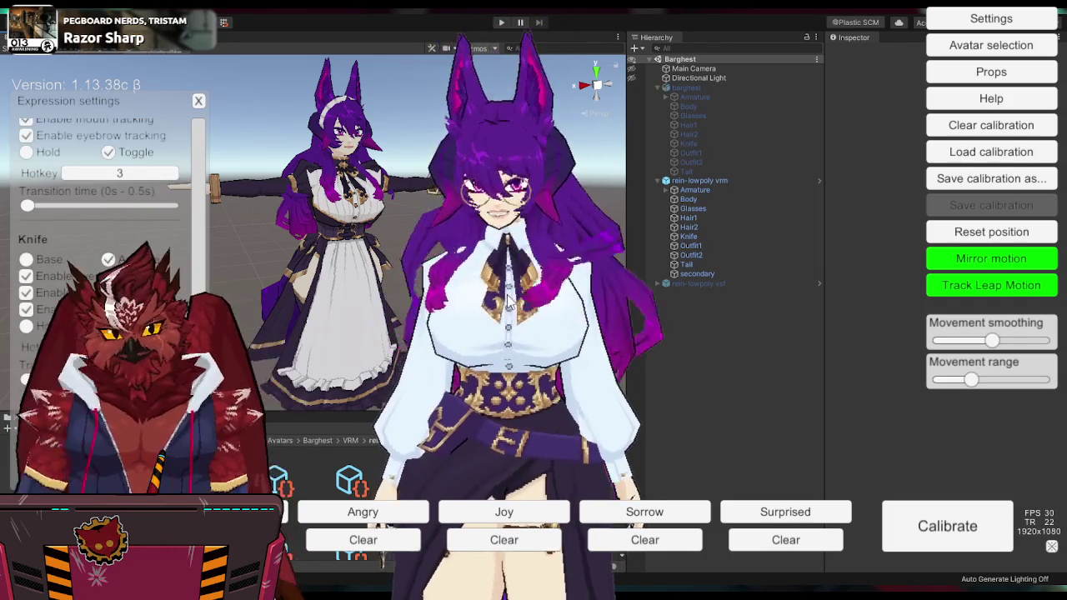
pyautogui.press('4')
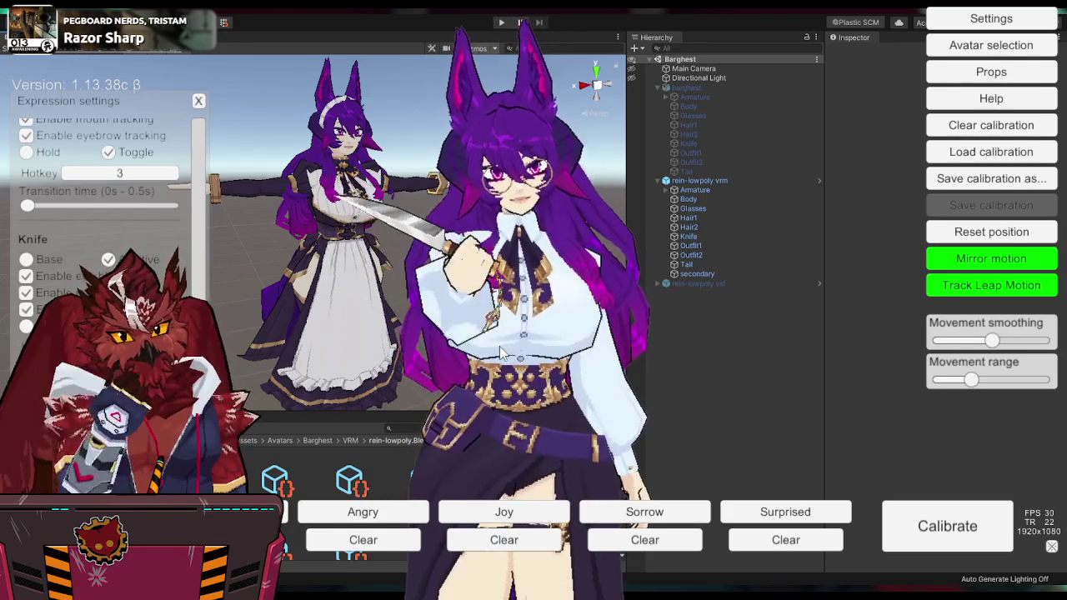
pyautogui.press('2')
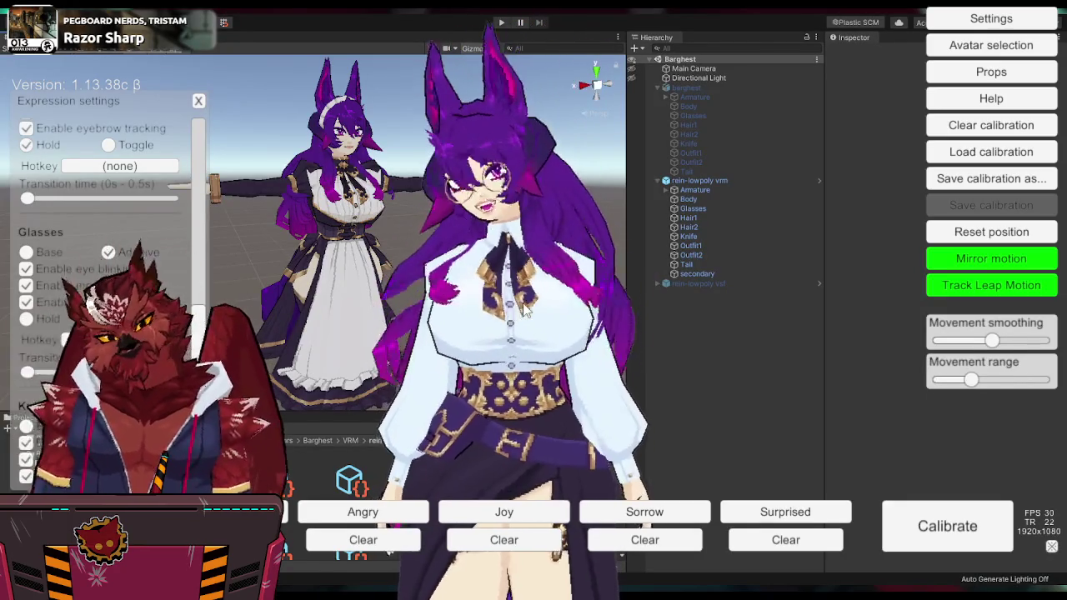
# Step: Scroll through the expression list, shift the avatar up in view, and hide the interface
pyautogui.scroll(-3, 108, 292)
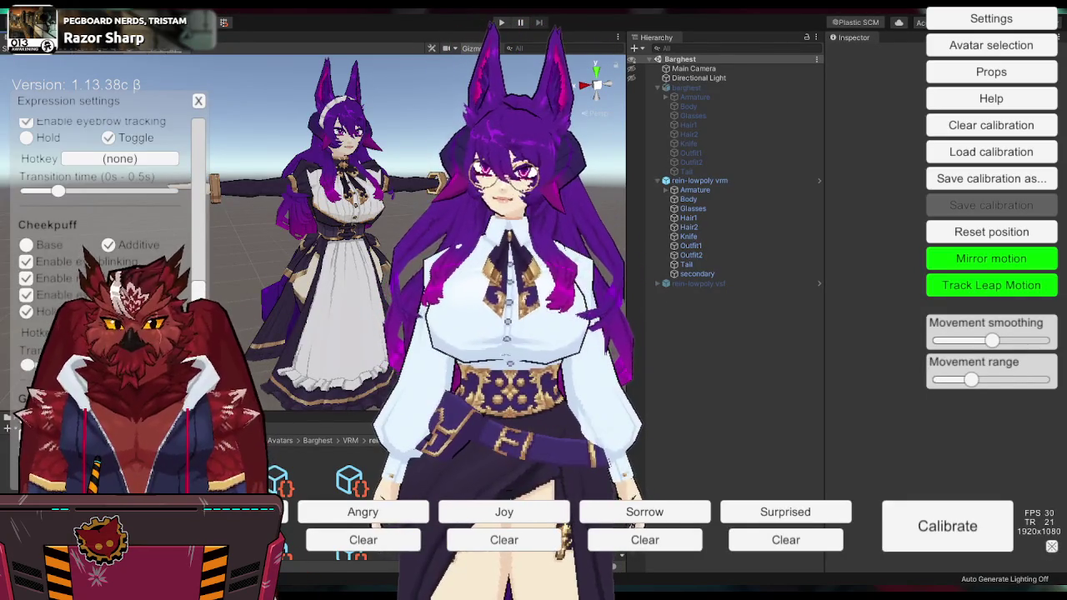
pyautogui.scroll(-3, 108, 250)
pyautogui.scroll(-3, 108, 250)
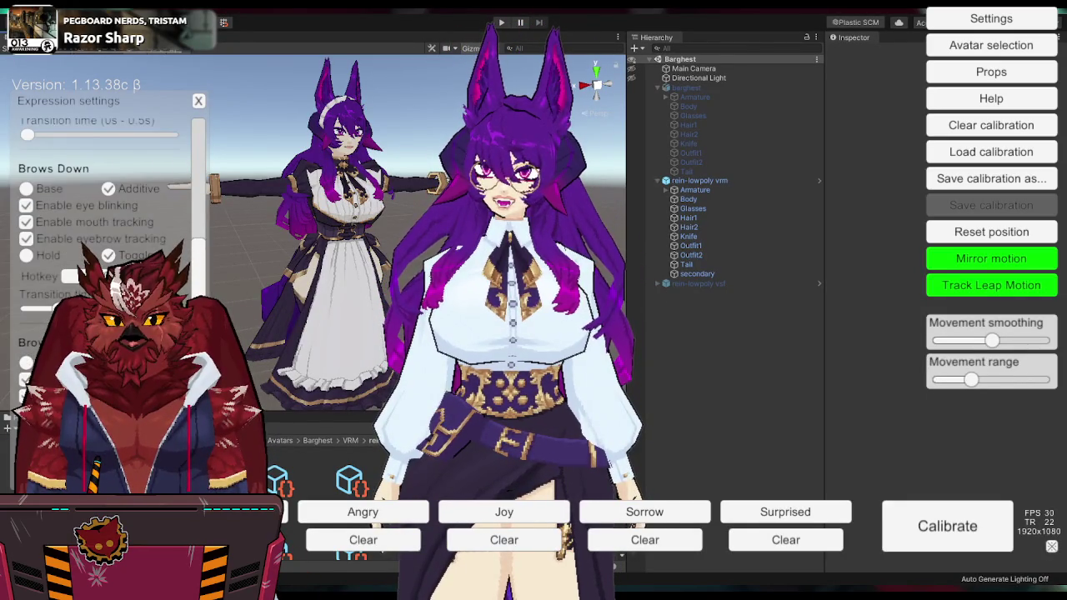
pyautogui.scroll(-3, 108, 250)
pyautogui.scroll(-3, 109, 250)
pyautogui.scroll(-3, 108, 250)
pyautogui.scroll(-2, 108, 250)
pyautogui.scroll(-3, 108, 250)
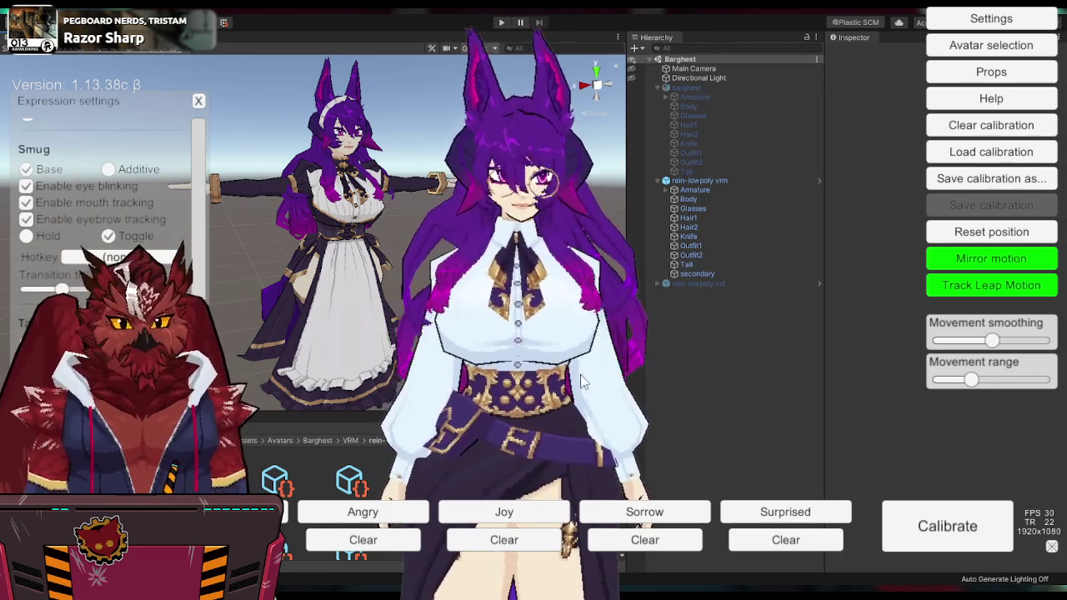
pyautogui.moveTo(575, 467); pyautogui.dragTo(577, 304, button='middle')
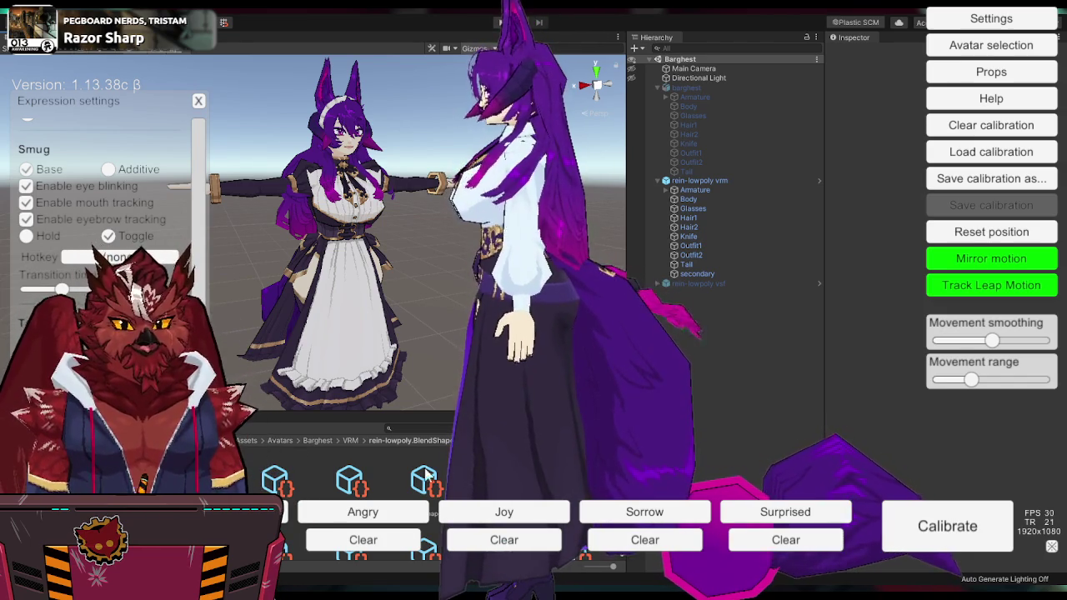
pyautogui.click(608, 421)
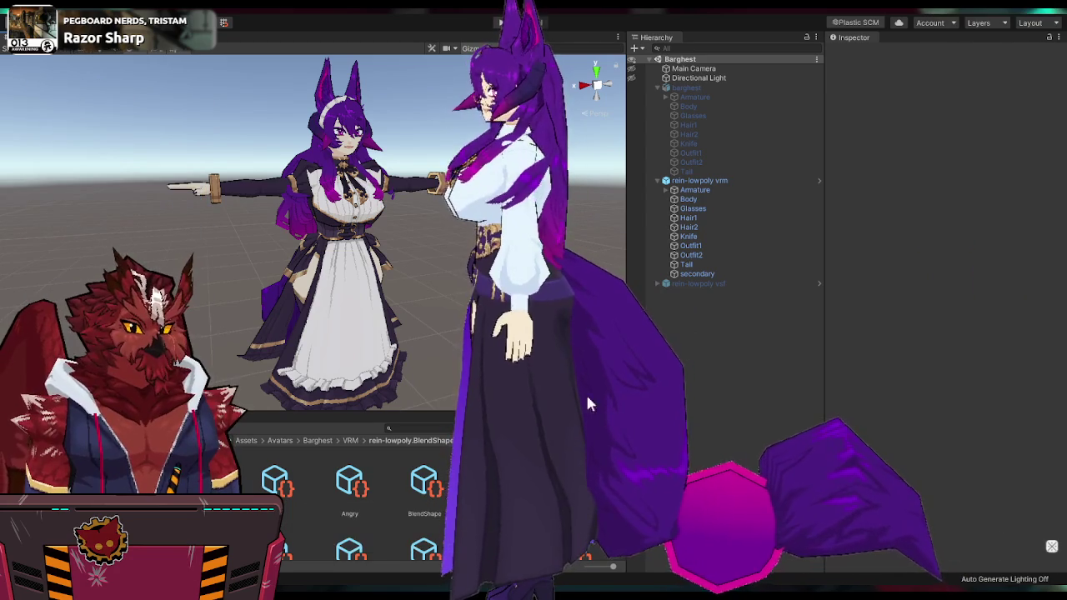
# Step: Move the avatar to the right side of the screen, zoom it, and restore the interface
pyautogui.moveTo(716, 365); pyautogui.dragTo(1059, 365, button='right')
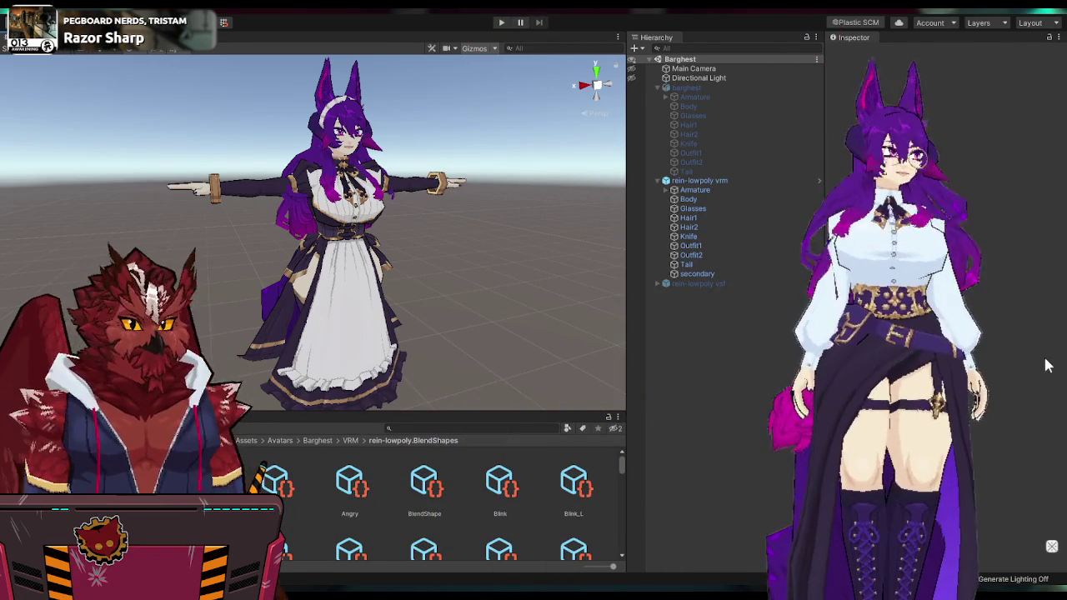
pyautogui.scroll(2, 1001, 371)
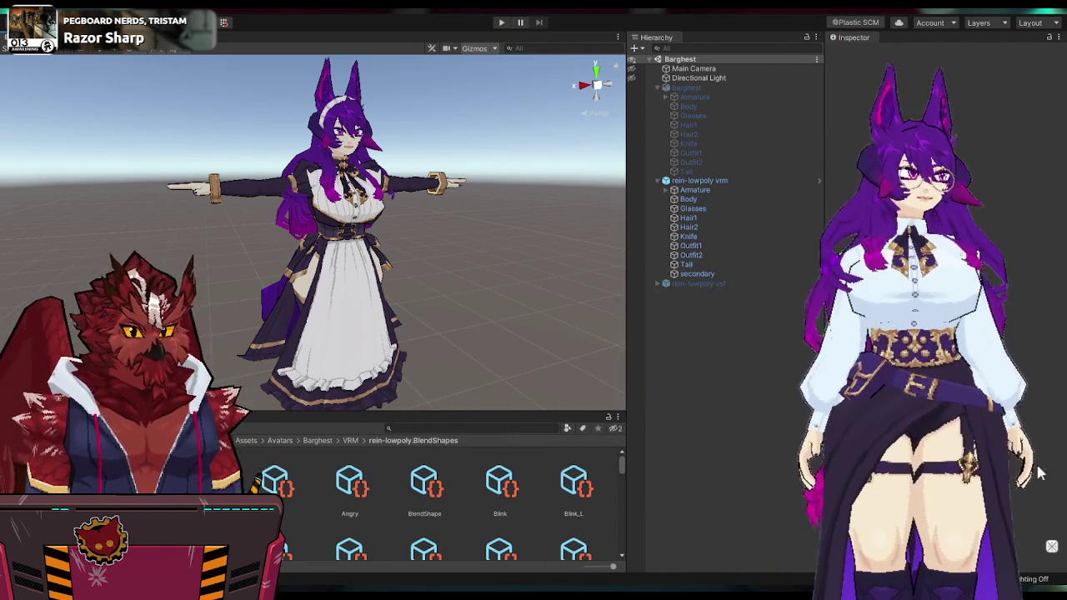
pyautogui.click(1036, 492)
# Step: Review the Light settings and the Bloom effect options, then hide the interface again
pyautogui.click(991, 18)
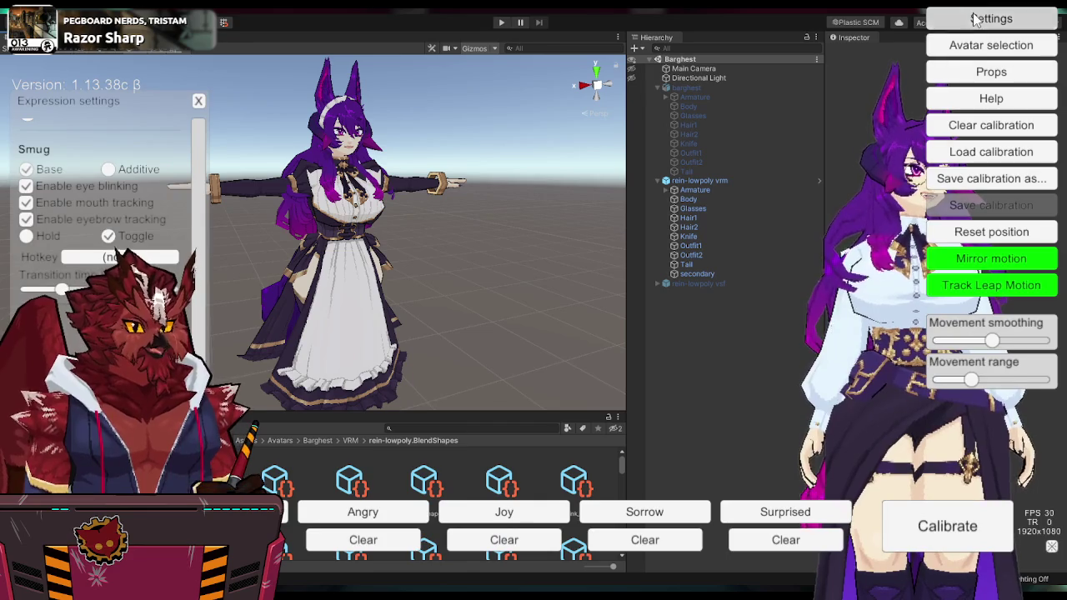
pyautogui.click(588, 18)
pyautogui.click(902, 100)
pyautogui.click(991, 19)
pyautogui.click(408, 19)
pyautogui.click(124, 155)
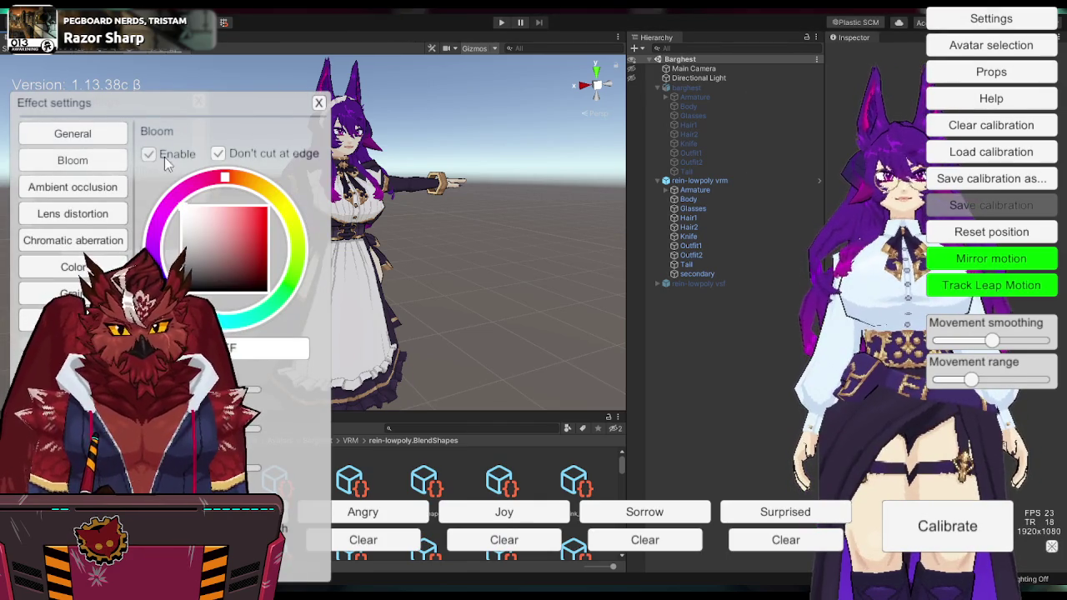
pyautogui.click(317, 104)
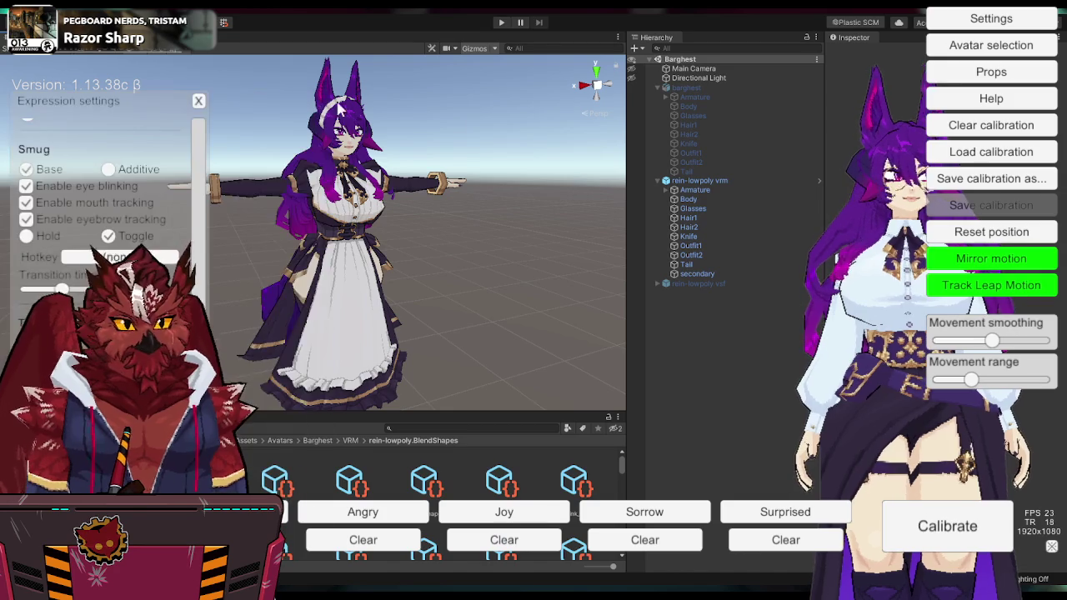
pyautogui.click(1052, 549)
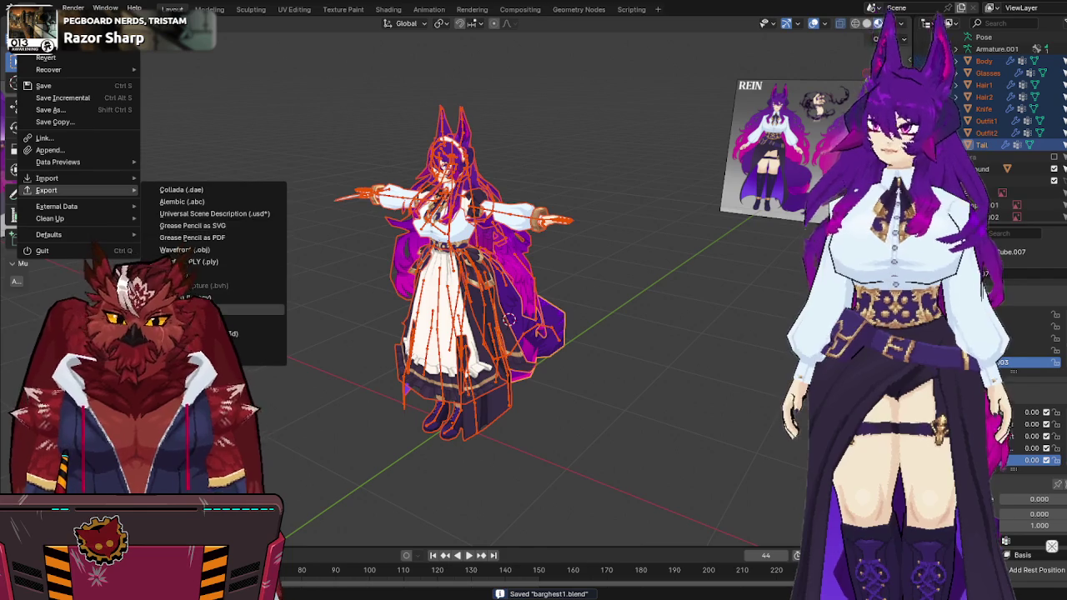
# Step: Cancel the export menu, deselect everything, and save barghest1.blend
pyautogui.press('Escape')
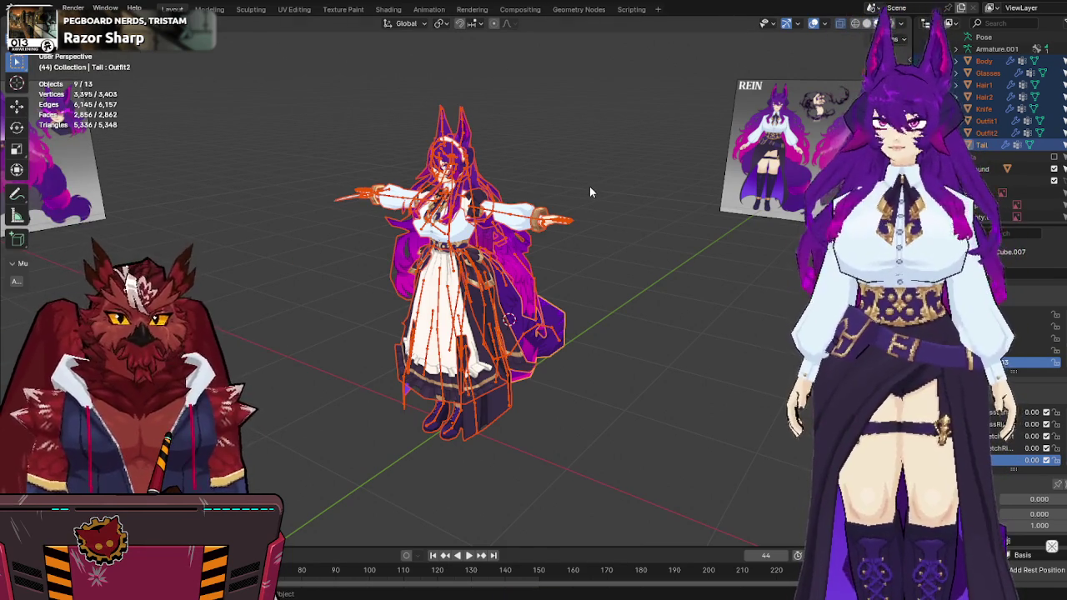
pyautogui.hotkey('alt', 'a')
pyautogui.hotkey('ctrl', 's')
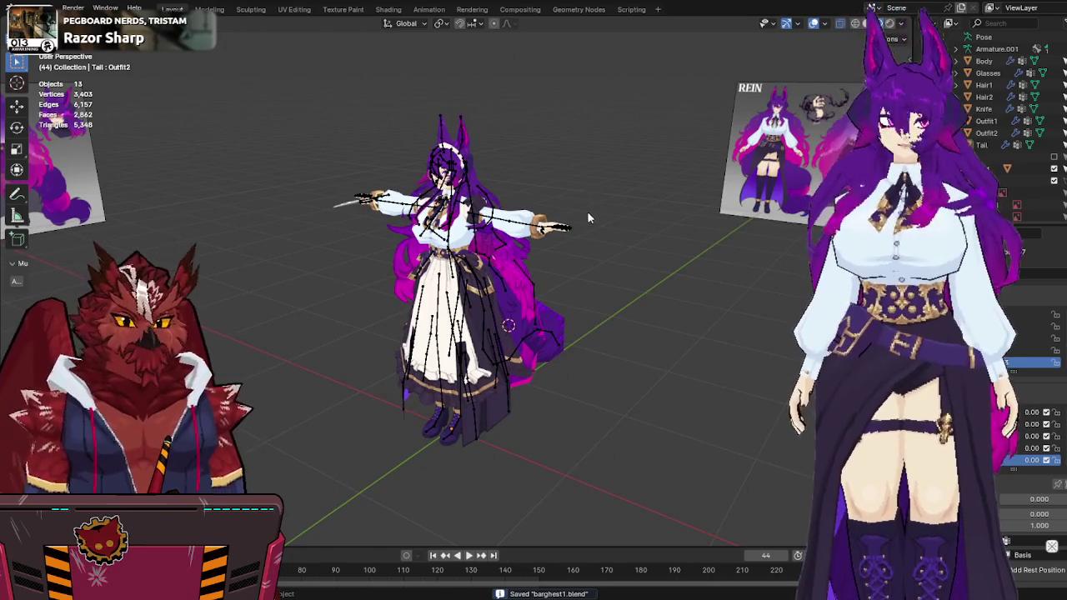
pyautogui.moveTo(585, 195); pyautogui.dragTo(597, 239, button='middle')
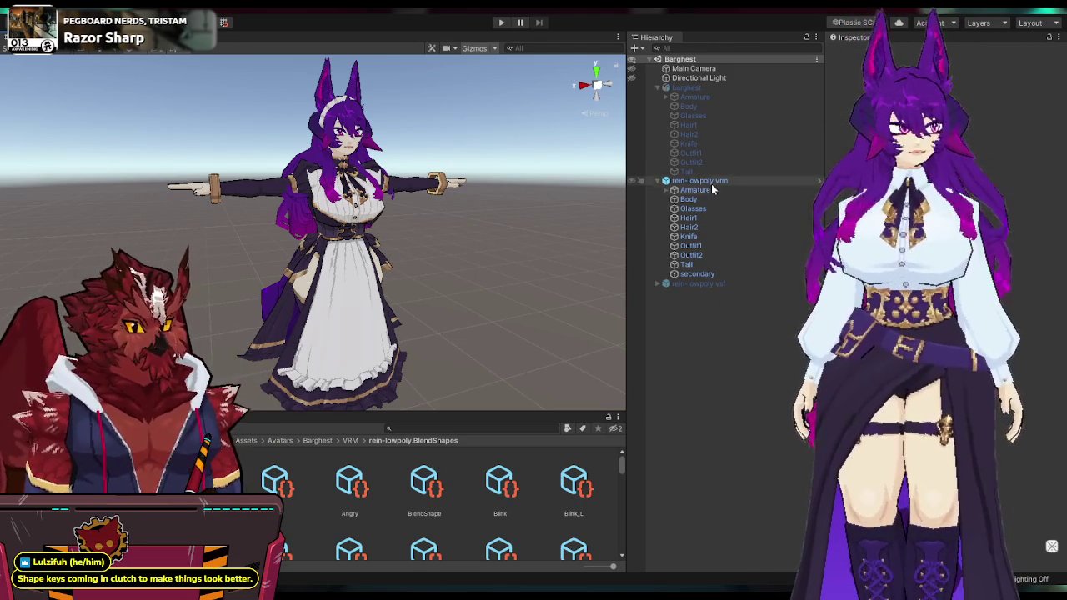
# Step: Enable the barghest model and inspect its Tail mesh's blend shape values
pyautogui.click(718, 87)
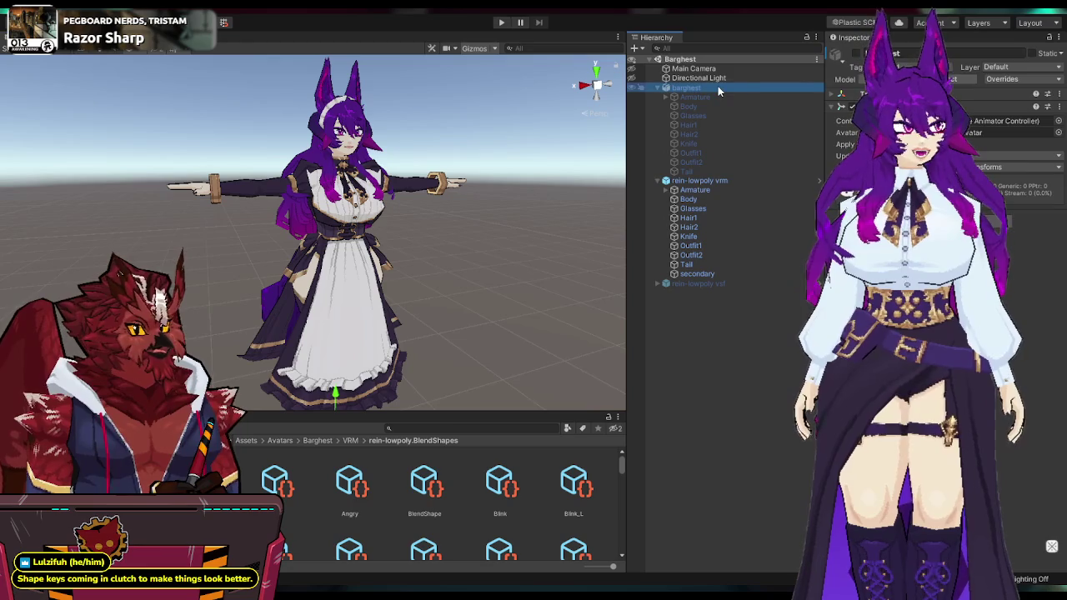
pyautogui.click(856, 53)
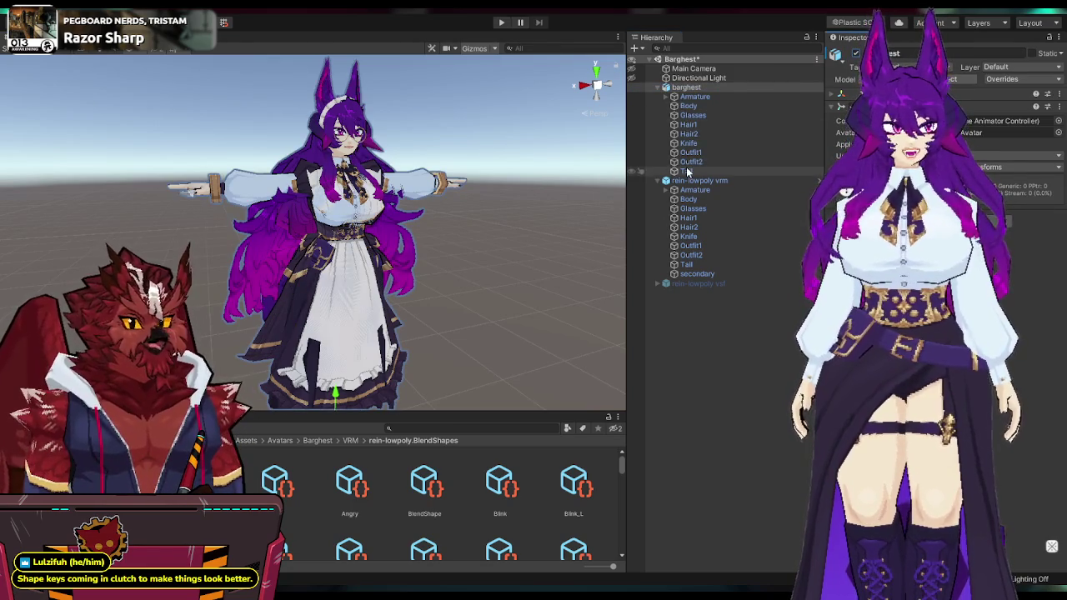
pyautogui.click(754, 171)
pyautogui.click(833, 161)
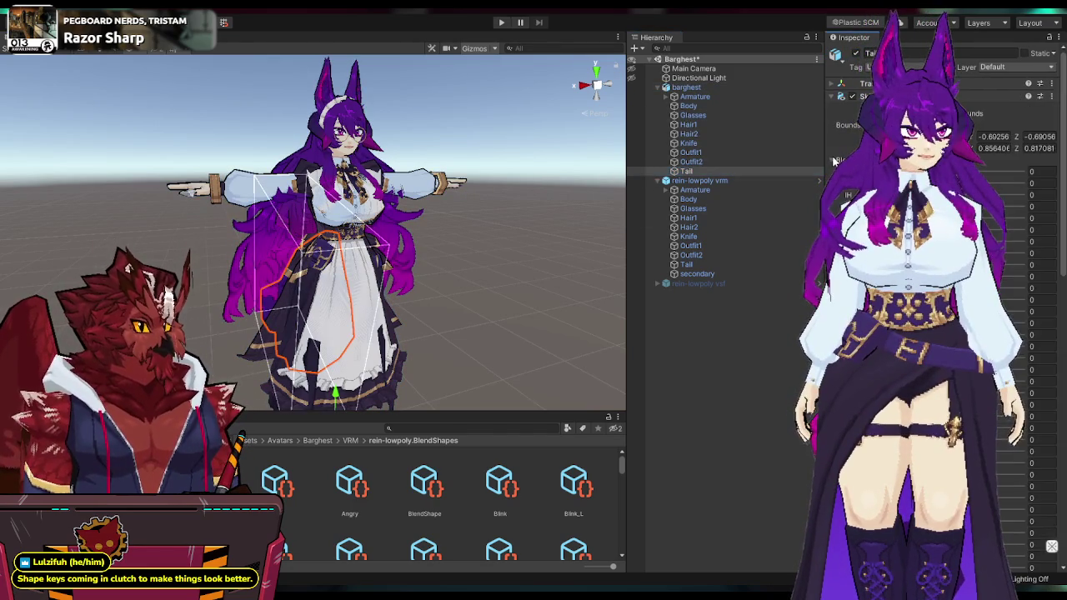
pyautogui.scroll(5, 942, 317)
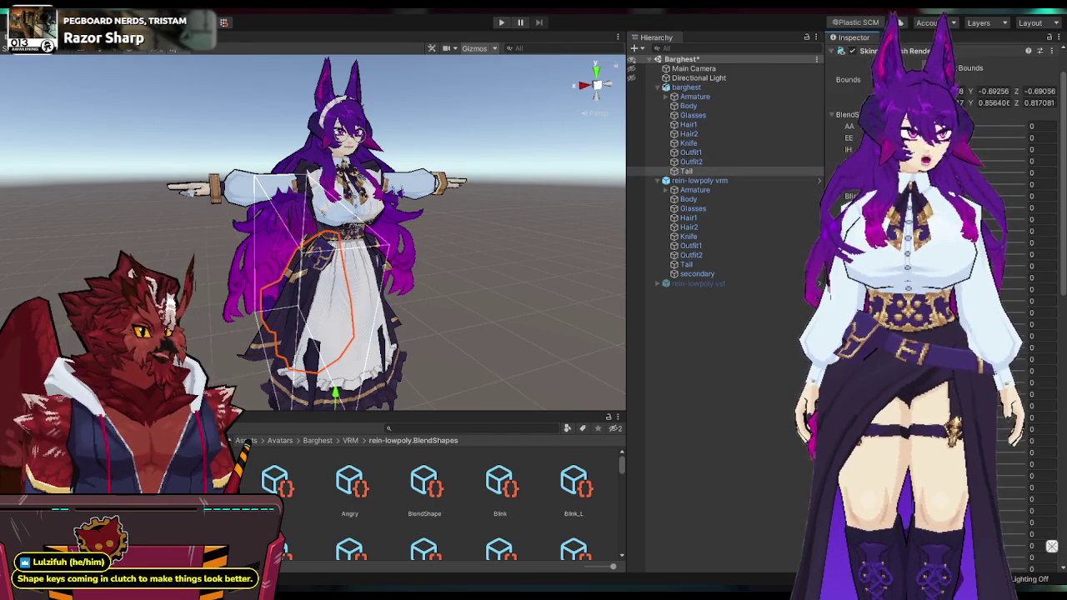
pyautogui.scroll(3, 834, 117)
pyautogui.moveTo(467, 250)
pyautogui.keyDown('alt'); pyautogui.mouseDown()
pyautogui.moveTo(533, 255)
pyautogui.moveTo(584, 242)
pyautogui.mouseUp(); pyautogui.keyUp('alt')
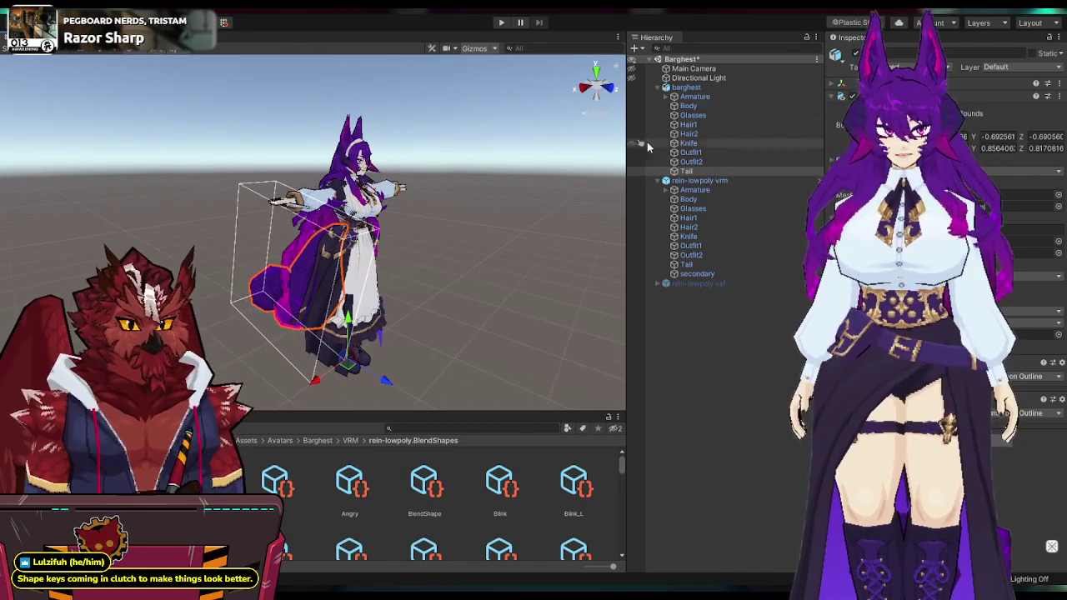
pyautogui.click(483, 158)
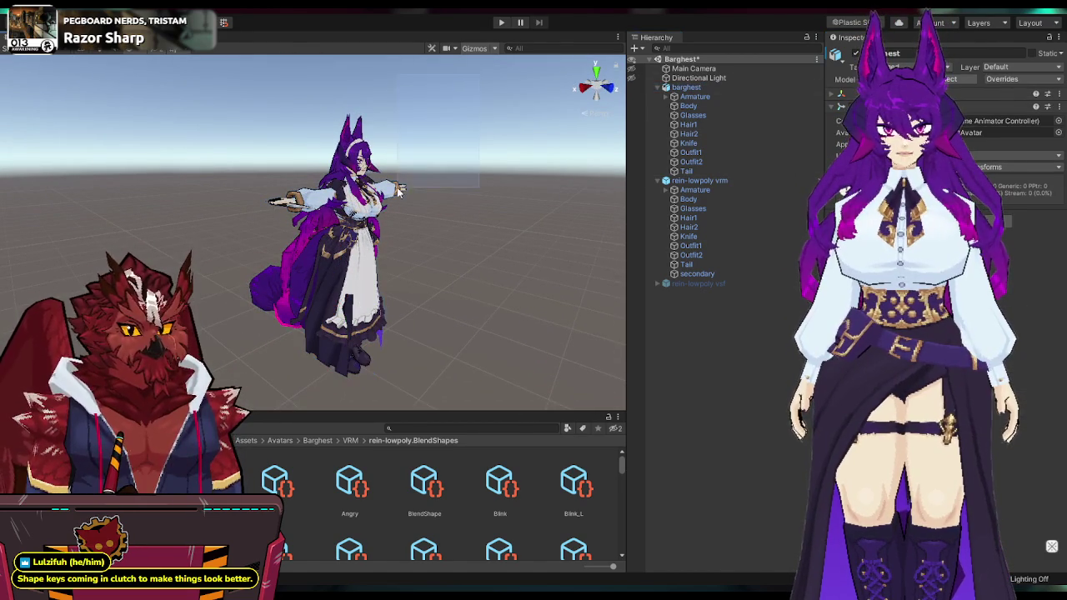
pyautogui.click(688, 87)
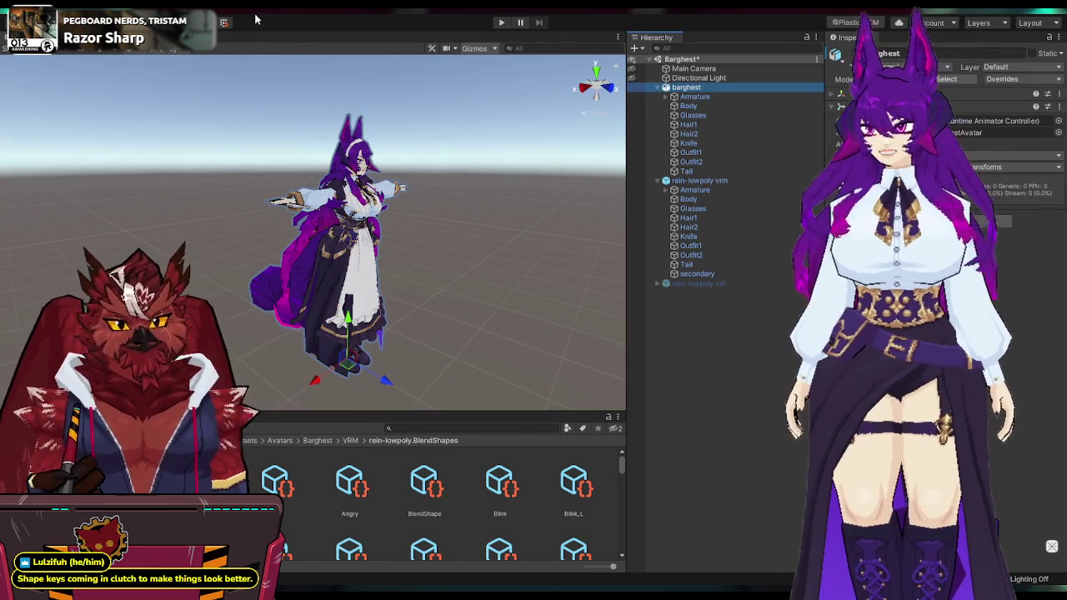
# Step: Navigate the Project window to the Barghest folder and open Materials
pyautogui.click(289, 25)
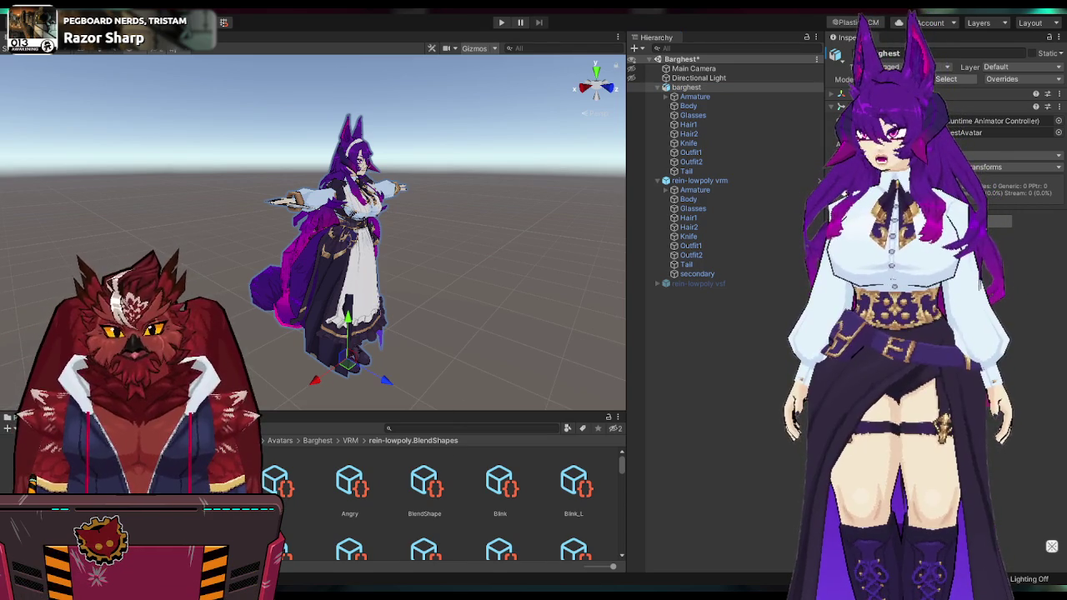
pyautogui.click(25, 454)
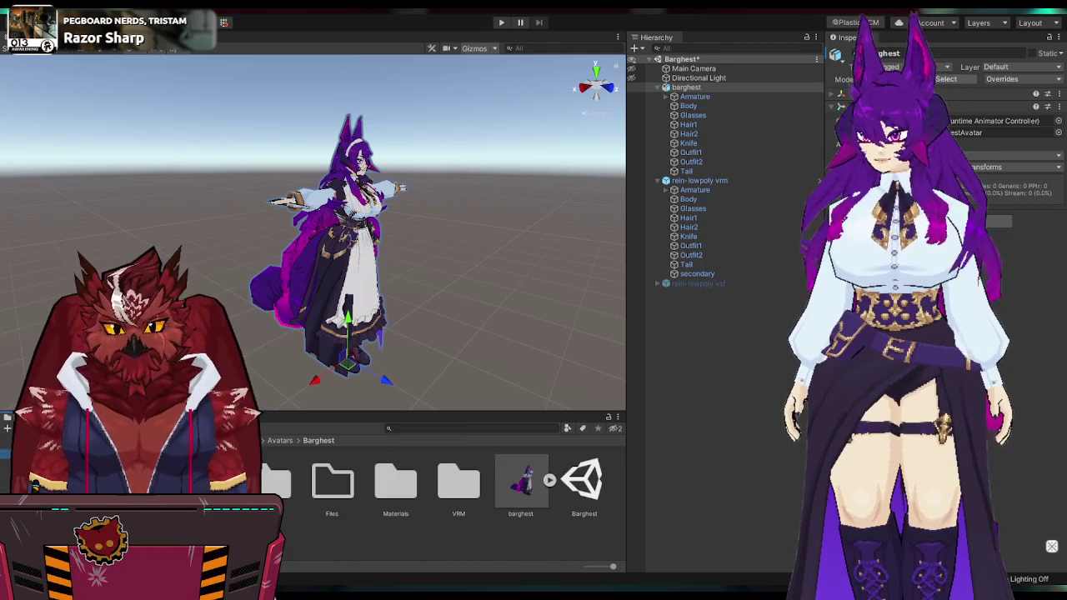
pyautogui.doubleClick(395, 484)
pyautogui.moveTo(500, 518); pyautogui.dragTo(610, 450)
pyautogui.scroll(1, 609, 450)
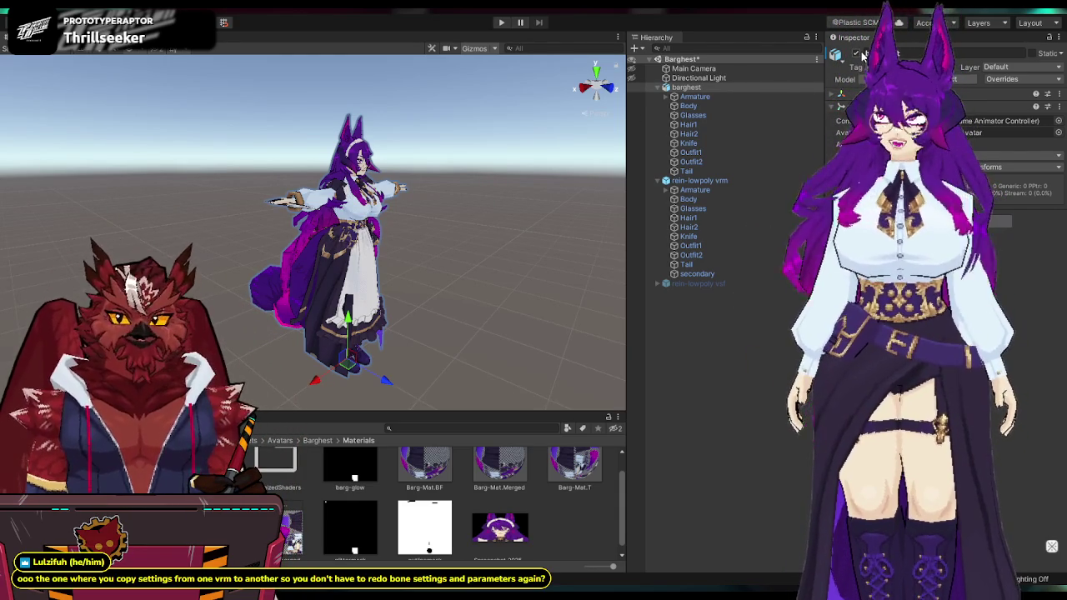
# Step: Hide the barghest model, open the rein-lowpoly materials folder, and inspect Barg-Mat.Merged for the vrm's Tail
pyautogui.click(861, 52)
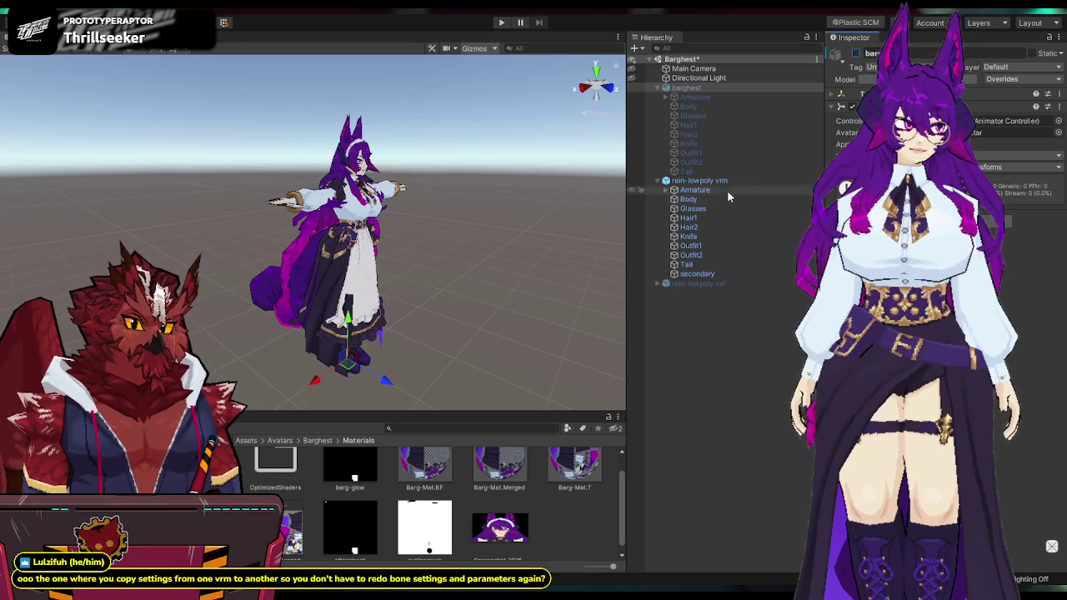
pyautogui.click(700, 180)
pyautogui.moveTo(467, 233)
pyautogui.keyDown('alt'); pyautogui.mouseDown()
pyautogui.moveTo(496, 226)
pyautogui.moveTo(350, 241)
pyautogui.mouseUp(); pyautogui.keyUp('alt')
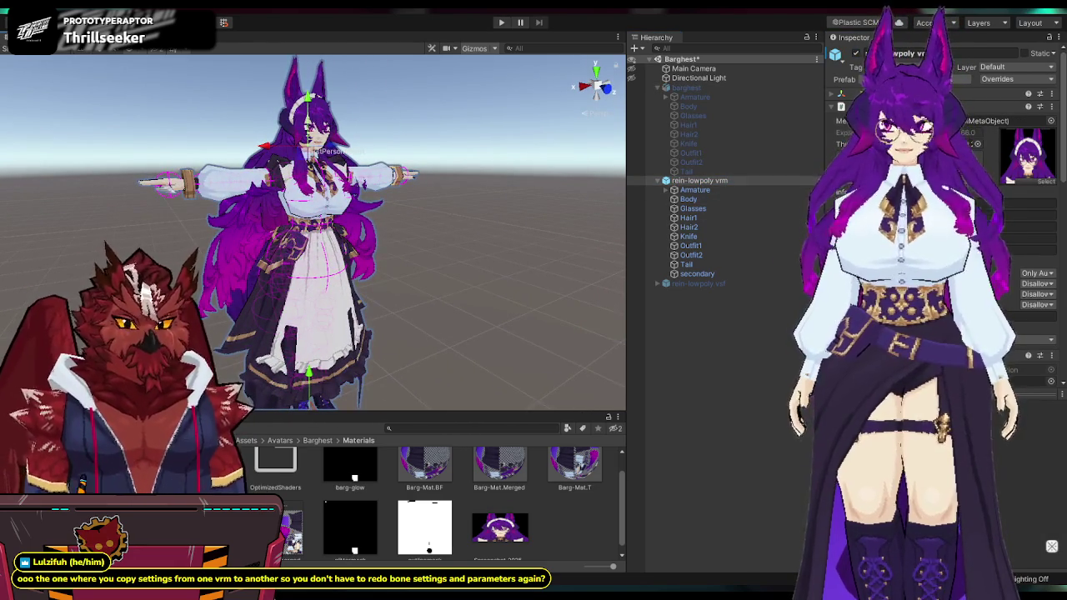
pyautogui.click(100, 500)
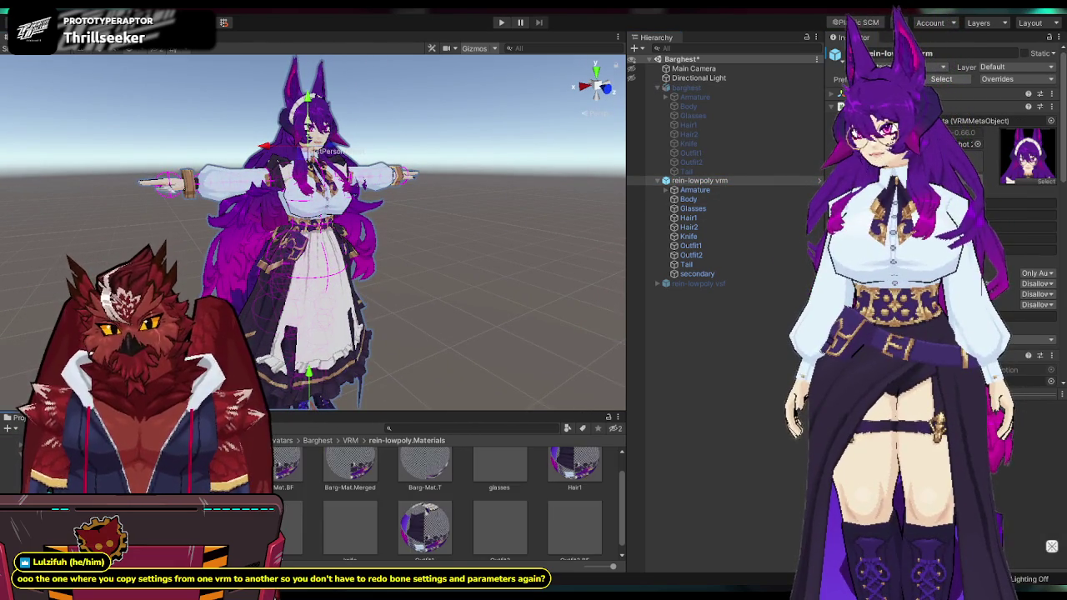
pyautogui.moveTo(613, 566); pyautogui.dragTo(602, 566)
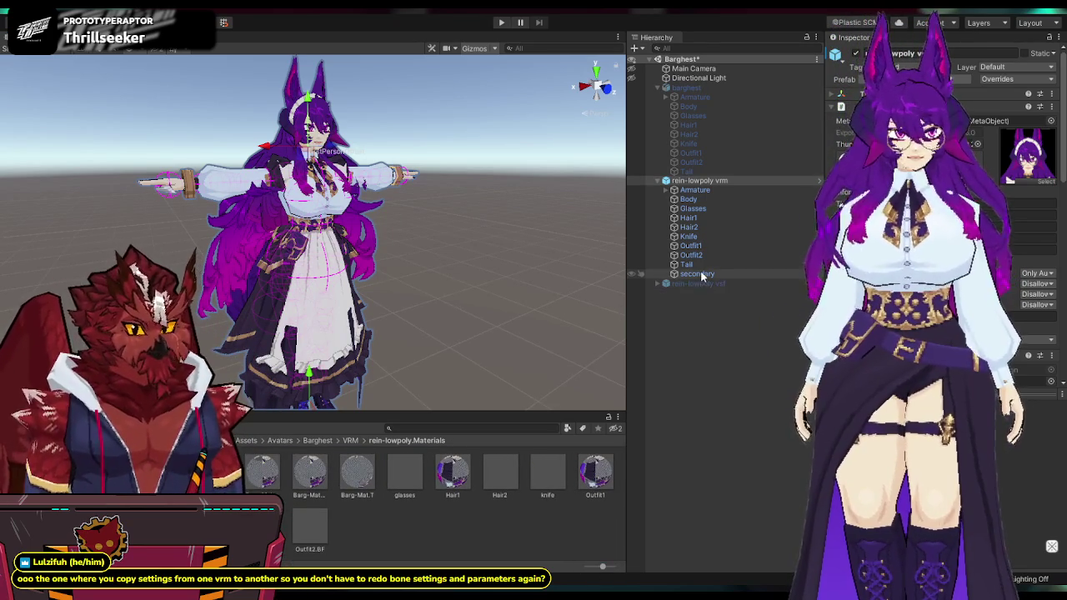
pyautogui.click(686, 265)
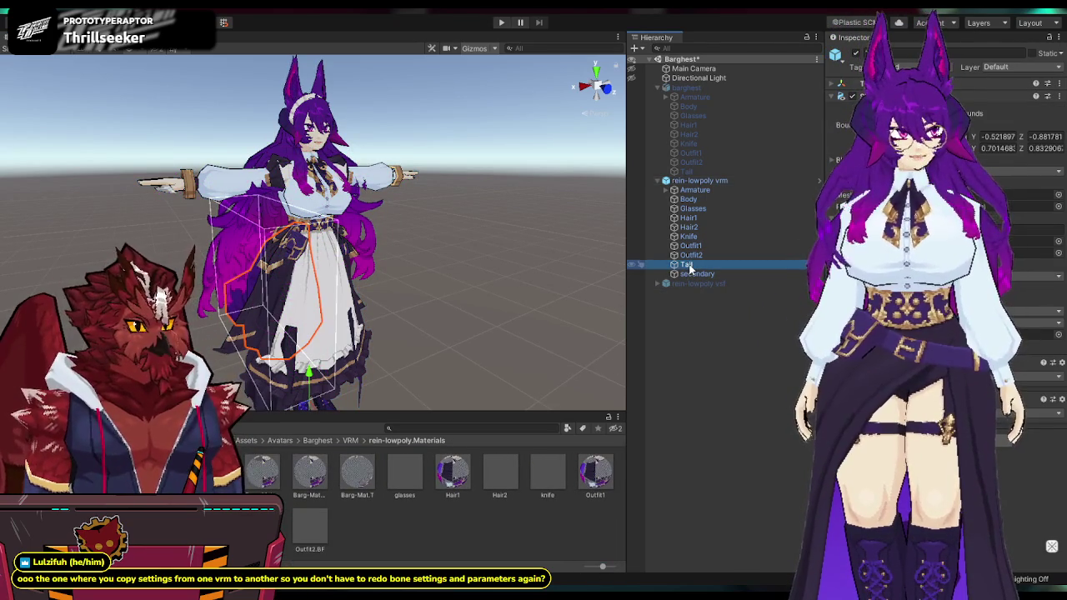
pyautogui.click(319, 477)
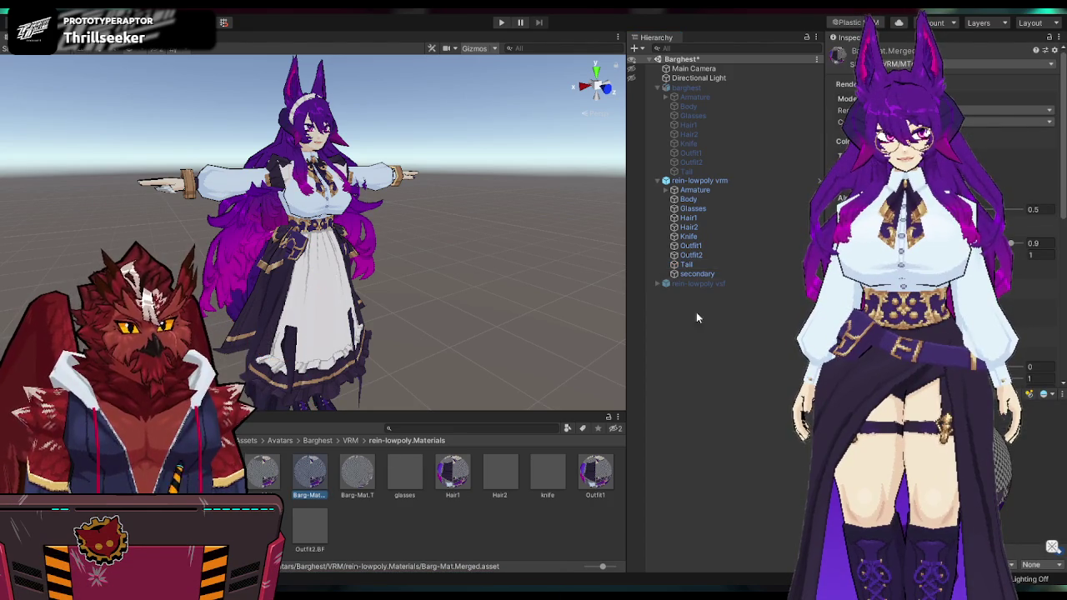
pyautogui.click(735, 264)
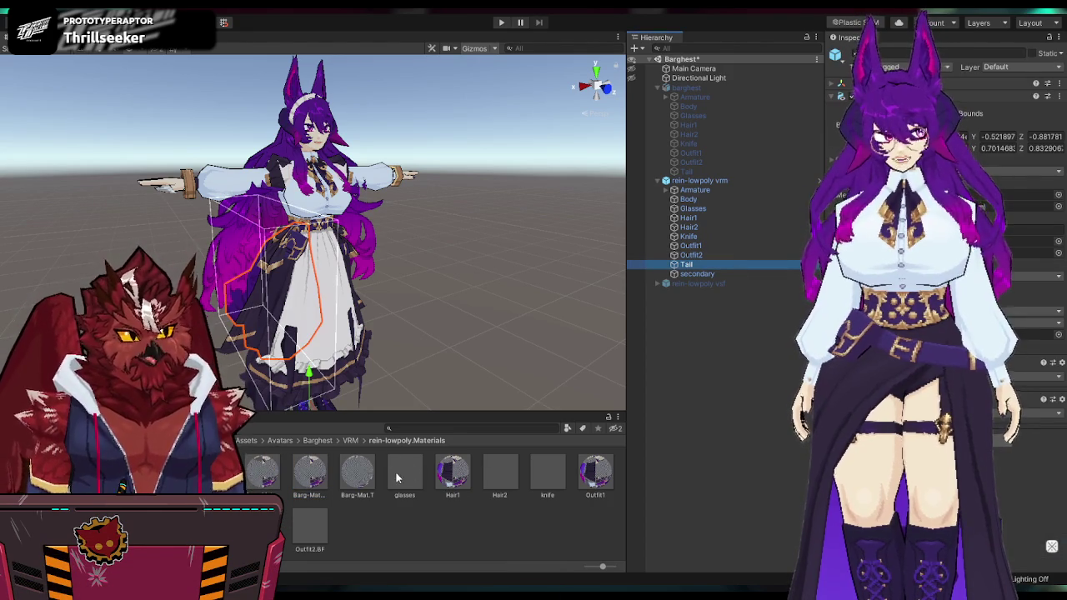
# Step: Duplicate Barg-Mat.Merged as 'Tail' and Barg-Mat.BF as 'Tail.BF' for the Tail mesh
pyautogui.click(310, 476)
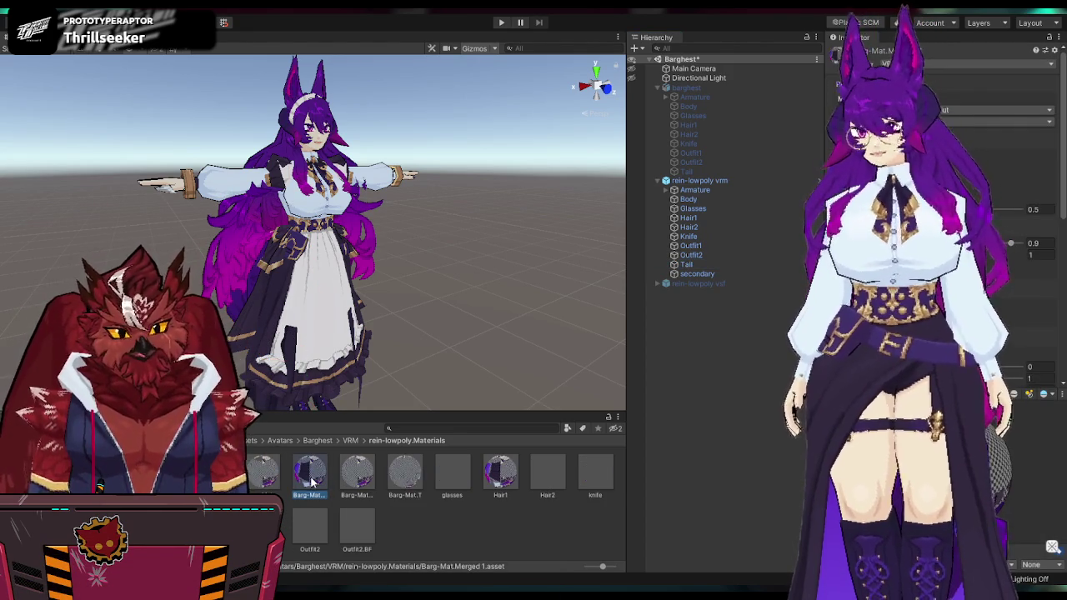
pyautogui.write('Tail')
pyautogui.press('Return')
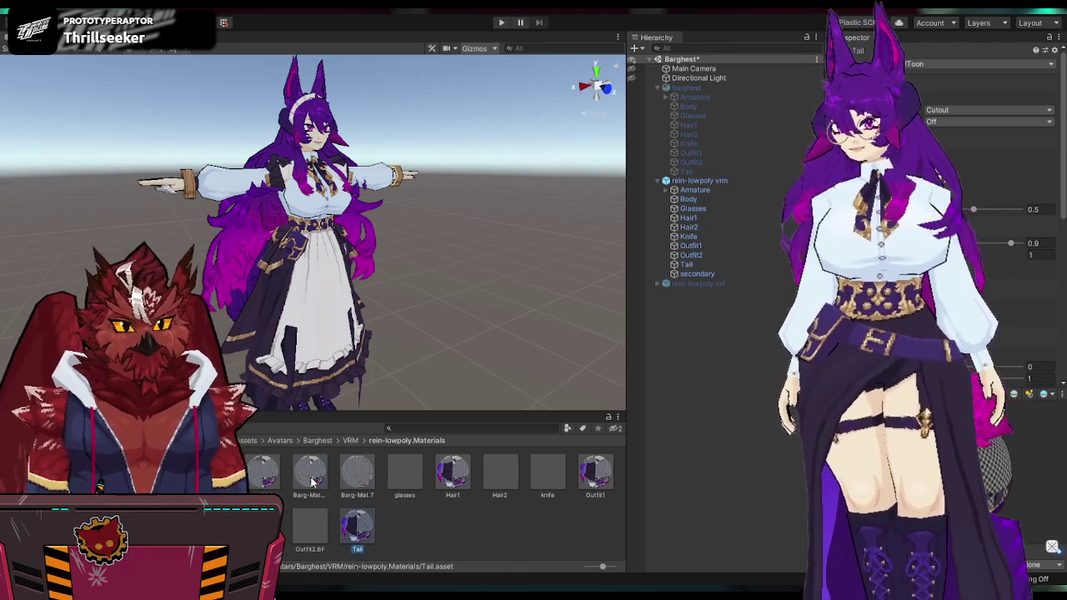
pyautogui.click(265, 476)
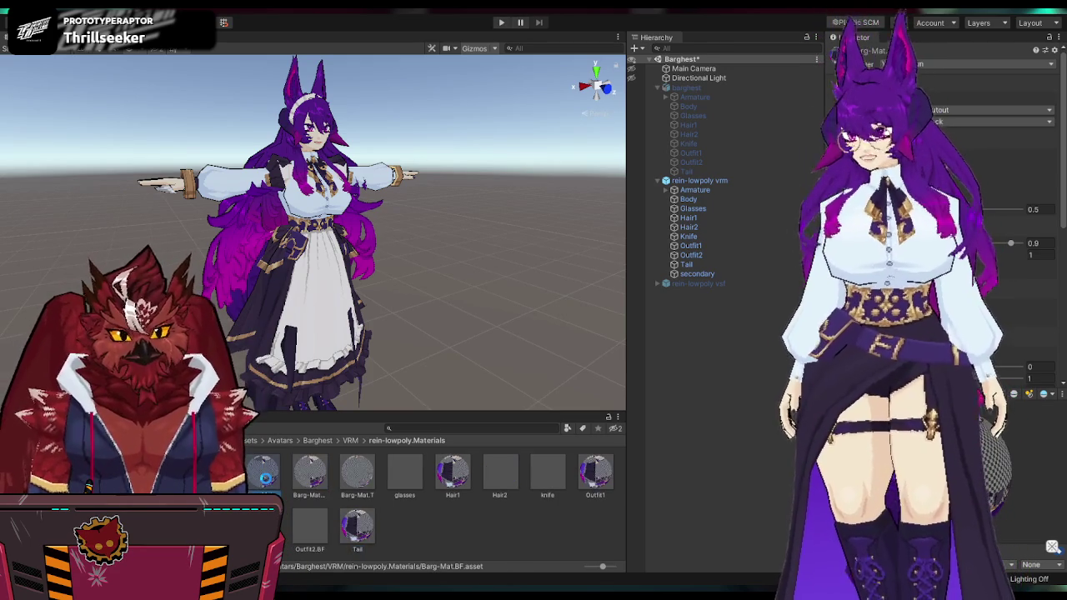
pyautogui.hotkey('ctrl', 'd')
pyautogui.write('Tail.BF')
pyautogui.press('Return')
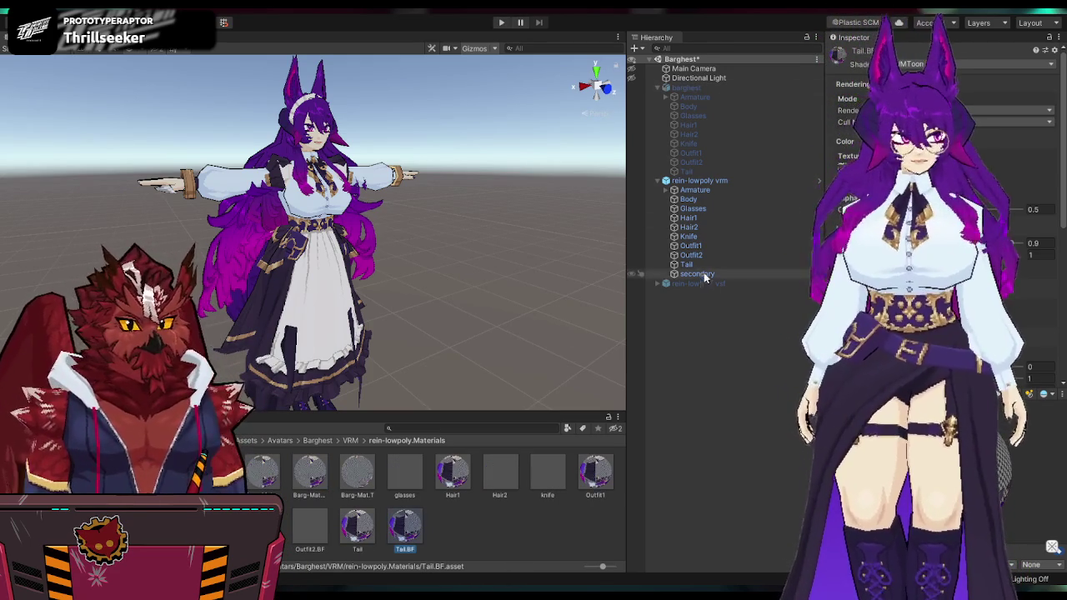
pyautogui.moveTo(706, 264)
pyautogui.mouseDown()
pyautogui.moveTo(784, 325)
pyautogui.moveTo(1038, 241)
pyautogui.mouseUp()
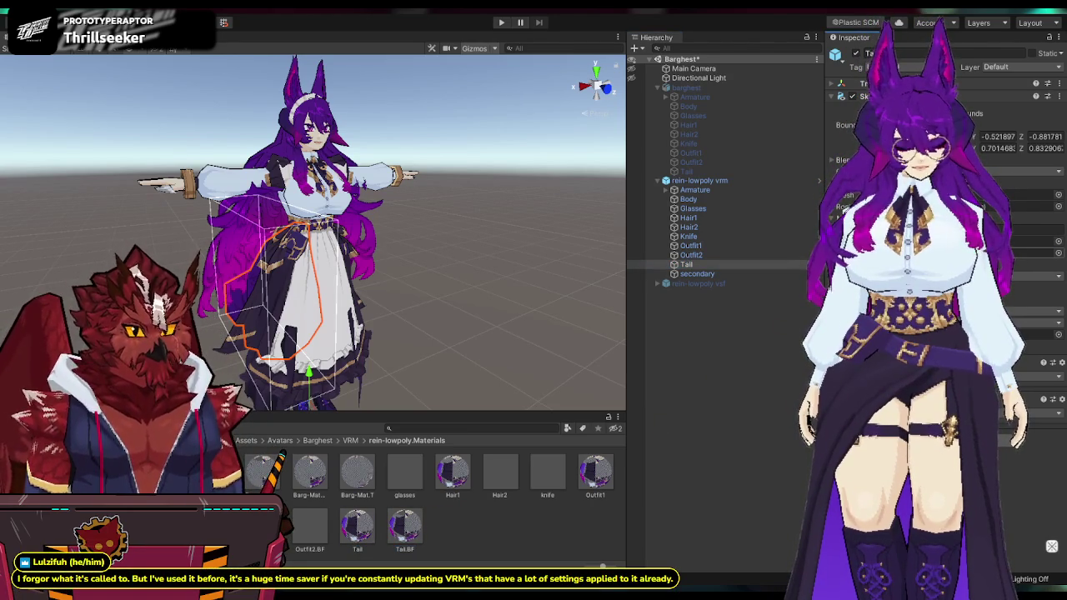
pyautogui.click(690, 255)
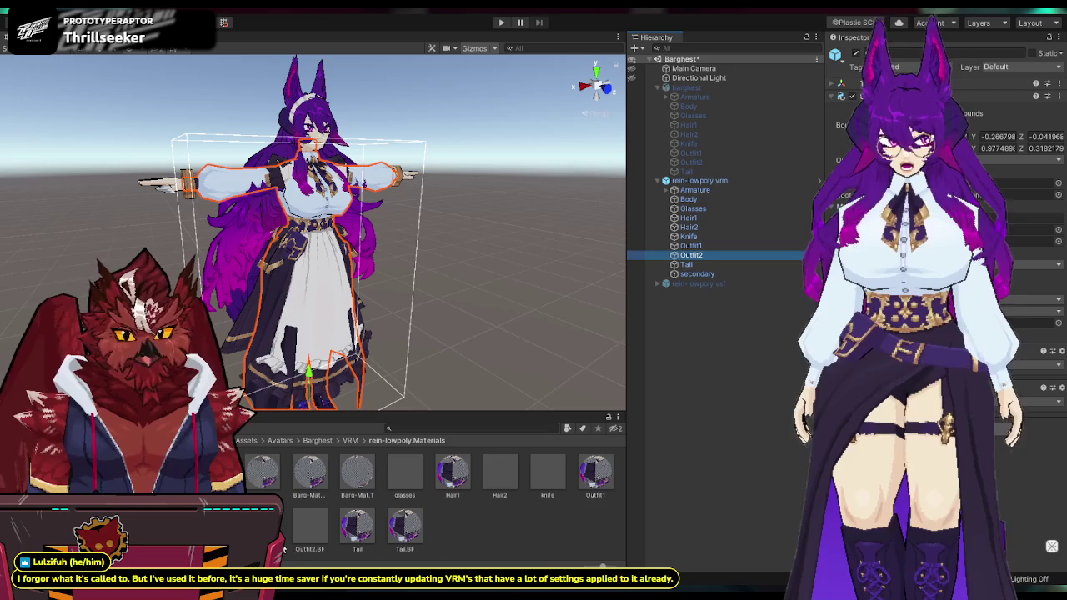
# Step: Drop a material into Outfit2's slot, then step through Outfit1, Knife, Hair2, Hair1, Glasses and Body meshes
pyautogui.moveTo(300, 530)
pyautogui.mouseDown()
pyautogui.moveTo(1034, 229)
pyautogui.moveTo(1033, 241)
pyautogui.mouseUp()
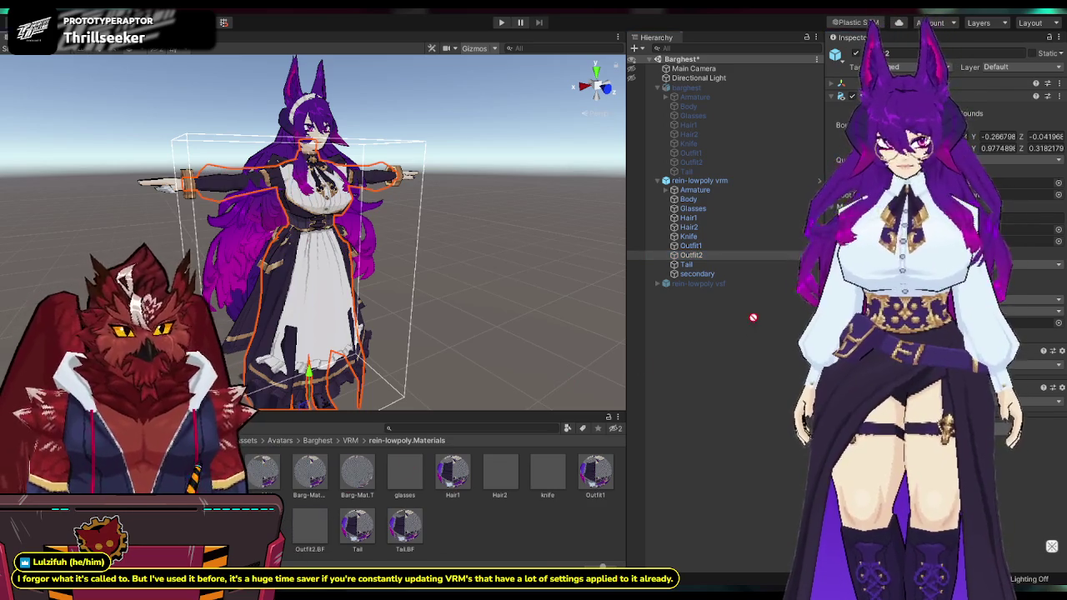
pyautogui.click(724, 246)
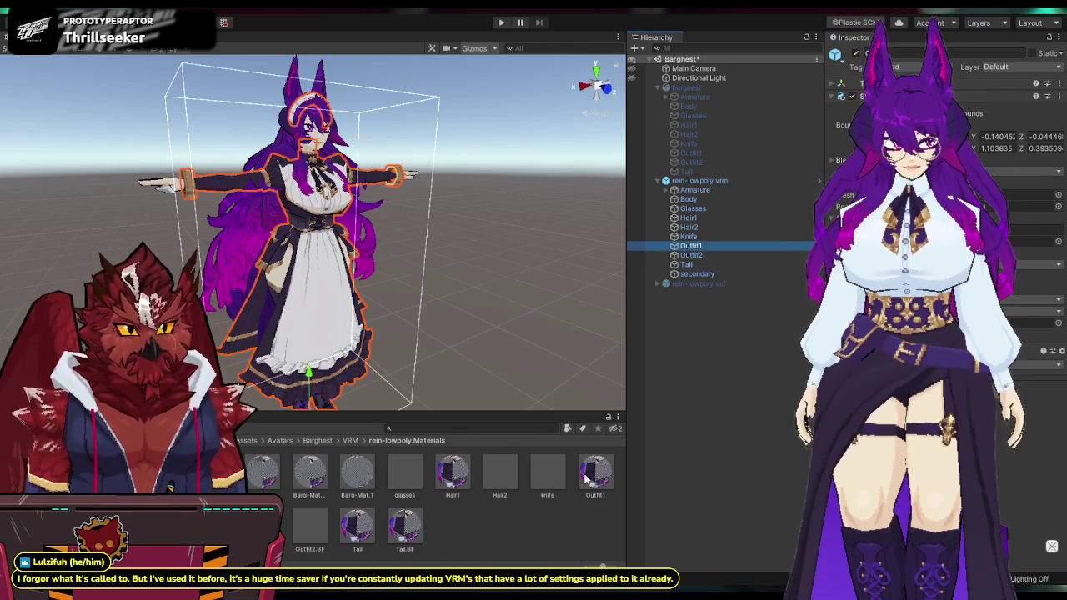
pyautogui.click(696, 237)
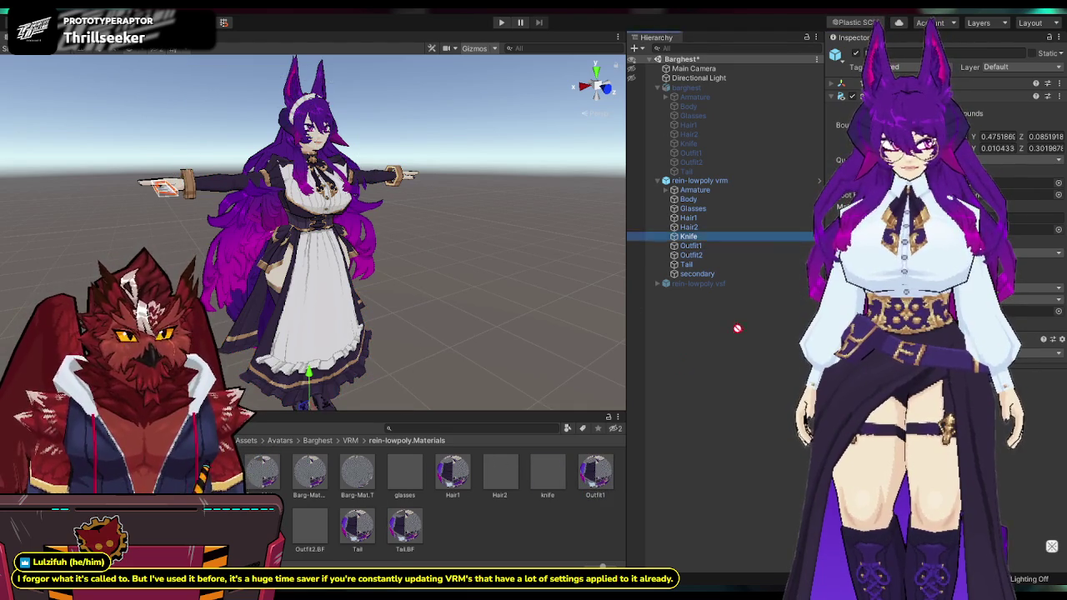
pyautogui.click(716, 227)
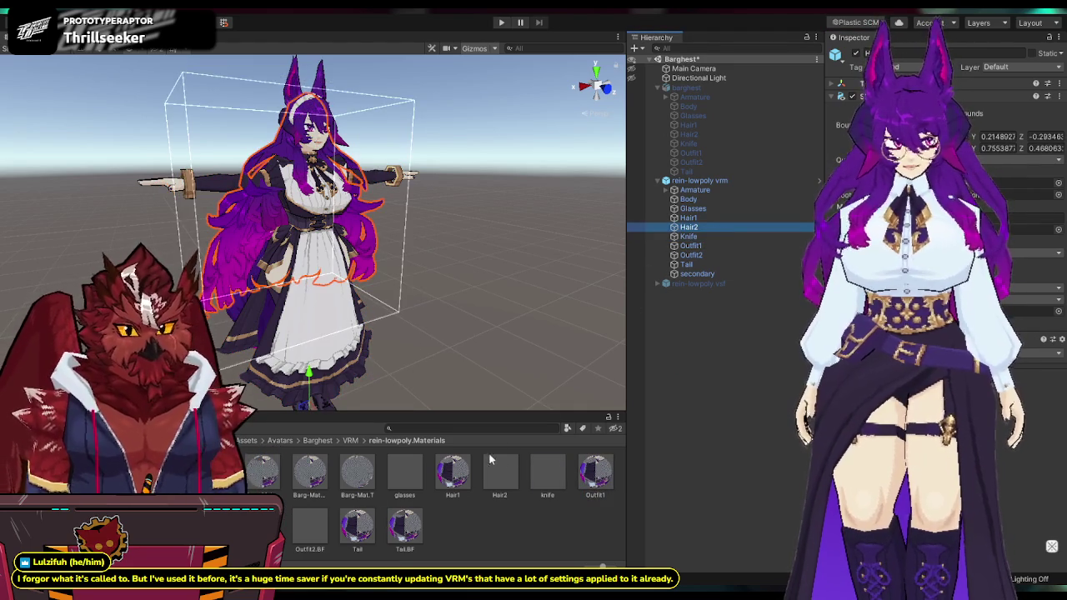
pyautogui.moveTo(689, 217); pyautogui.dragTo(584, 415)
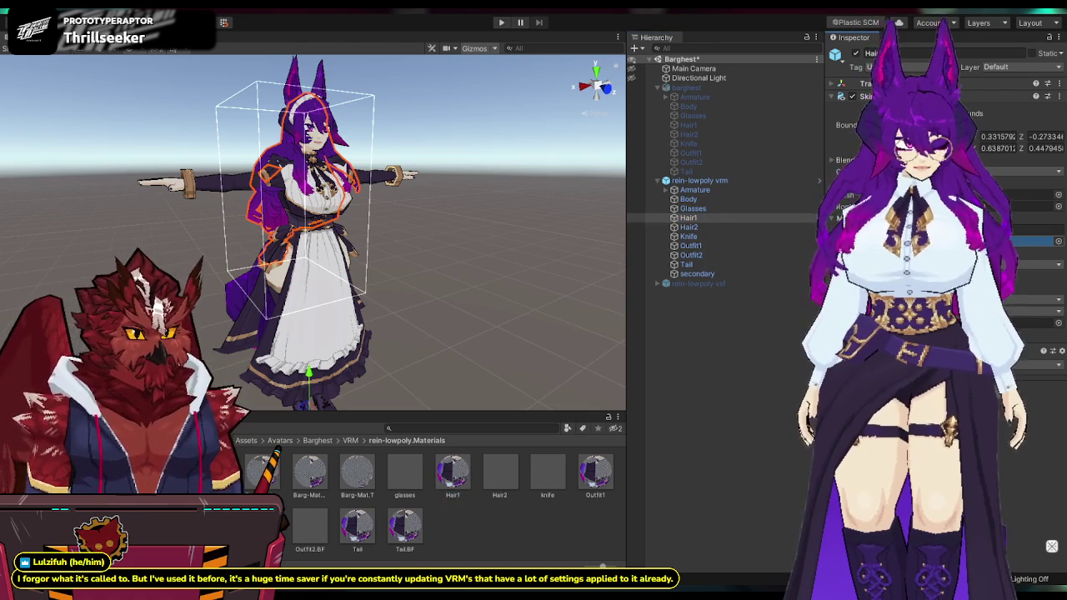
pyautogui.click(727, 209)
pyautogui.moveTo(343, 459); pyautogui.dragTo(405, 475)
pyautogui.click(732, 201)
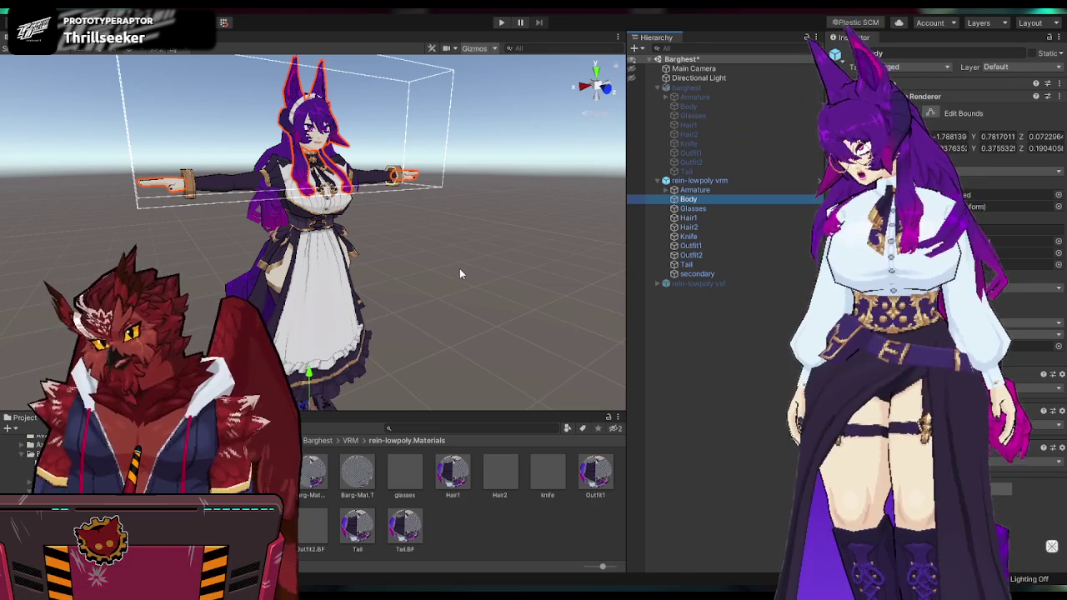
pyautogui.click(459, 265)
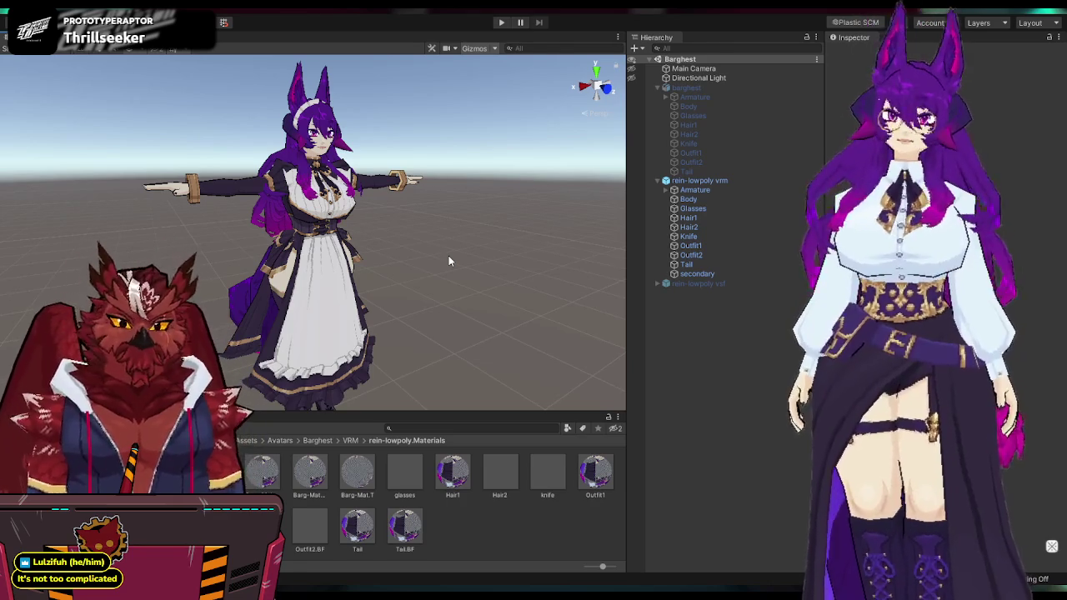
pyautogui.click(707, 187)
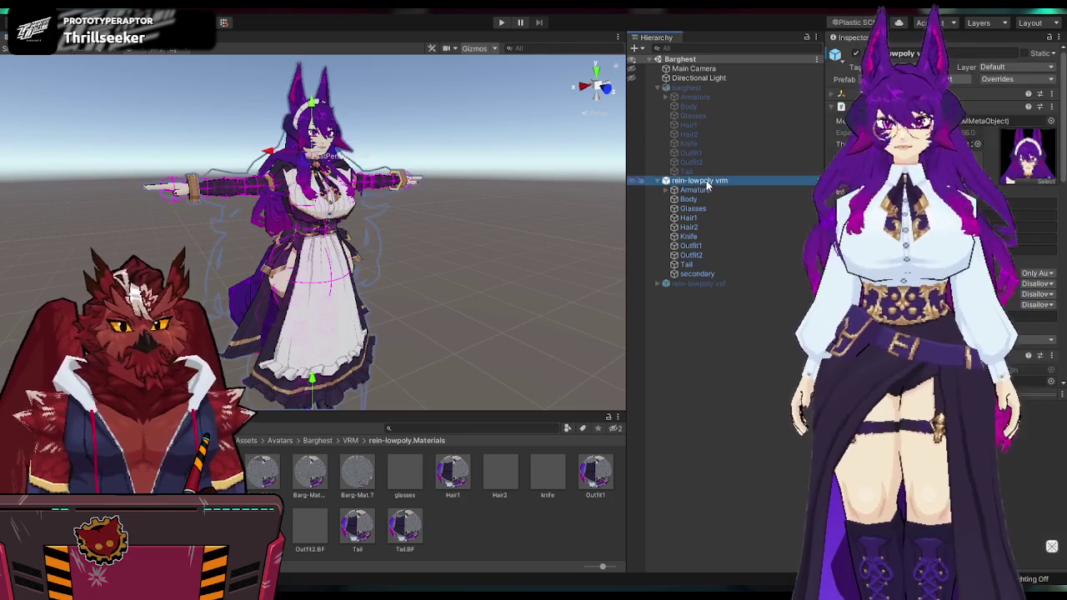
# Step: Open the rein-lowpoly.BlendShapes folder and select its BlendShape collection asset
pyautogui.click(566, 210)
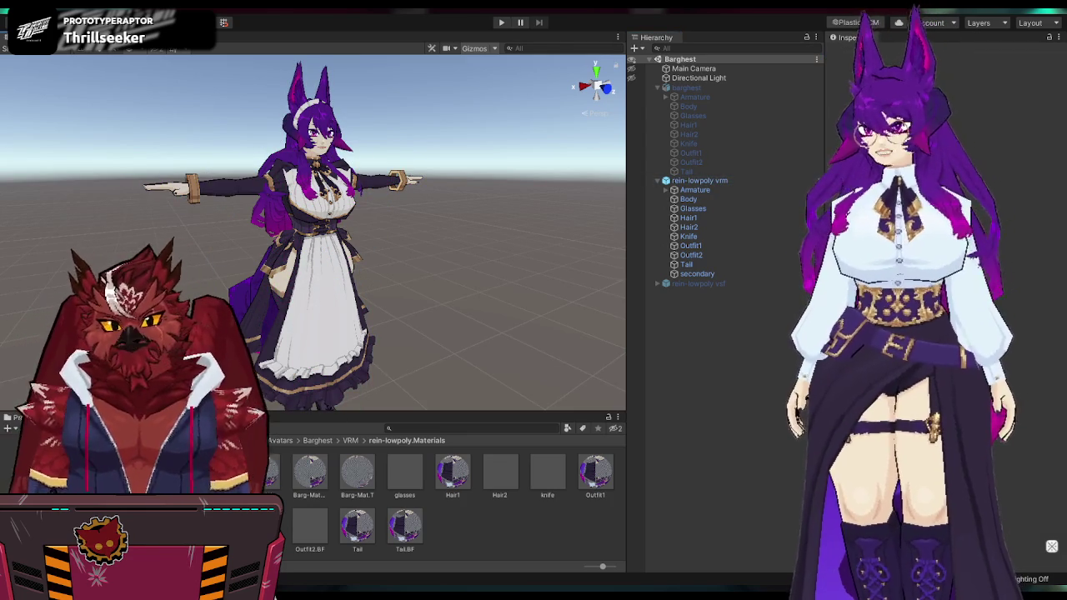
pyautogui.click(125, 475)
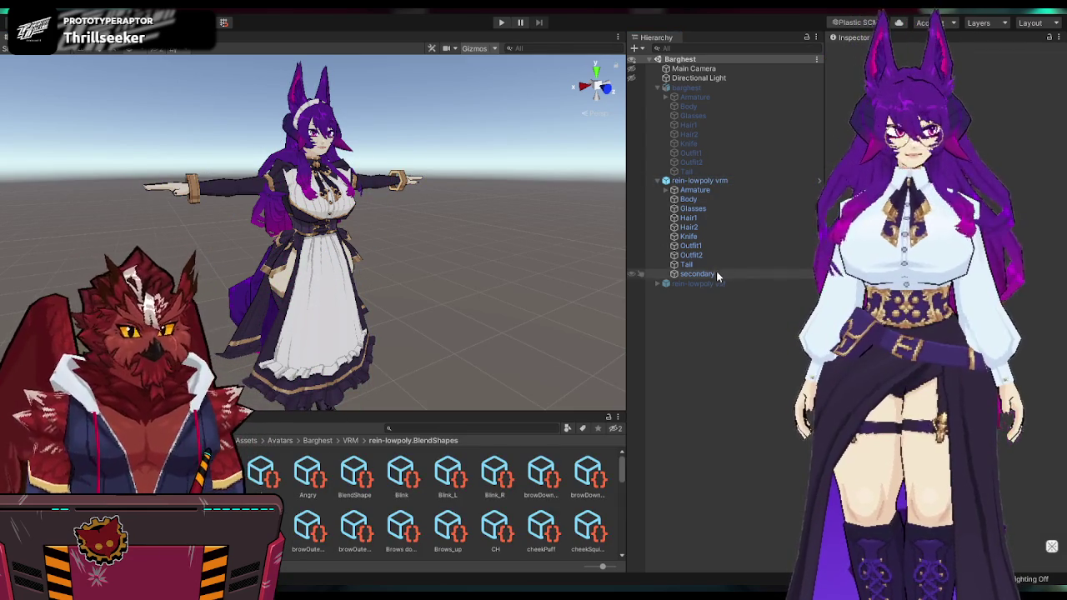
pyautogui.click(685, 264)
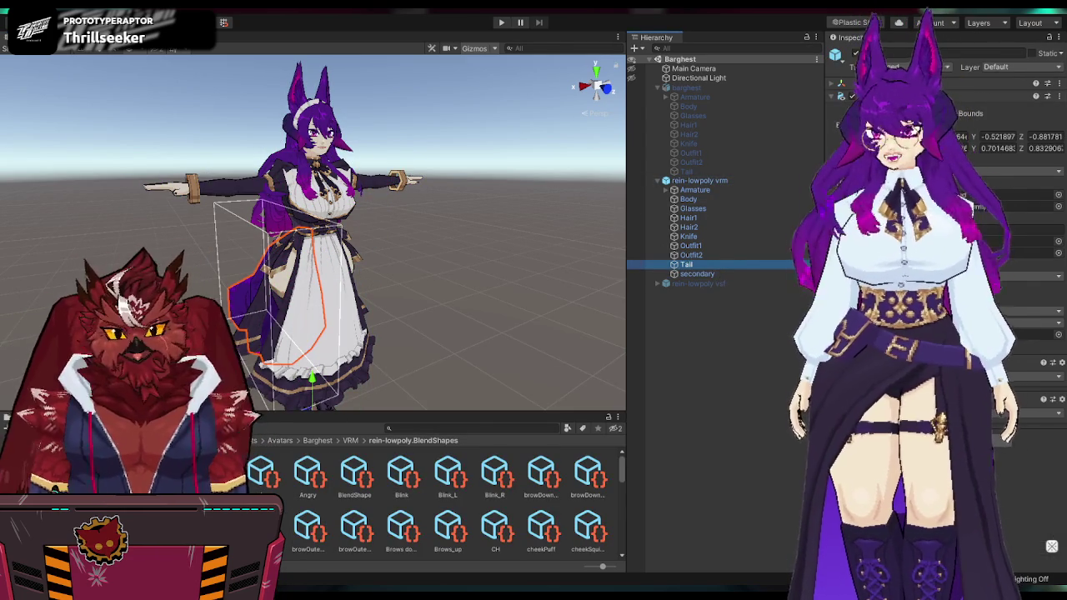
pyautogui.click(354, 475)
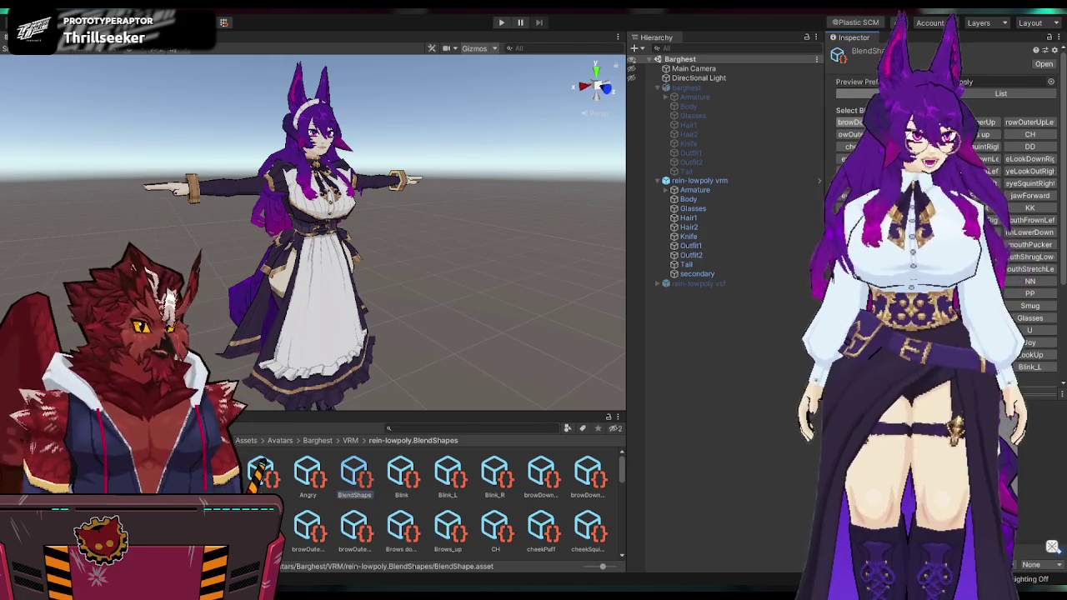
# Step: Review the expression clips such as Angry, Blink and Blink_L, then select the rein-lowpoly VRM
pyautogui.scroll(-3, 1051, 289)
pyautogui.scroll(-2, 1052, 289)
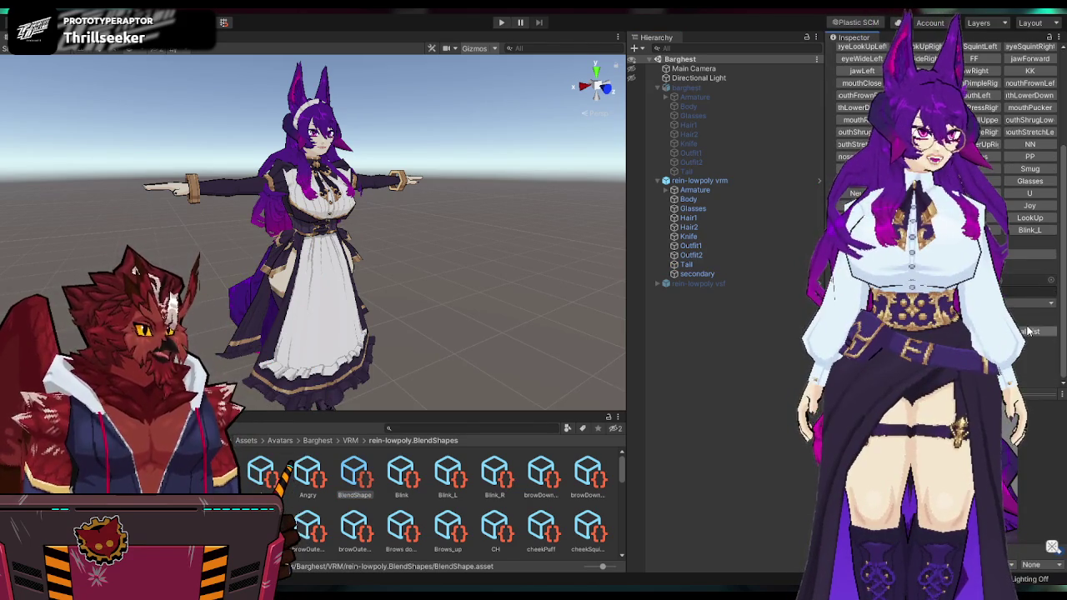
pyautogui.scroll(-3, 1028, 330)
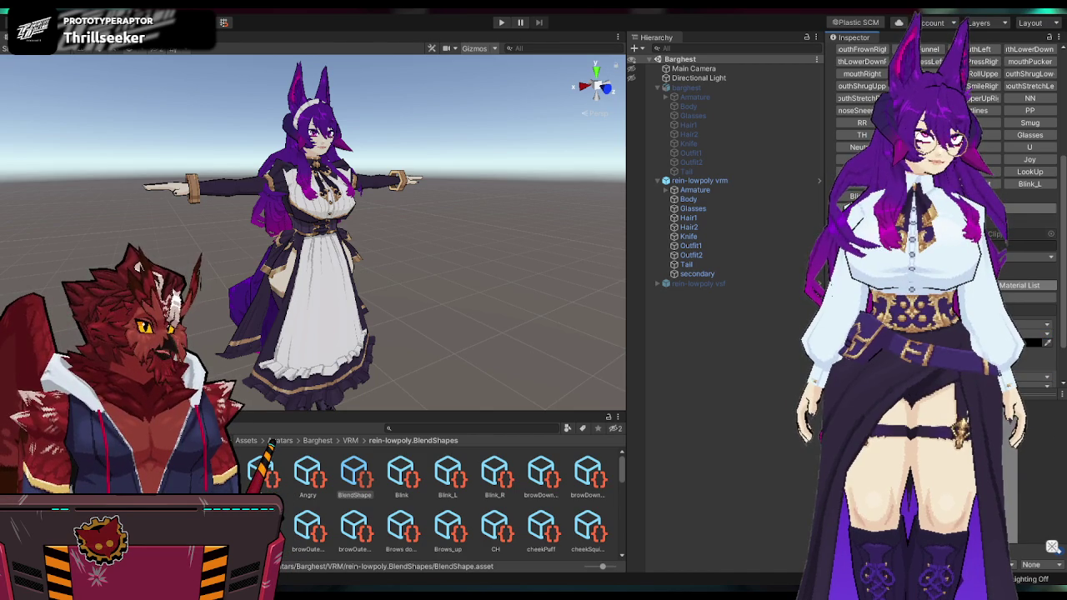
pyautogui.scroll(2, 942, 125)
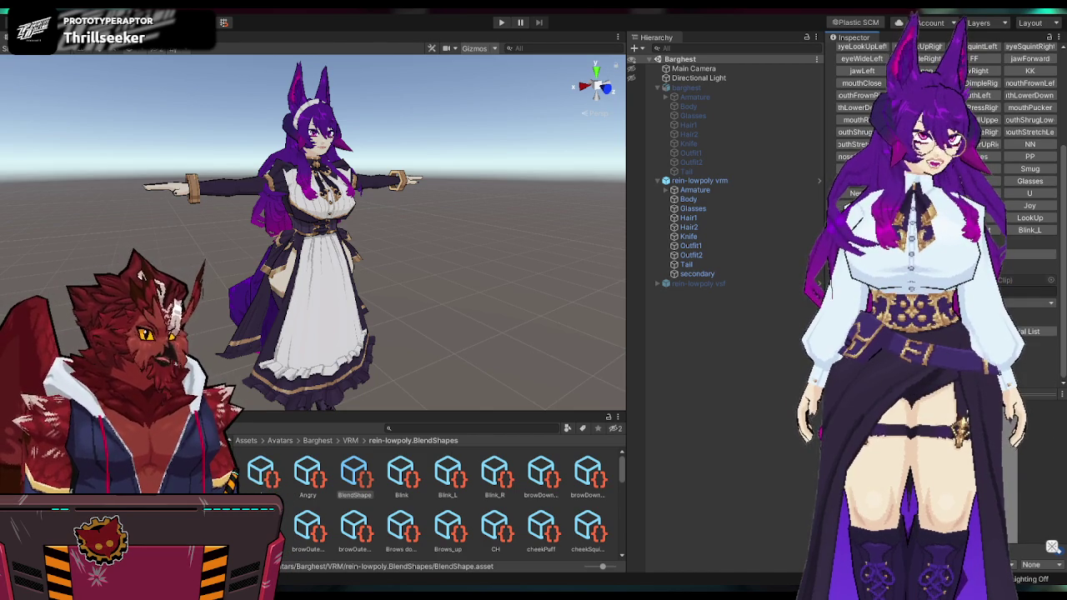
pyautogui.scroll(-5, 942, 208)
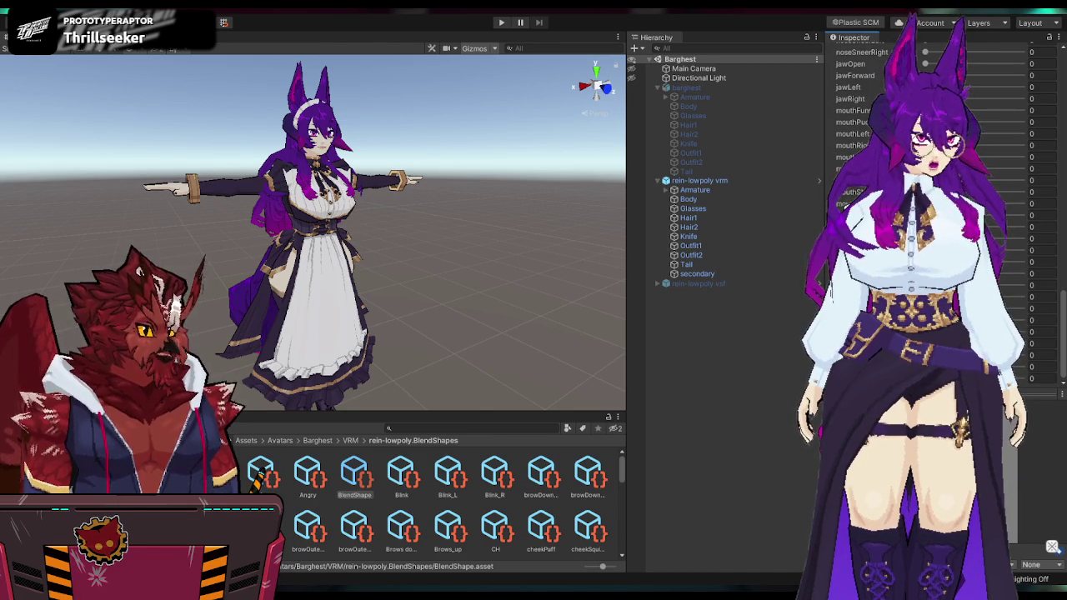
pyautogui.click(727, 181)
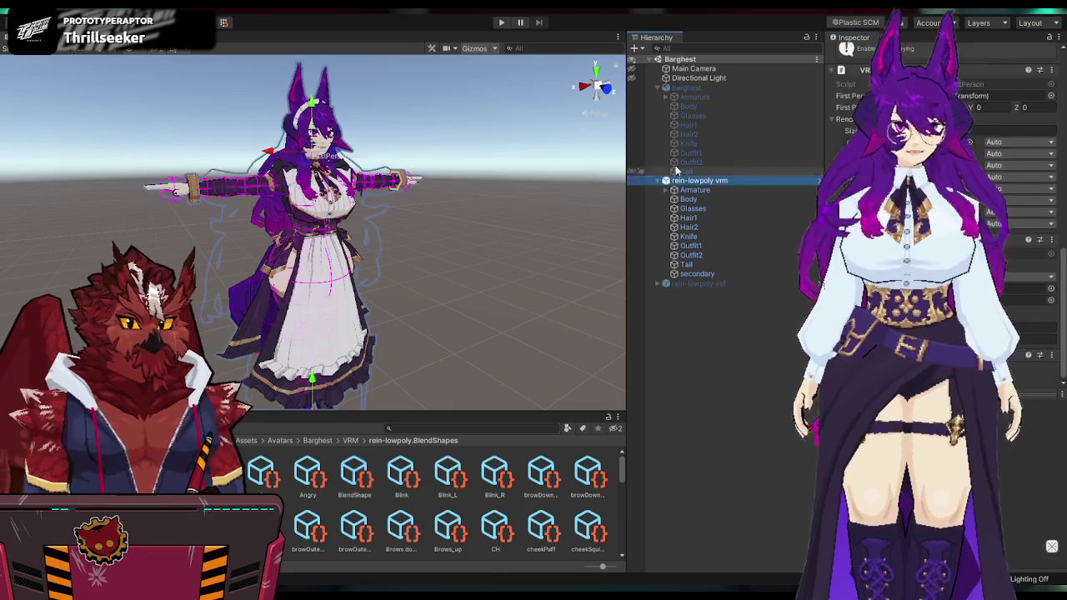
pyautogui.click(311, 49)
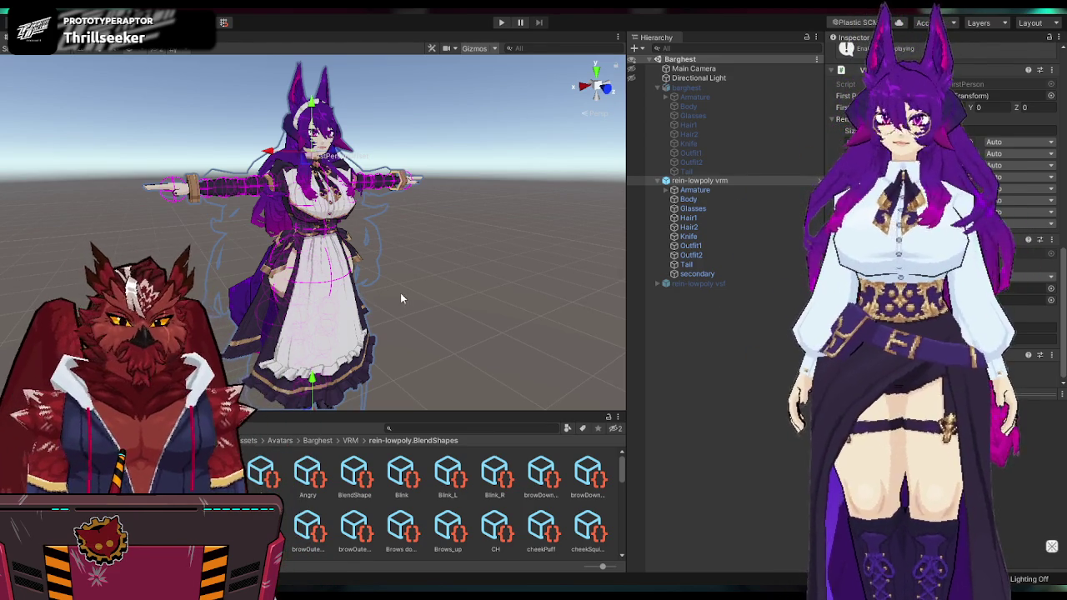
pyautogui.click(453, 298)
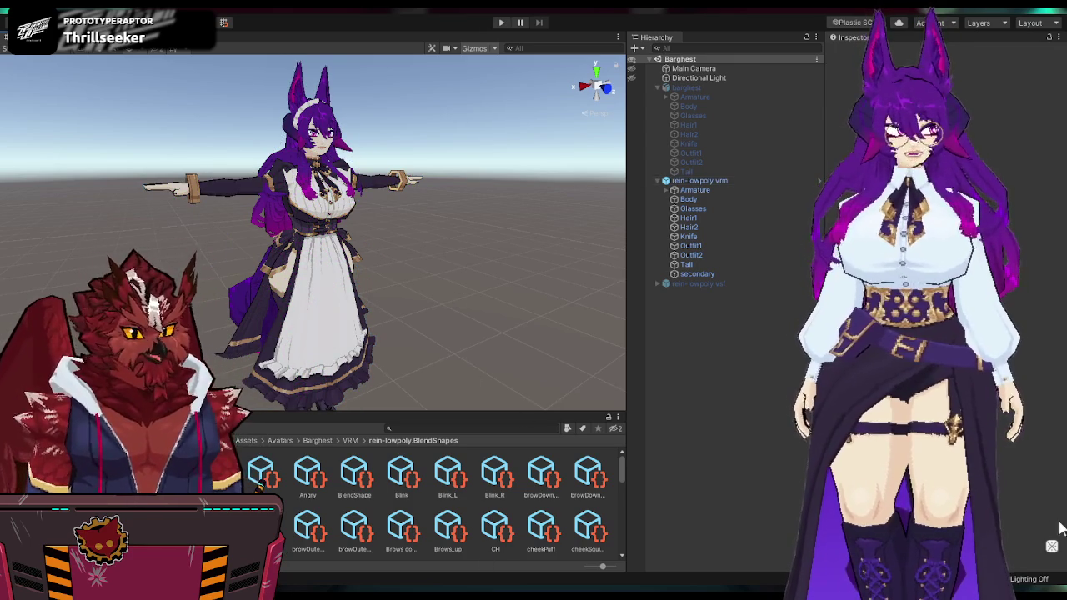
pyautogui.click(1052, 548)
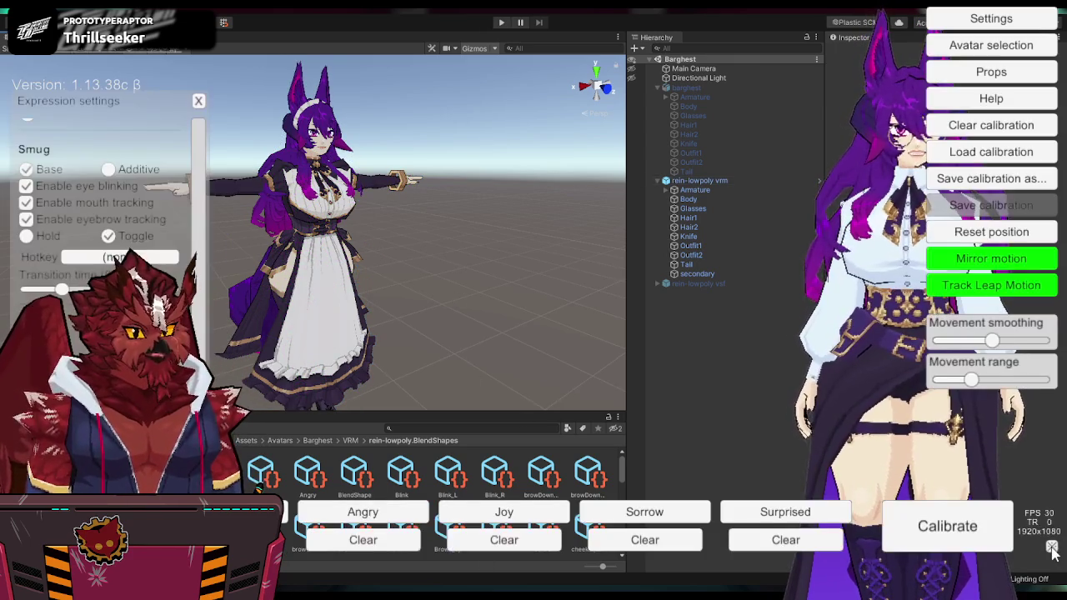
# Step: In Avatar selection, remove the old Barg-Lowpoly entry, add the new VRM and load it
pyautogui.click(969, 52)
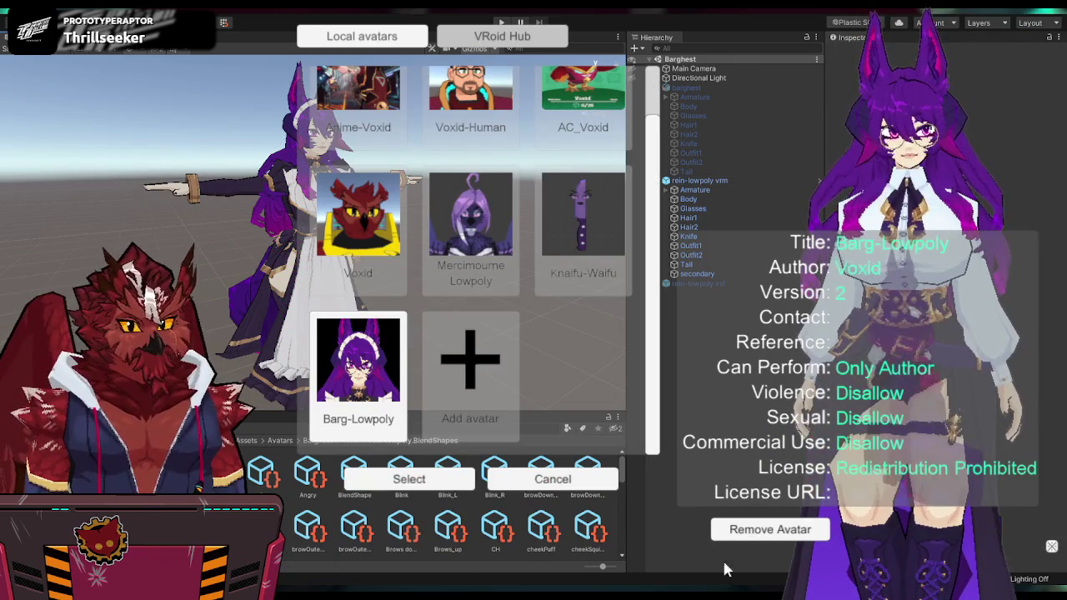
pyautogui.click(768, 527)
pyautogui.click(368, 383)
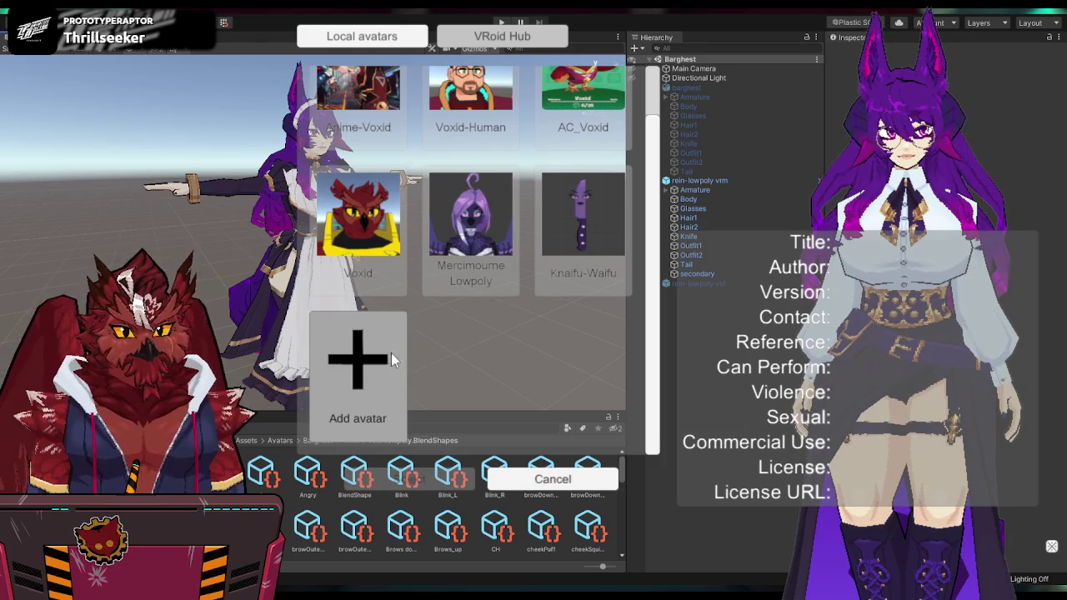
pyautogui.click(356, 409)
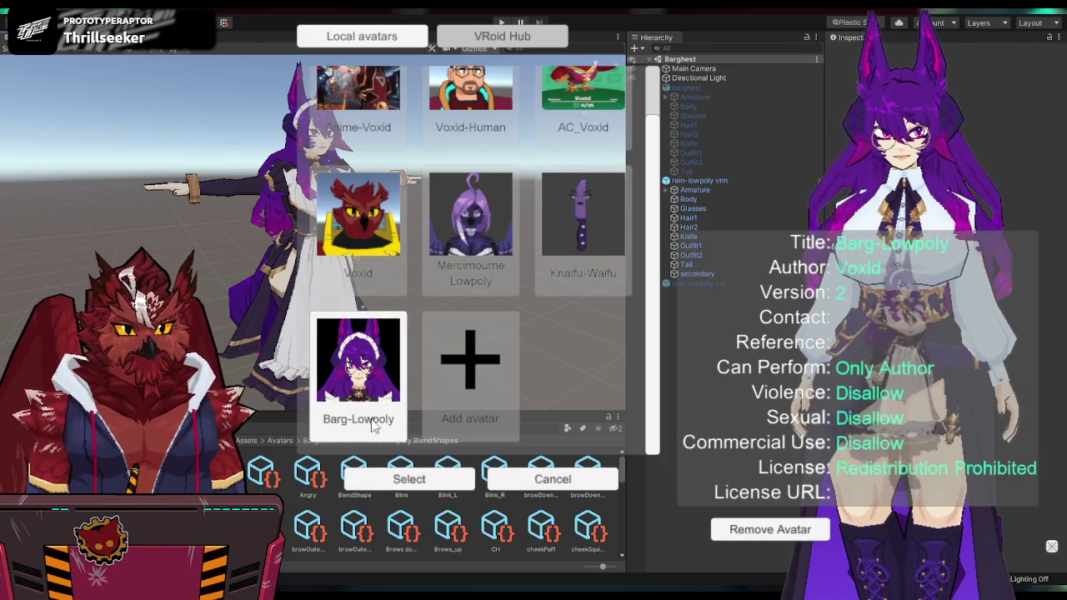
pyautogui.click(410, 479)
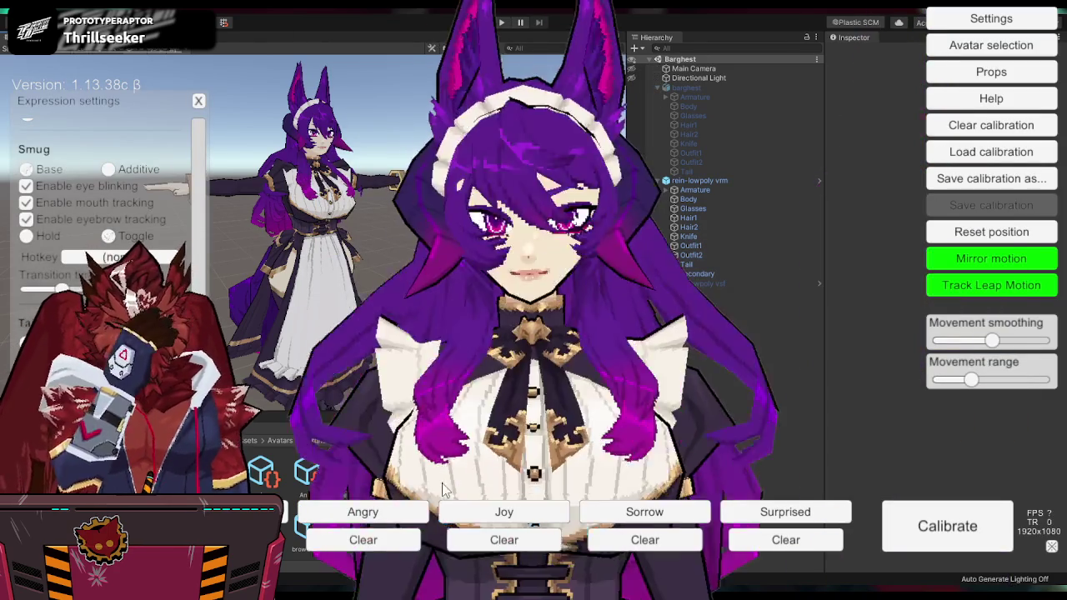
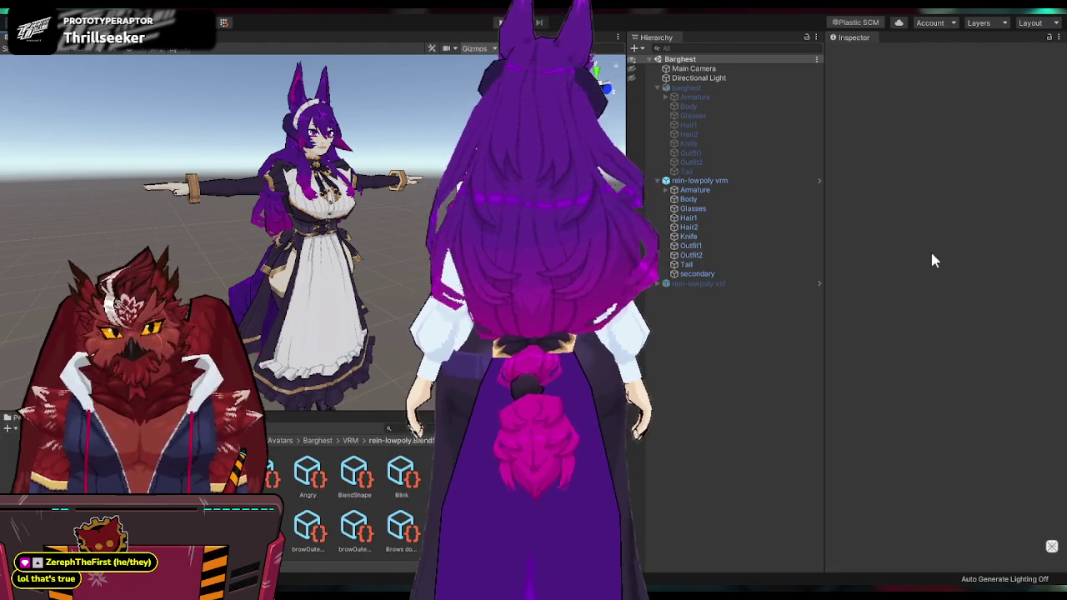
# Step: Show the VSeeFace settings overlay and review the expression list and toggle hotkeys such as 2 and 3
pyautogui.click(1052, 546)
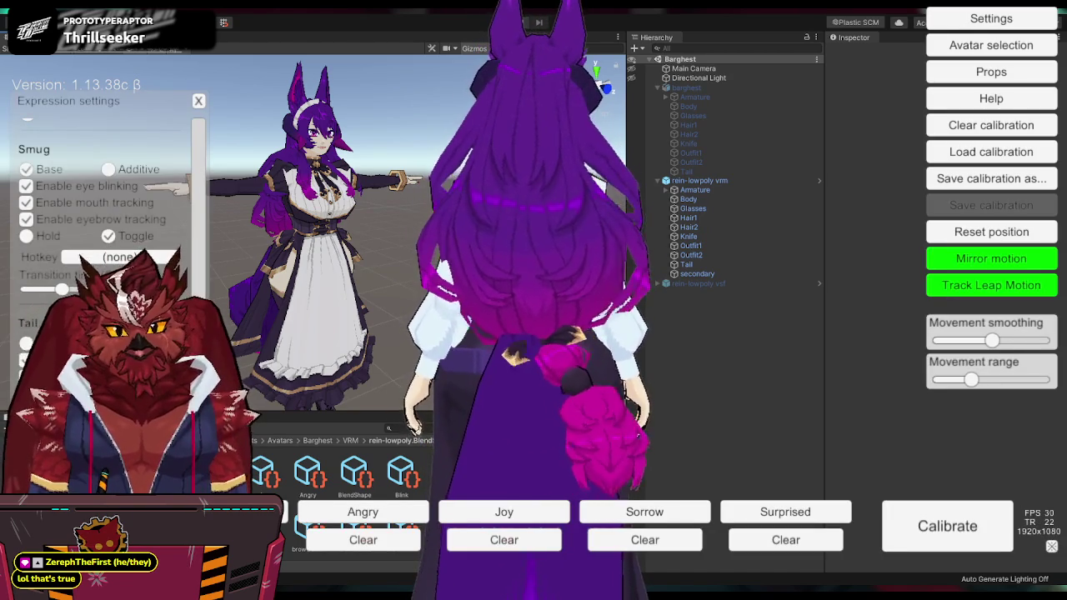
pyautogui.scroll(-1, 105, 208)
pyautogui.scroll(-2, 104, 209)
pyautogui.scroll(1, 207, 267)
pyautogui.scroll(1, 207, 267)
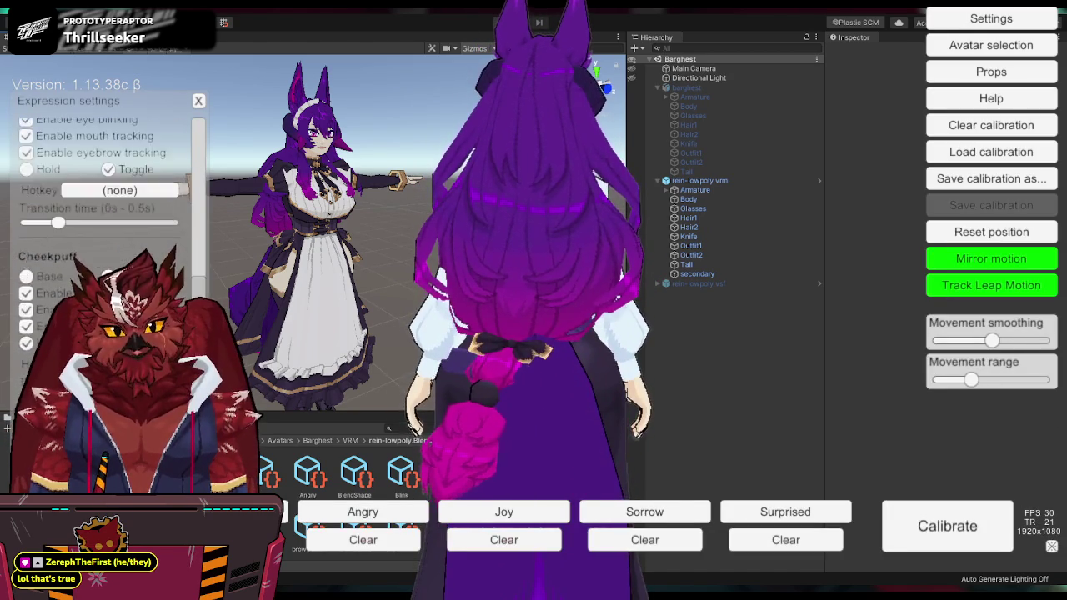
pyautogui.scroll(1, 207, 267)
pyautogui.scroll(1, 207, 262)
pyautogui.scroll(1, 209, 246)
pyautogui.scroll(1, 209, 221)
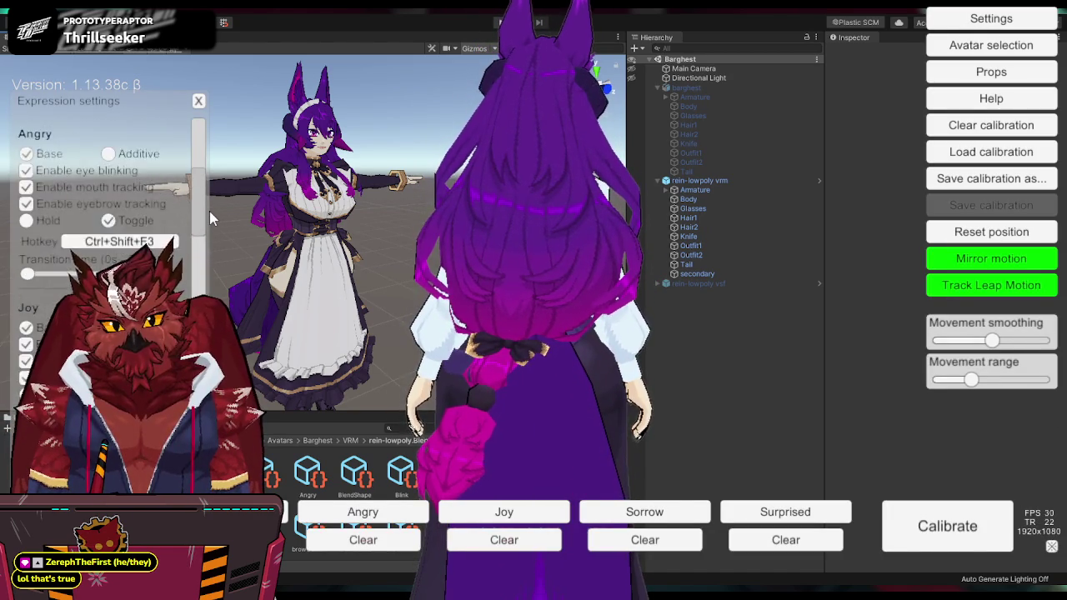
pyautogui.scroll(1, 209, 198)
pyautogui.scroll(1, 210, 175)
pyautogui.scroll(-2, 210, 159)
pyautogui.scroll(-2, 208, 144)
pyautogui.scroll(-2, 208, 144)
pyautogui.scroll(-2, 208, 144)
pyautogui.scroll(-2, 108, 233)
pyautogui.scroll(-2, 109, 233)
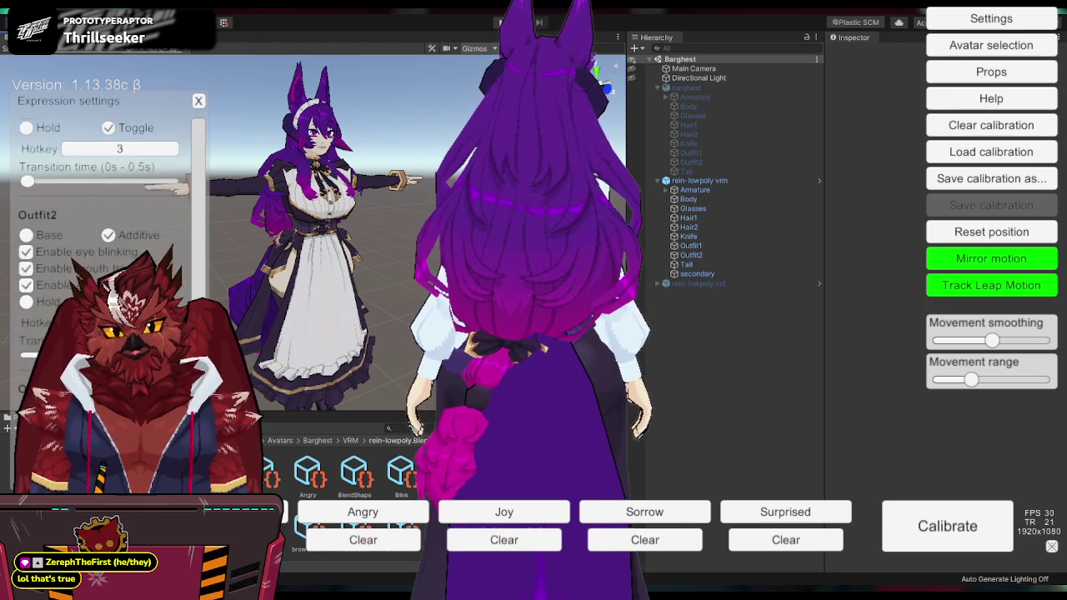
pyautogui.scroll(-2, 108, 234)
pyautogui.scroll(-2, 108, 233)
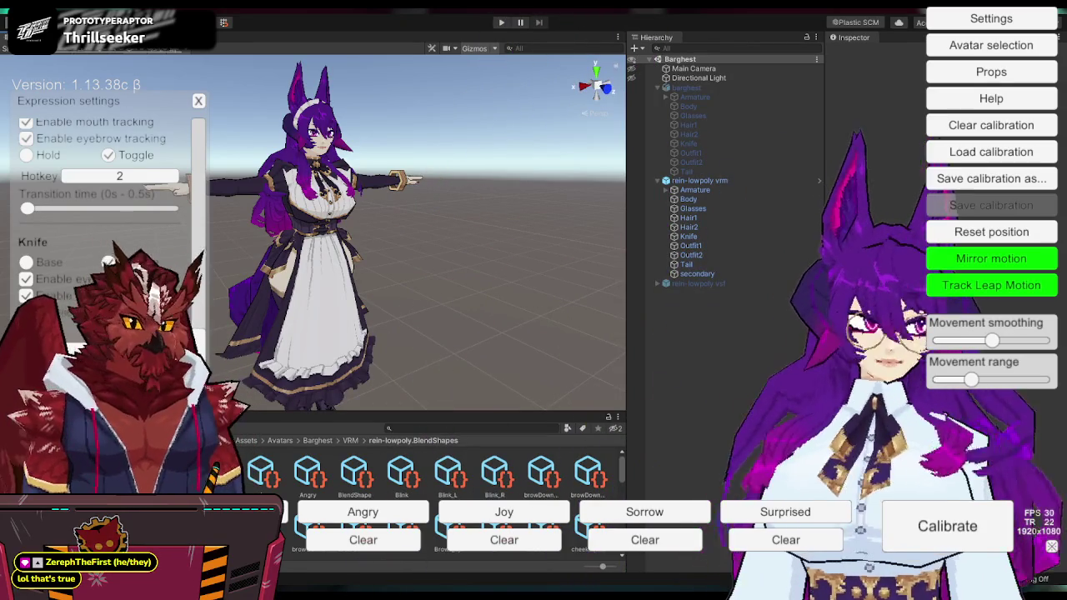
# Step: Hide the VSeeFace overlay and open the avatar's BlendShape asset in Unity
pyautogui.click(1049, 550)
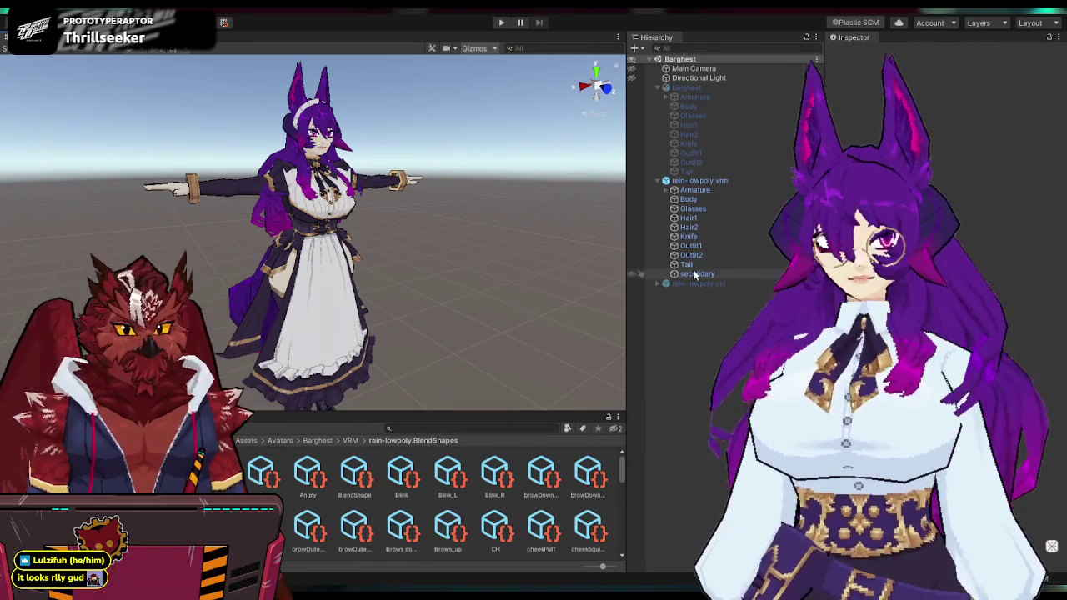
pyautogui.click(359, 475)
pyautogui.scroll(-5, 950, 208)
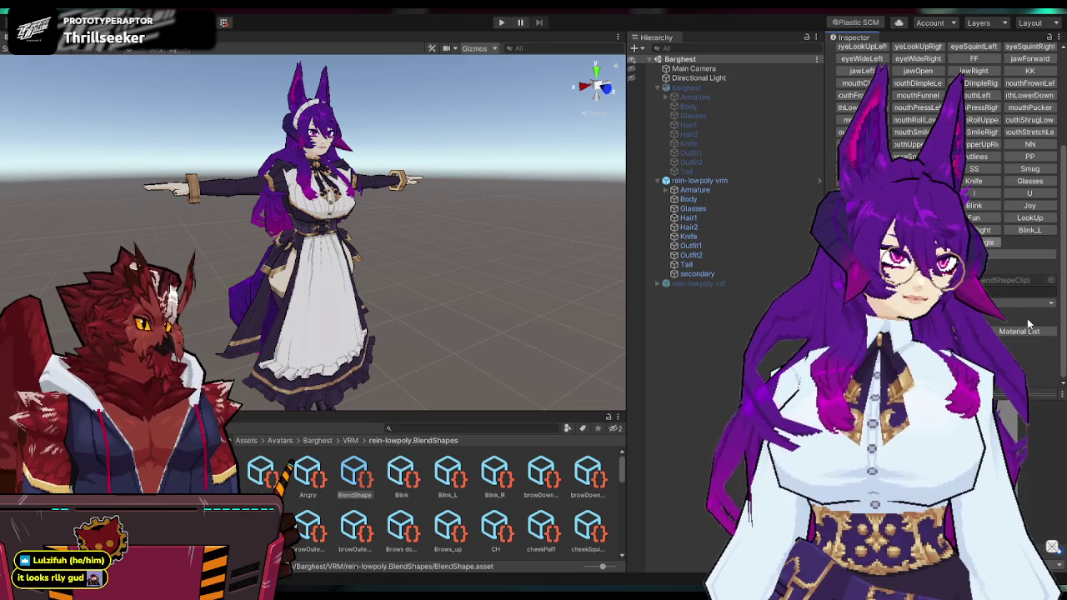
# Step: Inspect the Hair1 and Hair2 meshes, review the BlendShape expression clips, then select rein-lowpoly vrm
pyautogui.click(688, 218)
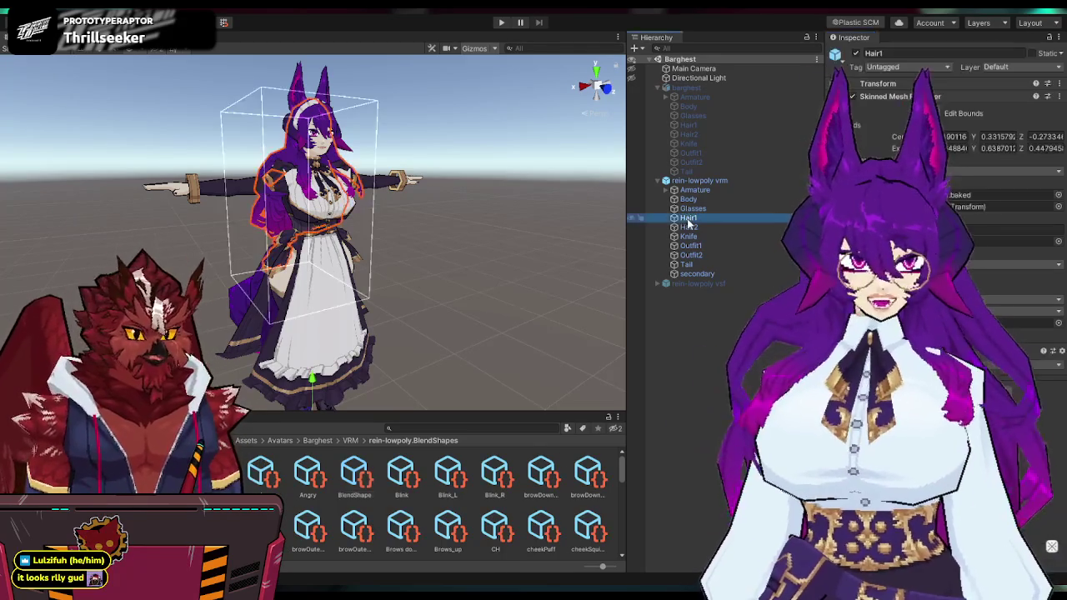
pyautogui.click(741, 227)
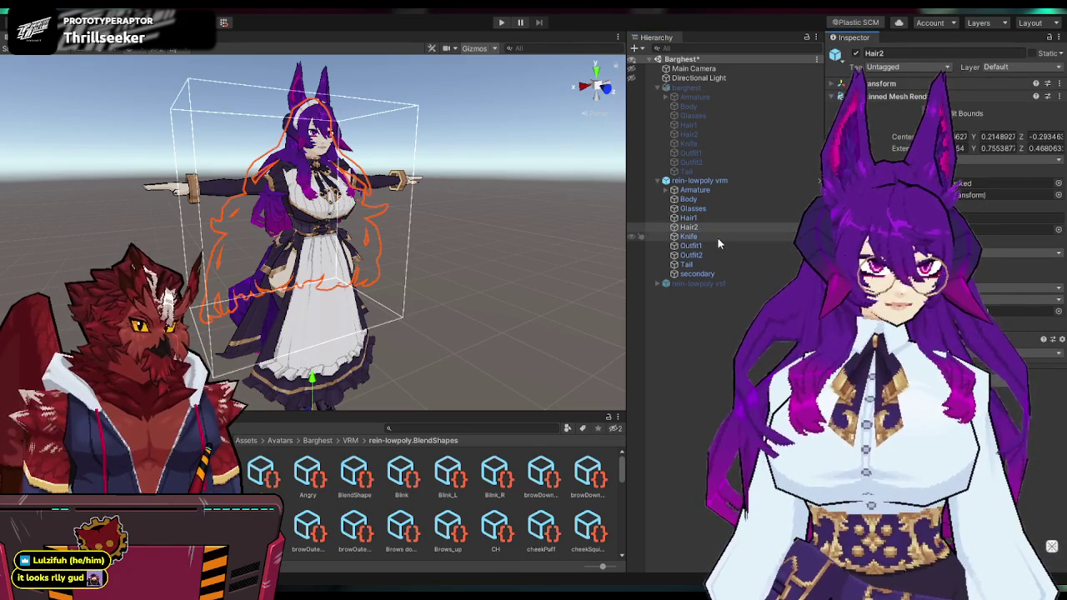
pyautogui.click(354, 473)
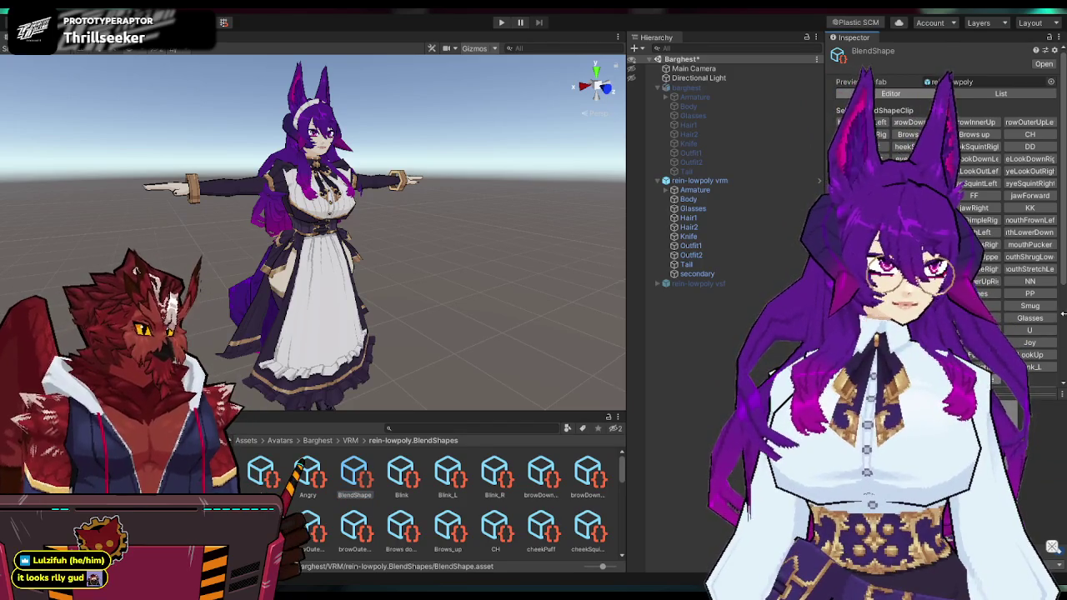
pyautogui.scroll(-3, 1057, 314)
pyautogui.scroll(-1, 1023, 331)
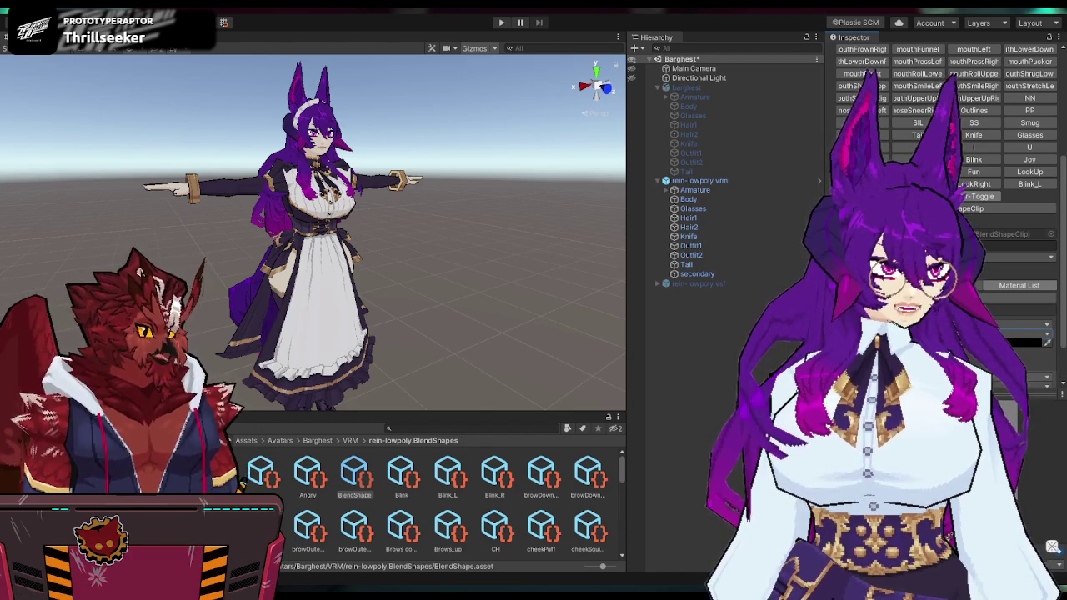
pyautogui.scroll(-1, 1024, 332)
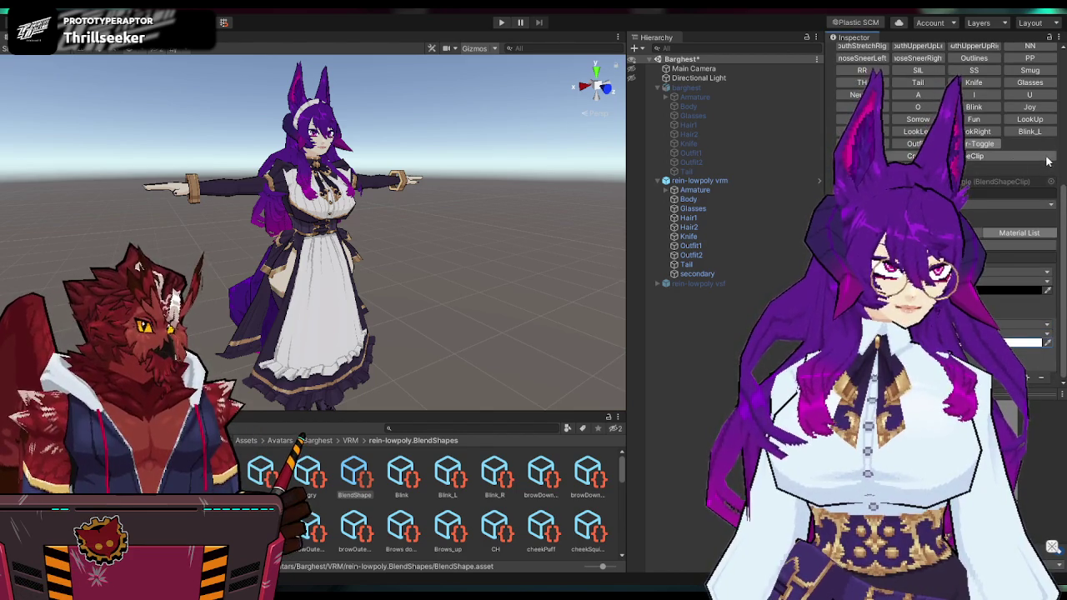
pyautogui.click(713, 181)
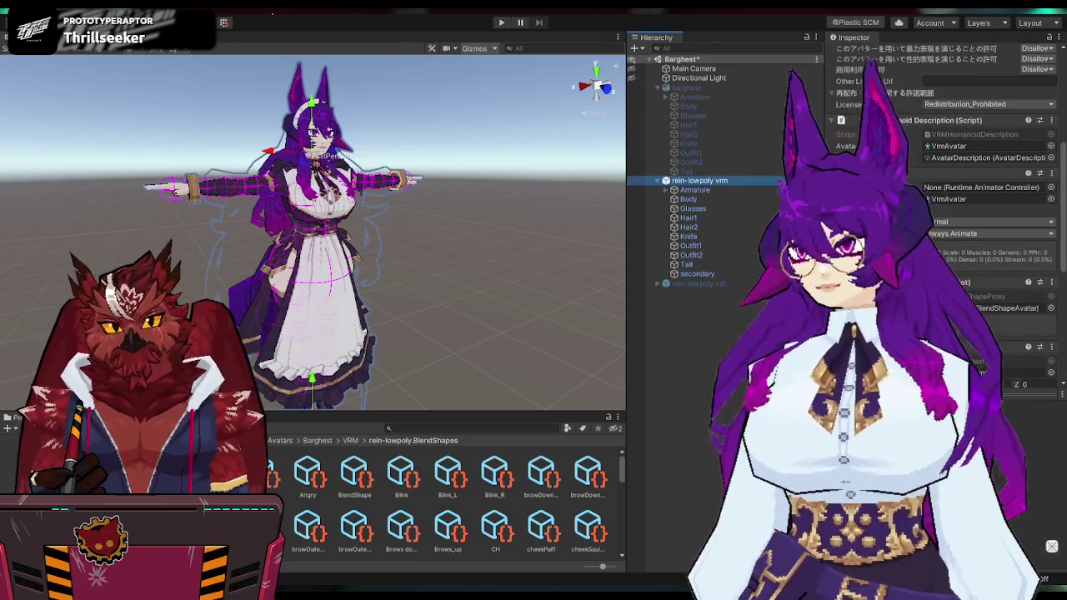
# Step: Review rein-lowpoly vrm's VRM description, then reopen VSeeFace's settings showing hotkey 2 as a toggle expression
pyautogui.click(285, 28)
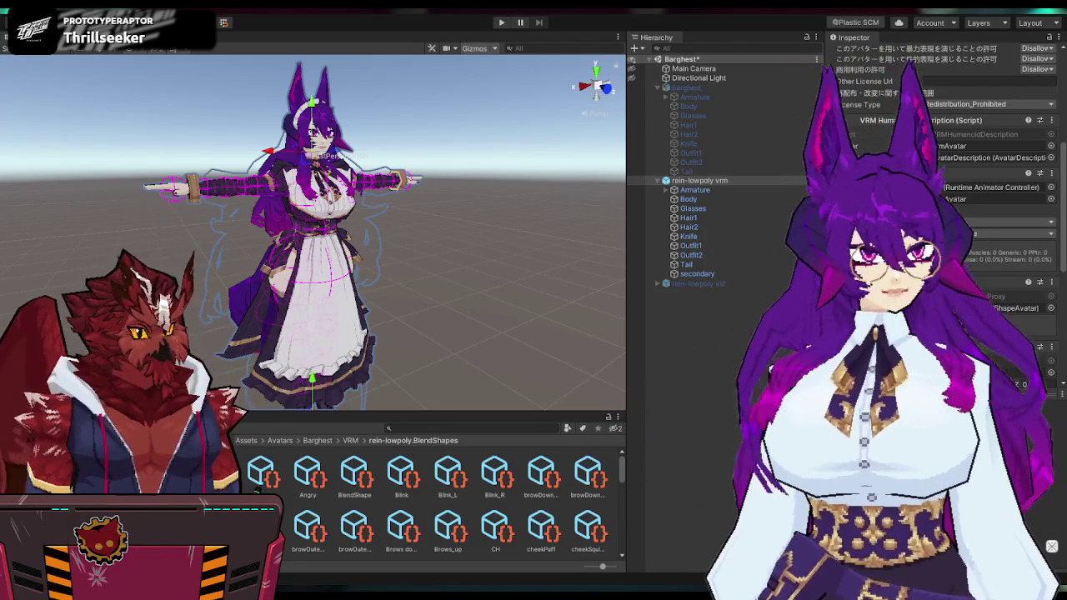
pyautogui.click(1052, 548)
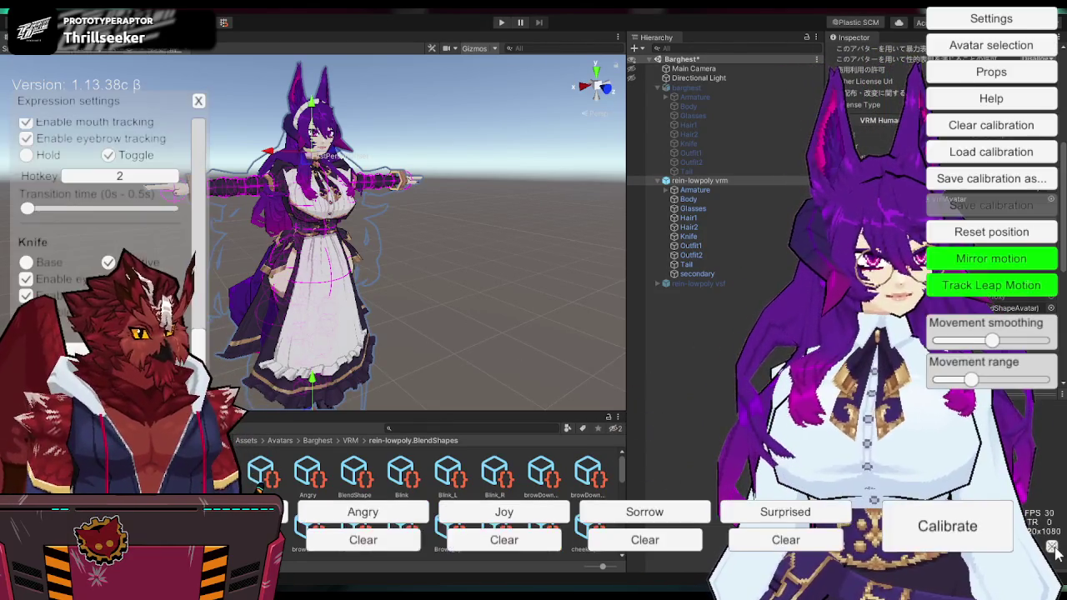
# Step: Refresh VSeeFace's local avatar list and load the Barg-Lowpoly avatar
pyautogui.click(967, 50)
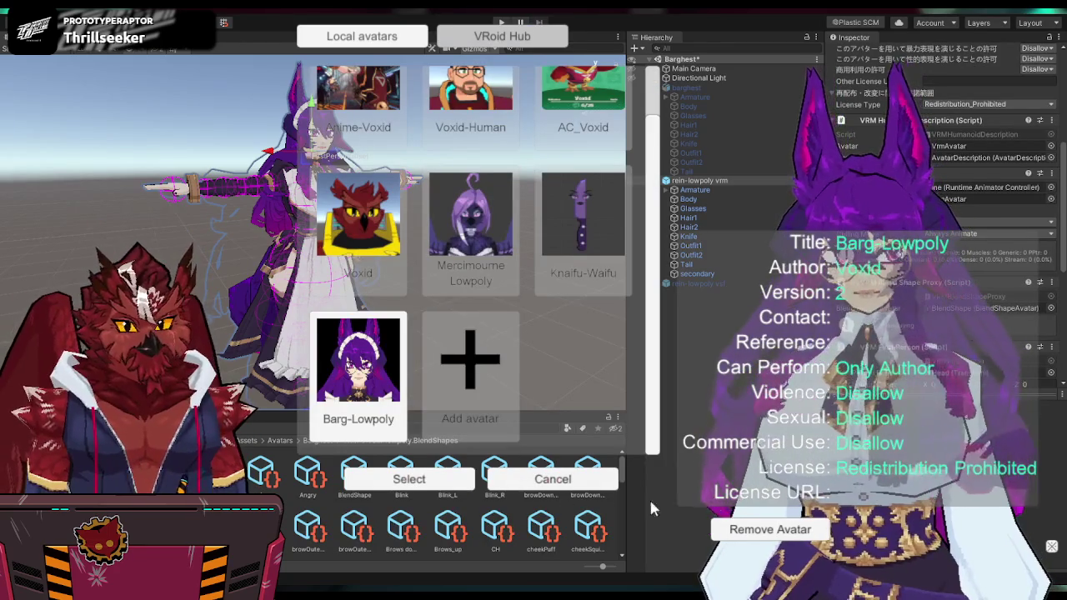
pyautogui.click(754, 530)
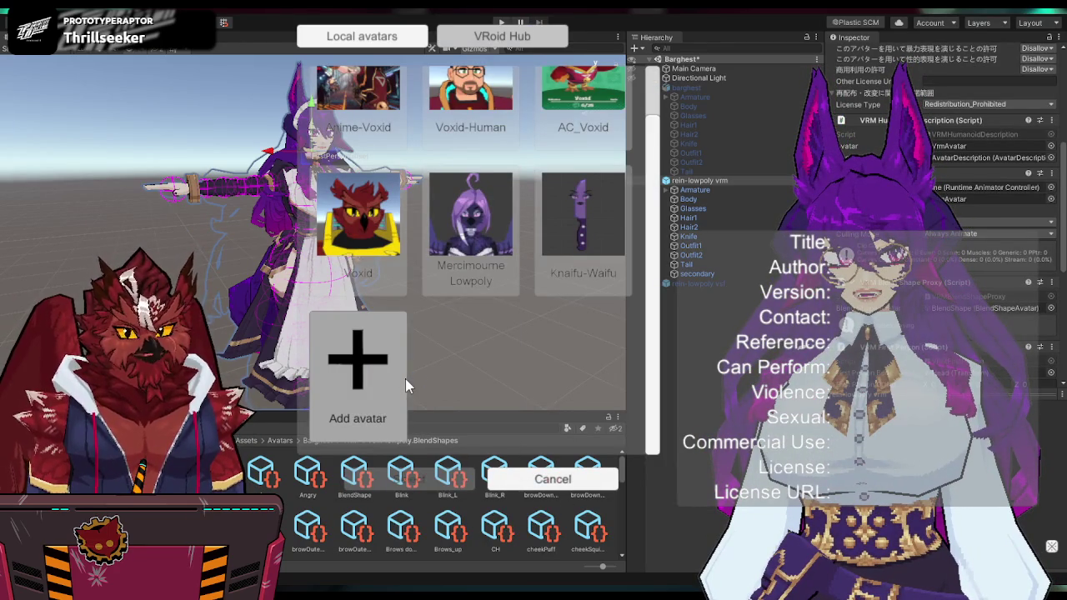
pyautogui.click(359, 367)
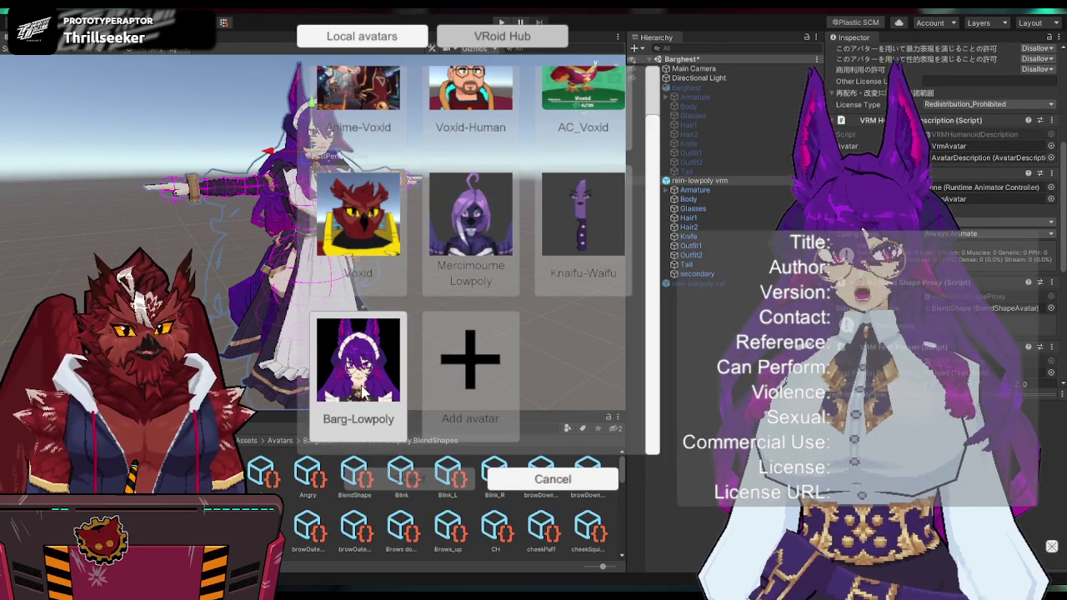
pyautogui.click(409, 479)
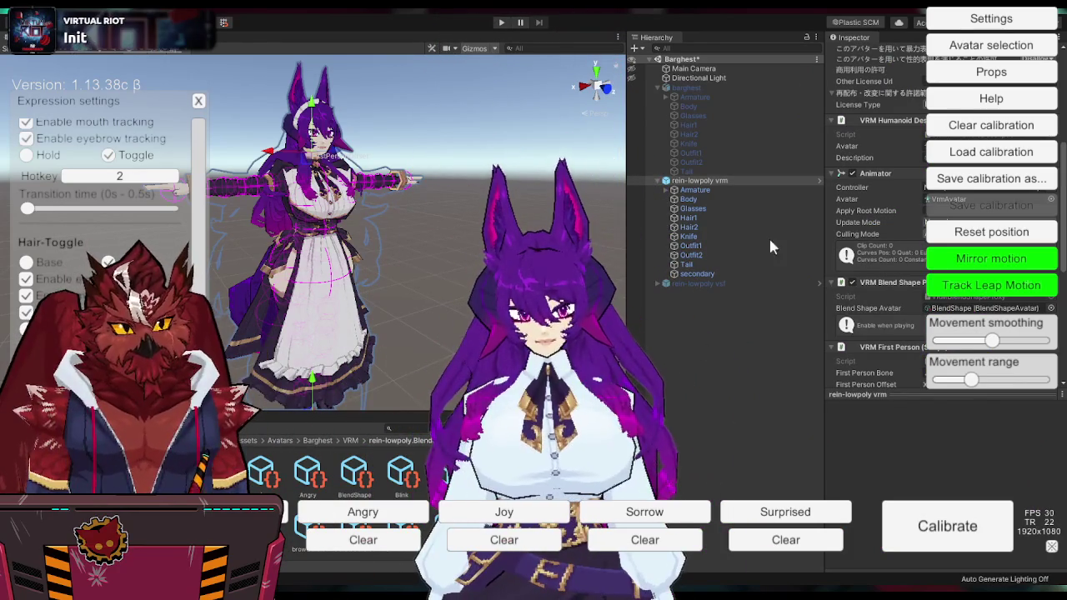
# Step: Check the Hair-Toggle expression, then close the settings panel and hide the VSeeFace UI
pyautogui.scroll(-3, 108, 208)
pyautogui.scroll(3, 108, 209)
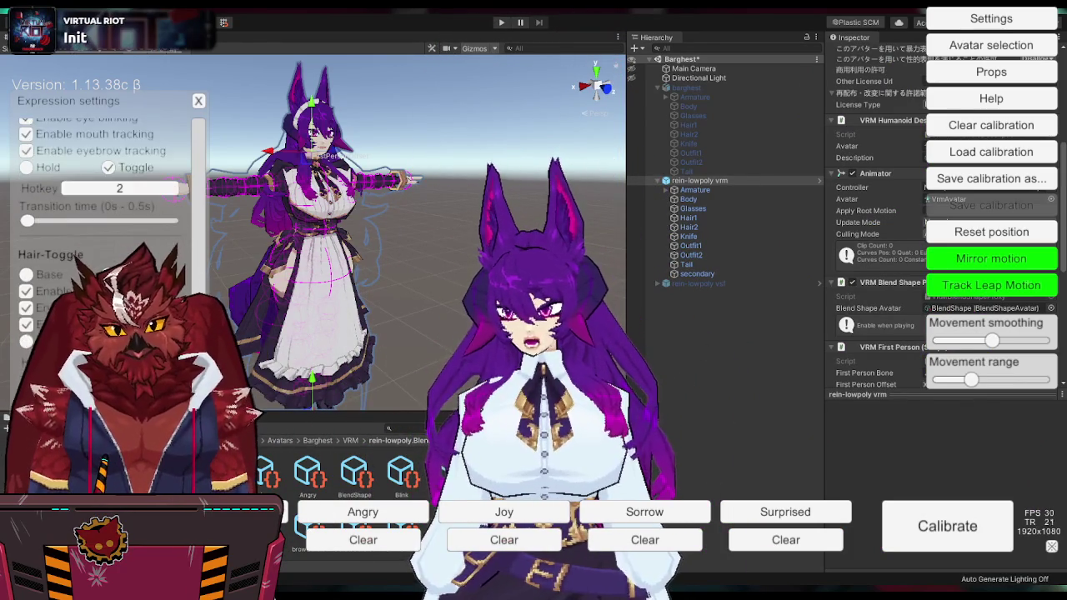
pyautogui.click(200, 100)
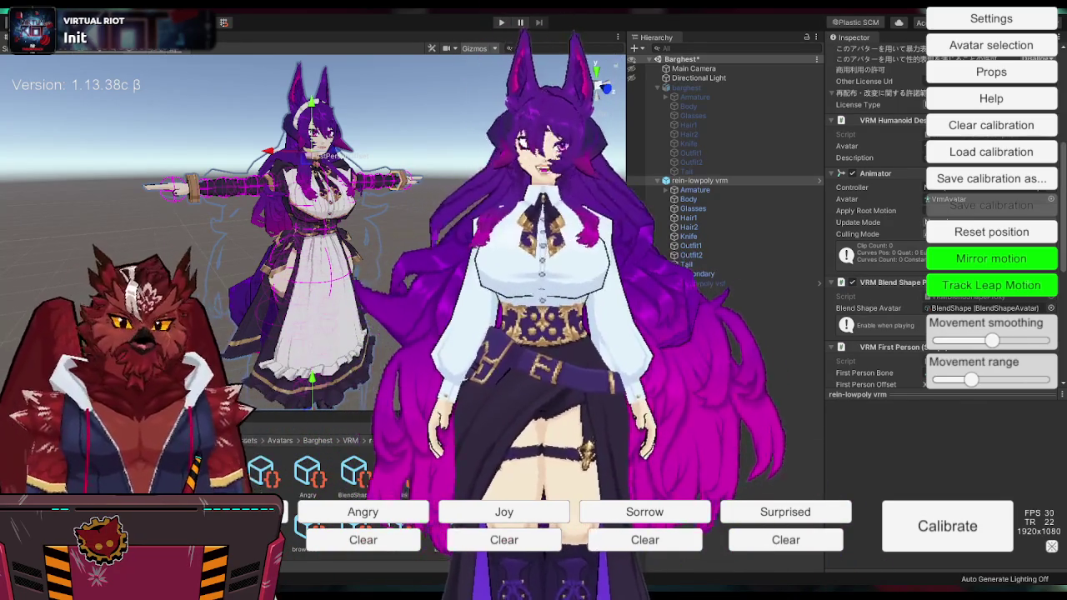
pyautogui.click(1052, 546)
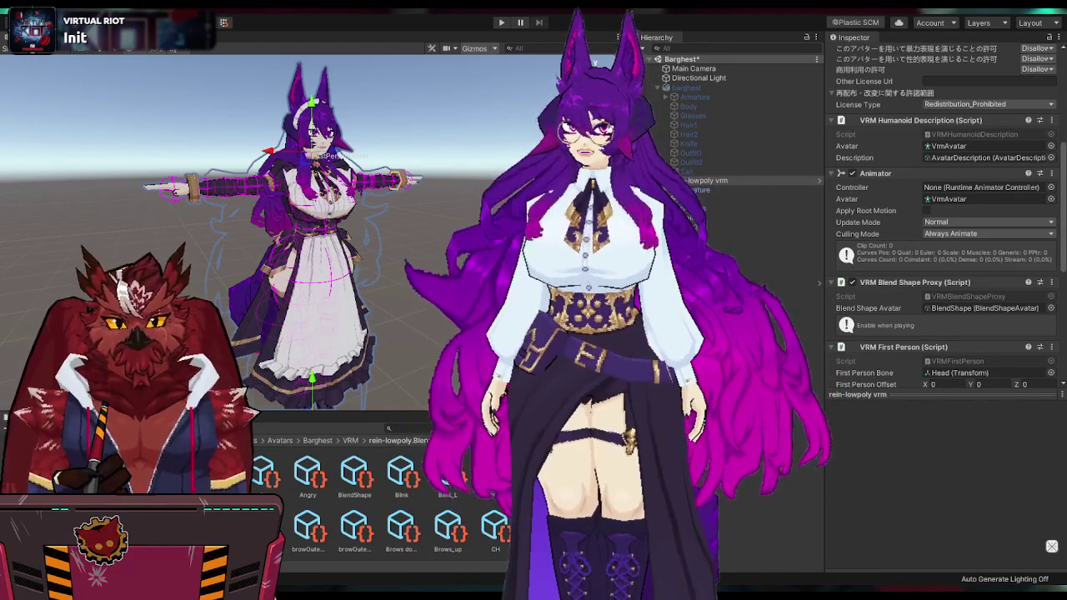
# Step: Scroll through the avatar's VRM Spring Bone components and frame rein-lowpoly vrm in the Scene view
pyautogui.scroll(2, 456, 223)
pyautogui.keyDown('alt'); pyautogui.moveTo(456, 223); pyautogui.dragTo(416, 225); pyautogui.keyUp('alt')
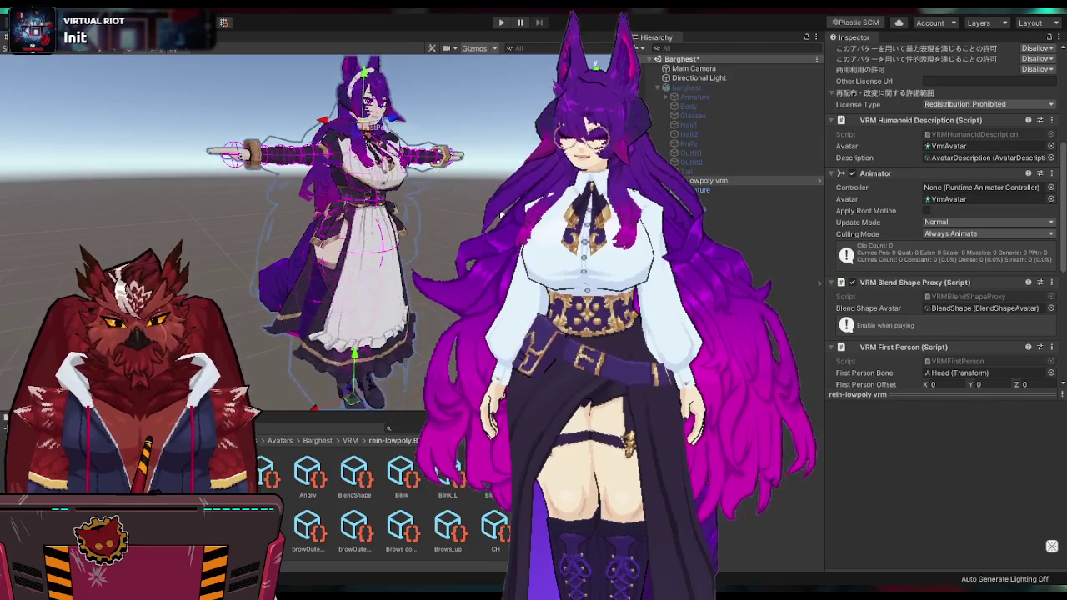
pyautogui.scroll(3, 417, 225)
pyautogui.scroll(-5, 867, 321)
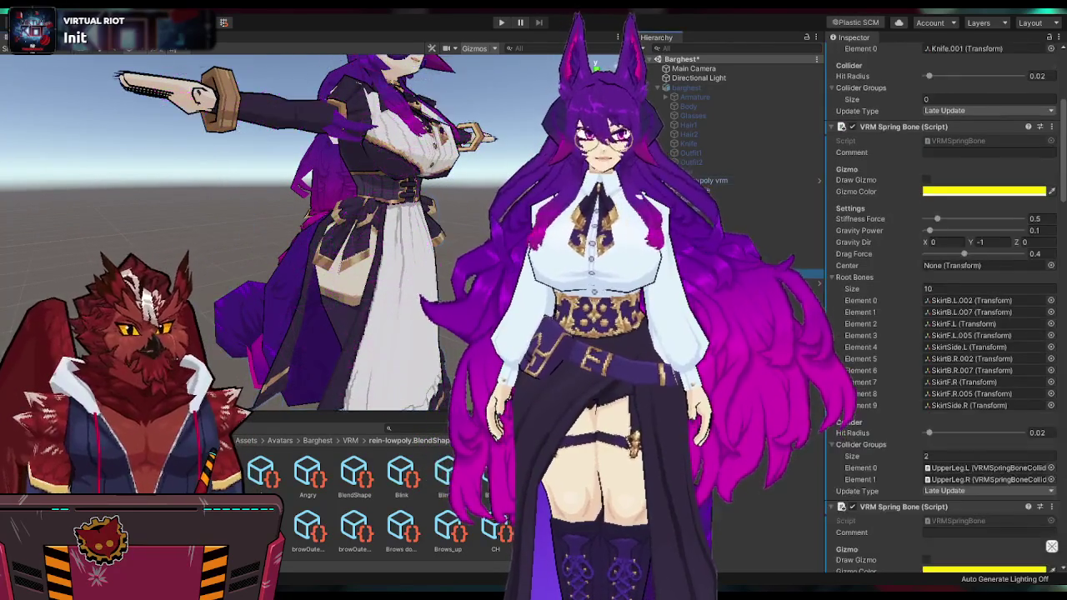
pyautogui.scroll(-5, 866, 321)
pyautogui.scroll(-5, 866, 321)
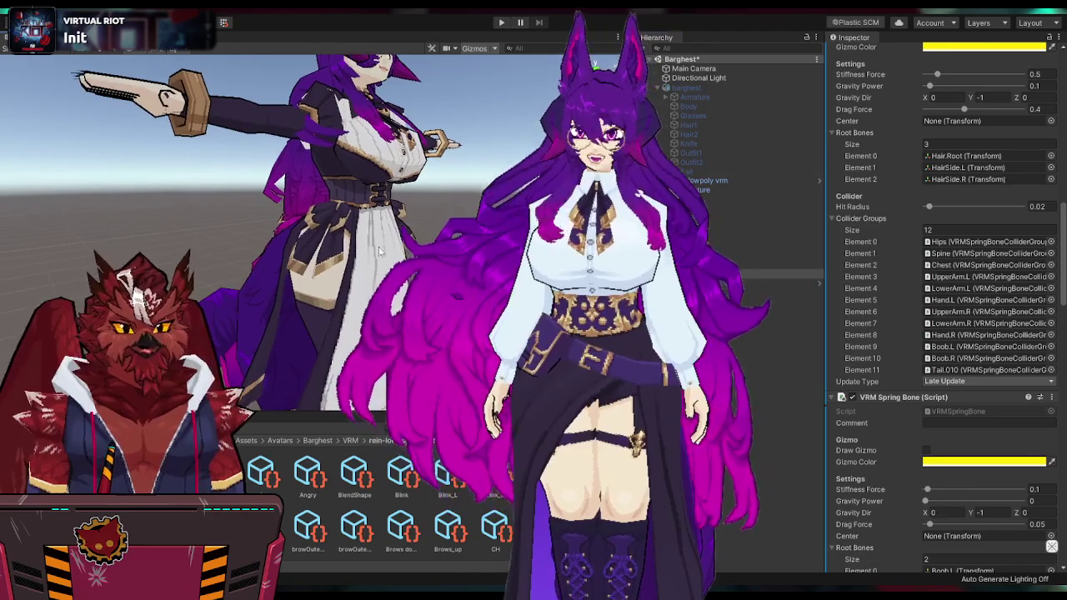
pyautogui.doubleClick(706, 185)
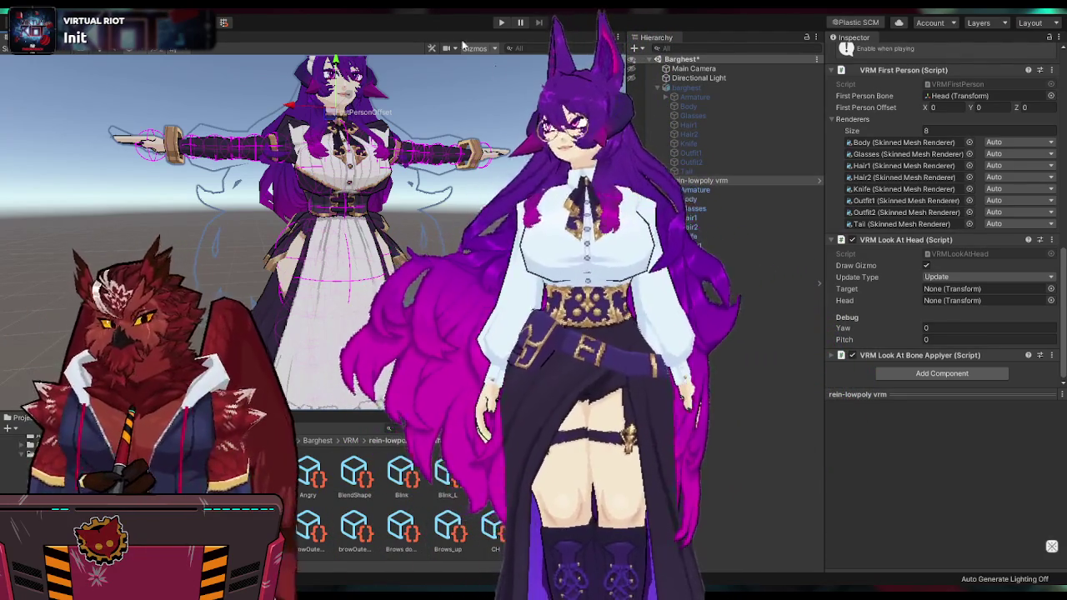
# Step: Review the hair spring bone settings, then return to rein-lowpoly vrm's VRM First Person settings
pyautogui.click(779, 274)
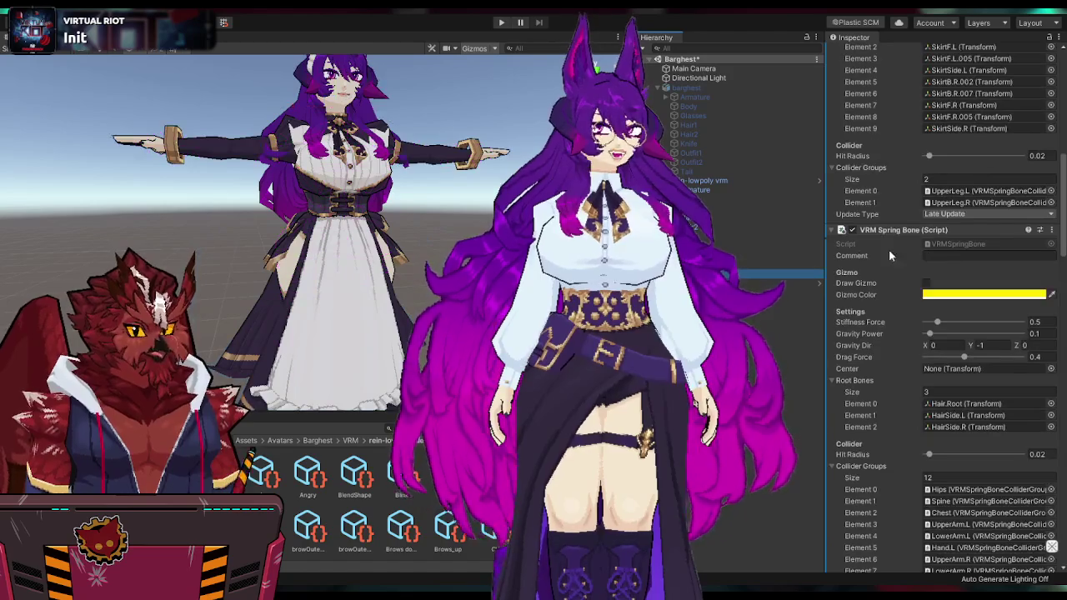
pyautogui.scroll(-3, 961, 399)
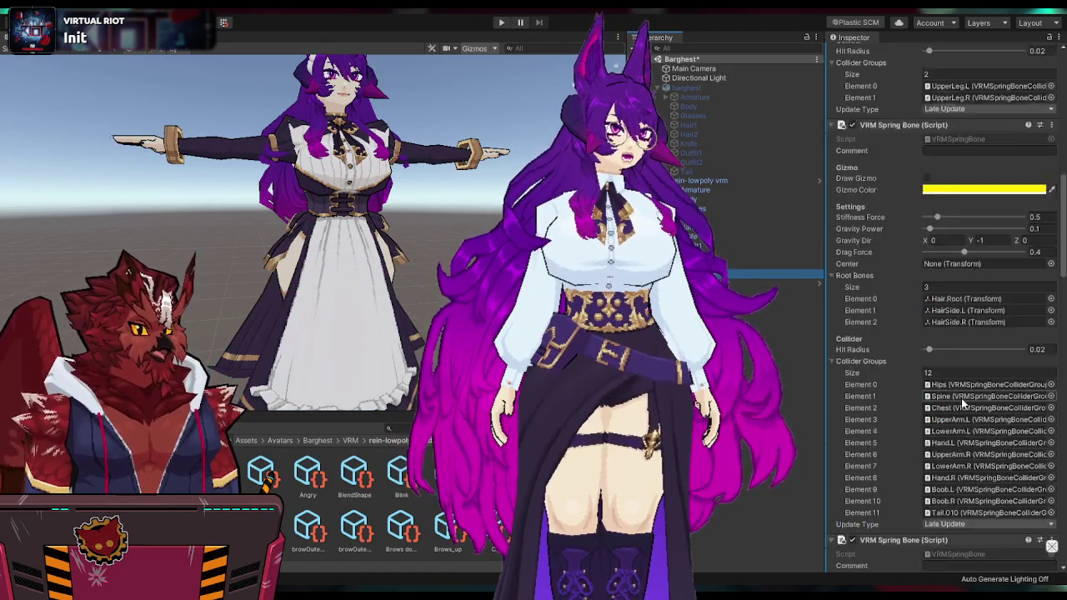
pyautogui.scroll(-2, 947, 304)
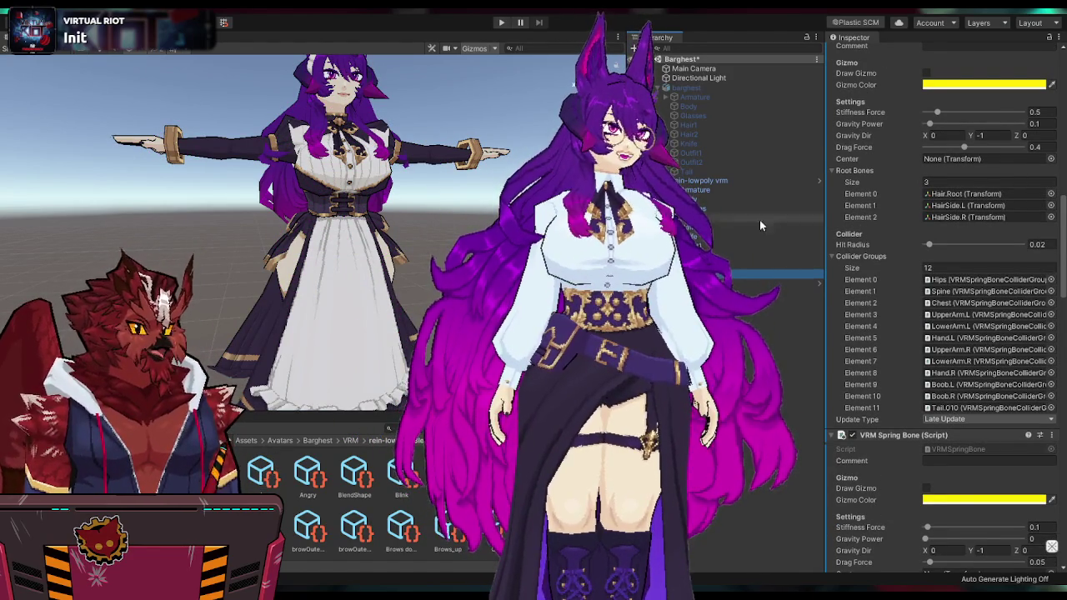
pyautogui.doubleClick(710, 181)
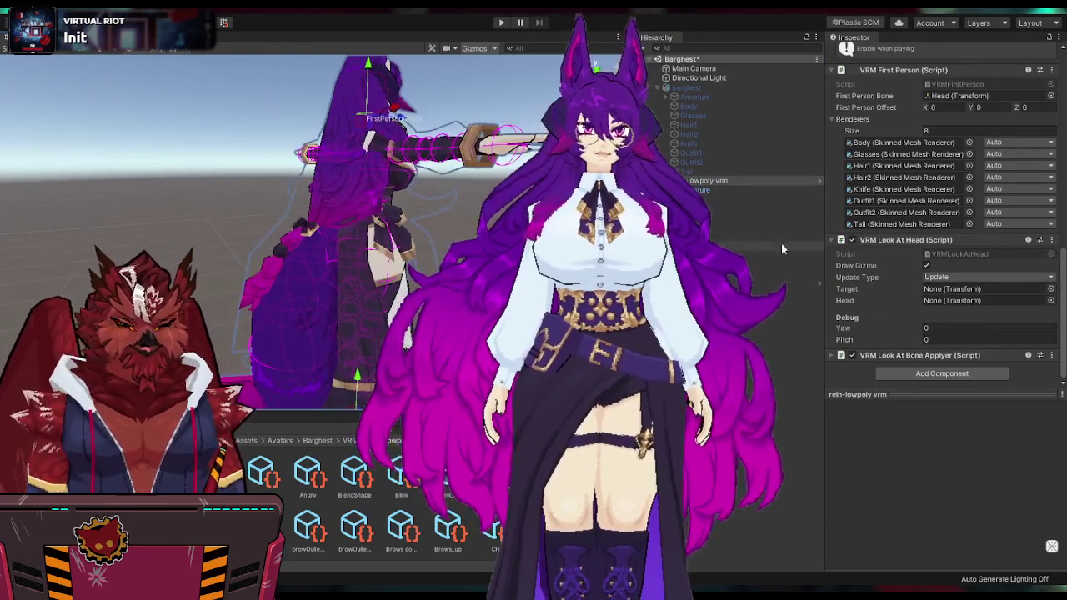
pyautogui.click(735, 276)
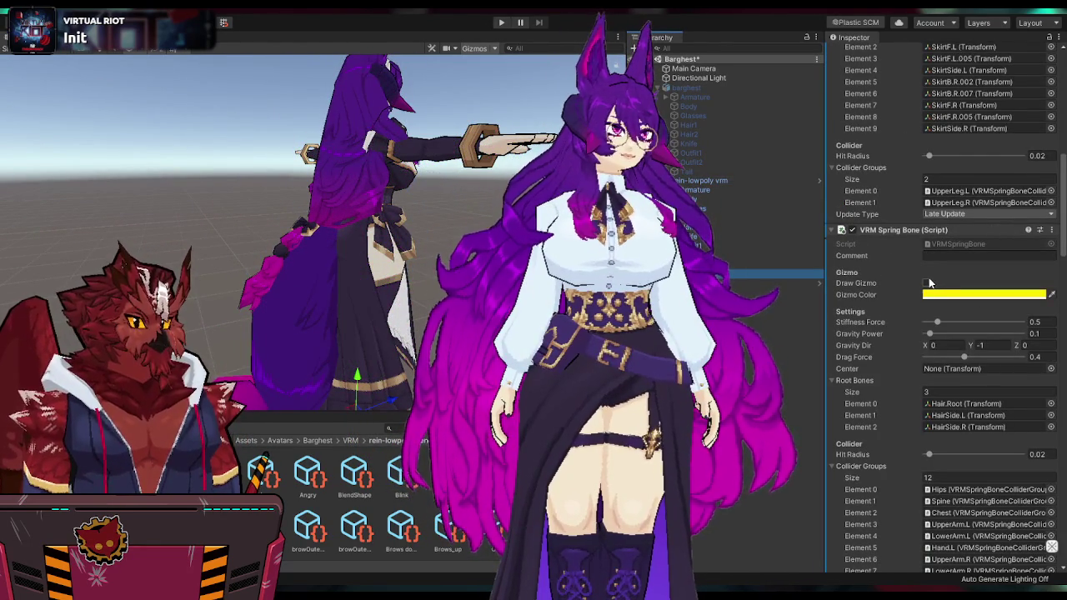
pyautogui.click(750, 180)
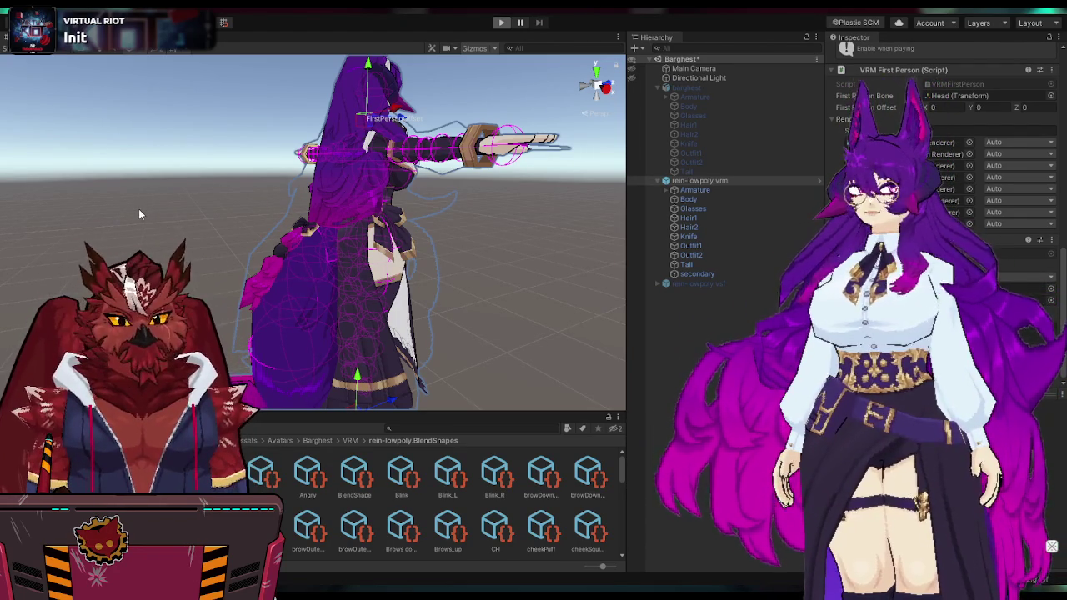
# Step: Enter Play mode and orbit the Scene view around the avatar
pyautogui.hotkey('ctrl', 'p')
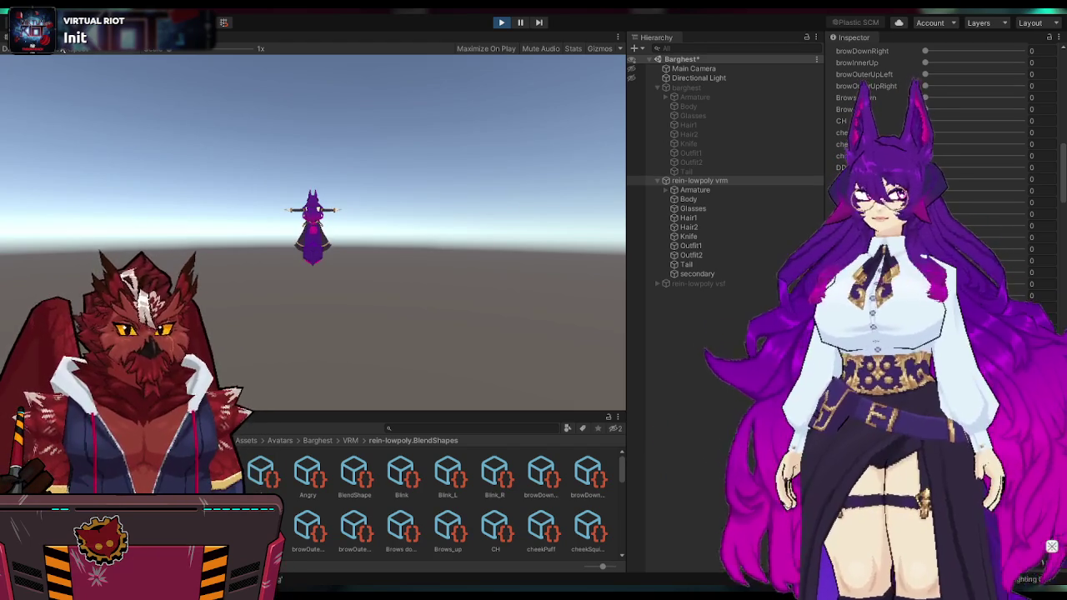
pyautogui.hotkey('ctrl', '1')
pyautogui.moveTo(450, 188)
pyautogui.keyDown('alt'); pyautogui.mouseDown()
pyautogui.moveTo(595, 178)
pyautogui.moveTo(617, 190)
pyautogui.mouseUp(); pyautogui.keyUp('alt')
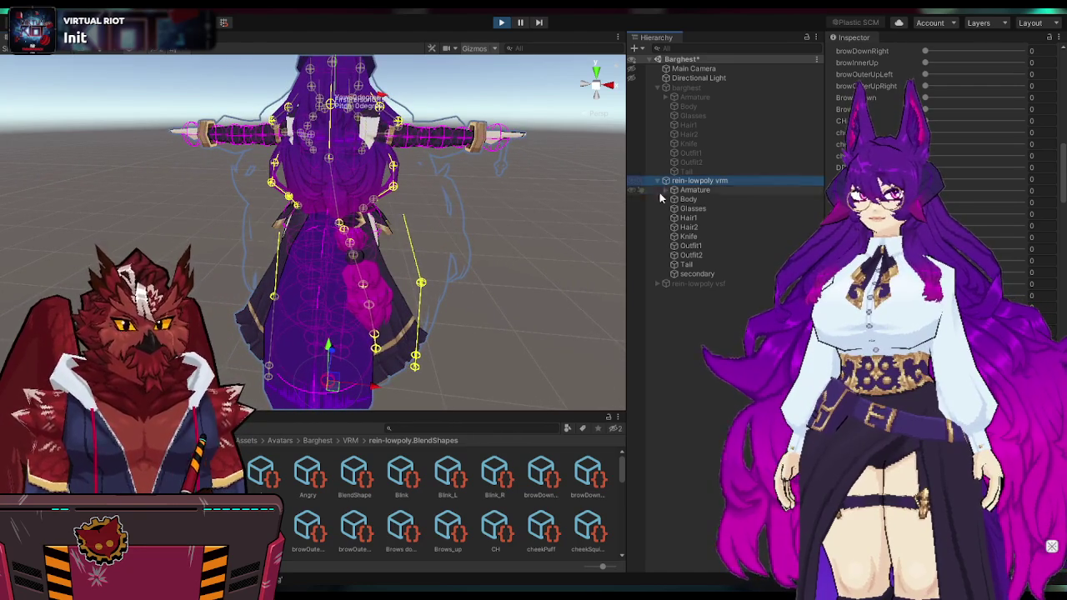
# Step: Slide the avatar sideways along X to watch the hair and skirt swing, then select 'secondary'
pyautogui.keyDown('alt'); pyautogui.moveTo(391, 342); pyautogui.dragTo(389, 333); pyautogui.keyUp('alt')
pyautogui.moveTo(375, 379)
pyautogui.mouseDown()
pyautogui.moveTo(256, 375)
pyautogui.moveTo(366, 376)
pyautogui.mouseUp()
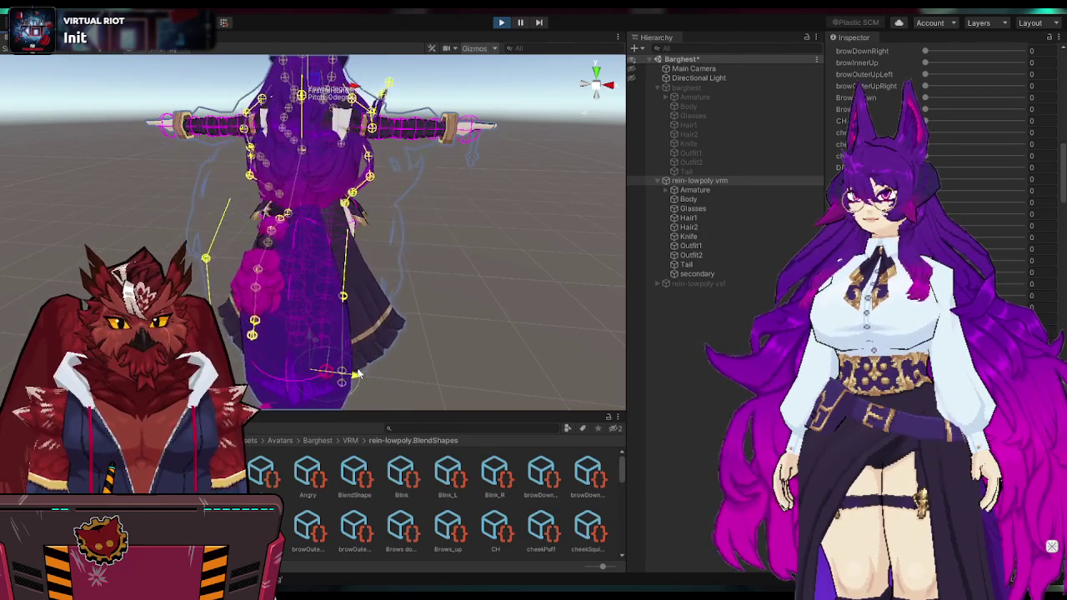
pyautogui.moveTo(354, 373)
pyautogui.mouseDown()
pyautogui.moveTo(326, 369)
pyautogui.moveTo(359, 377)
pyautogui.mouseUp()
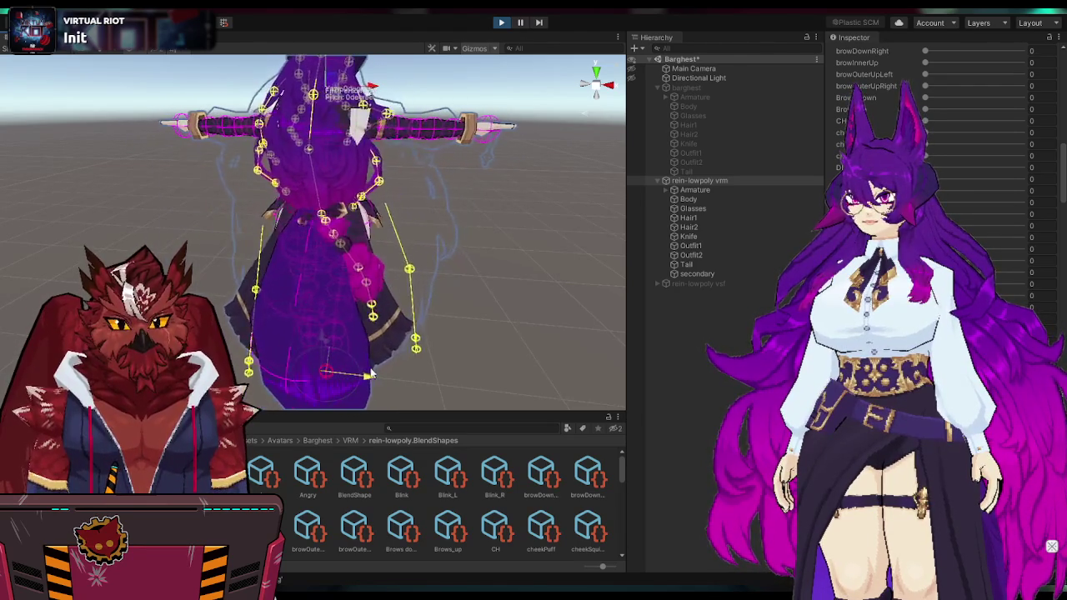
pyautogui.click(671, 275)
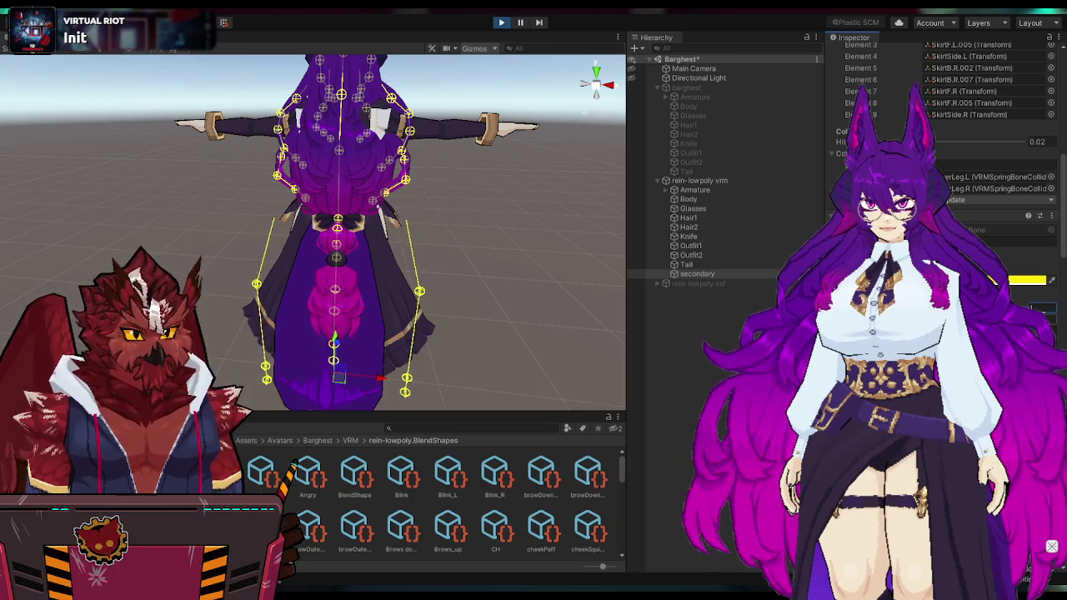
# Step: Scroll through the secondary Root Bones list and orbit to look down on the avatar
pyautogui.scroll(3, 1042, 310)
pyautogui.scroll(3, 1043, 312)
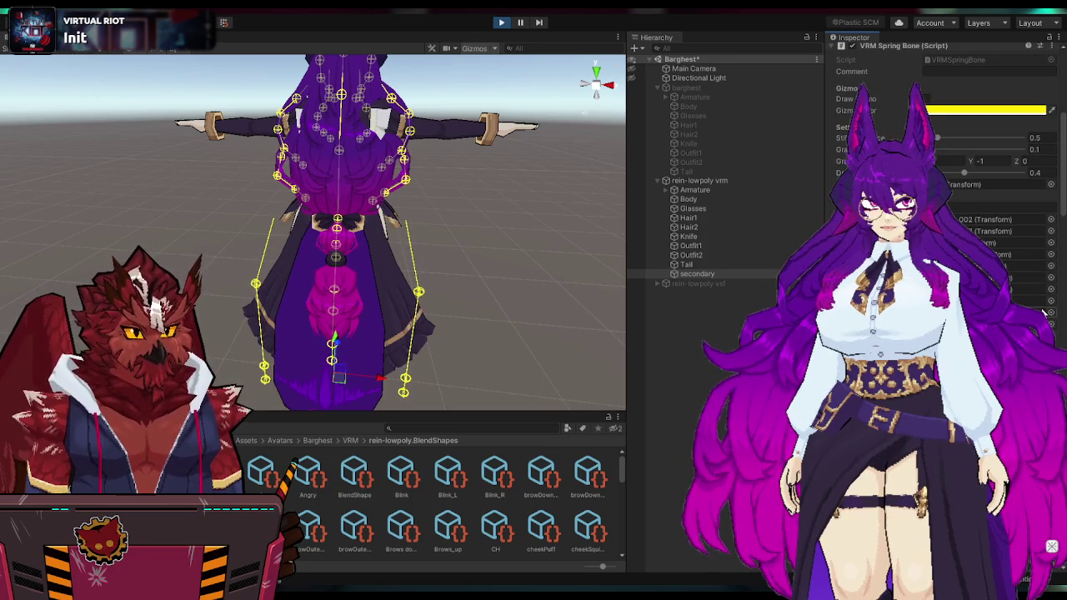
pyautogui.scroll(-3, 1043, 312)
pyautogui.scroll(3, 1043, 311)
pyautogui.scroll(-3, 1044, 312)
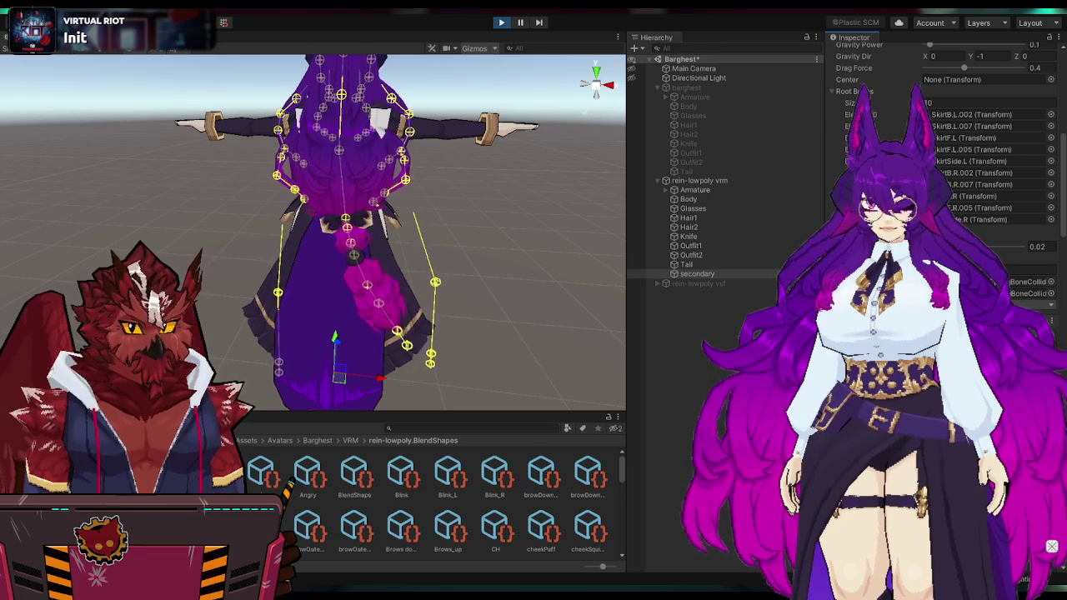
pyautogui.keyDown('alt'); pyautogui.moveTo(534, 322); pyautogui.dragTo(420, 360); pyautogui.keyUp('alt')
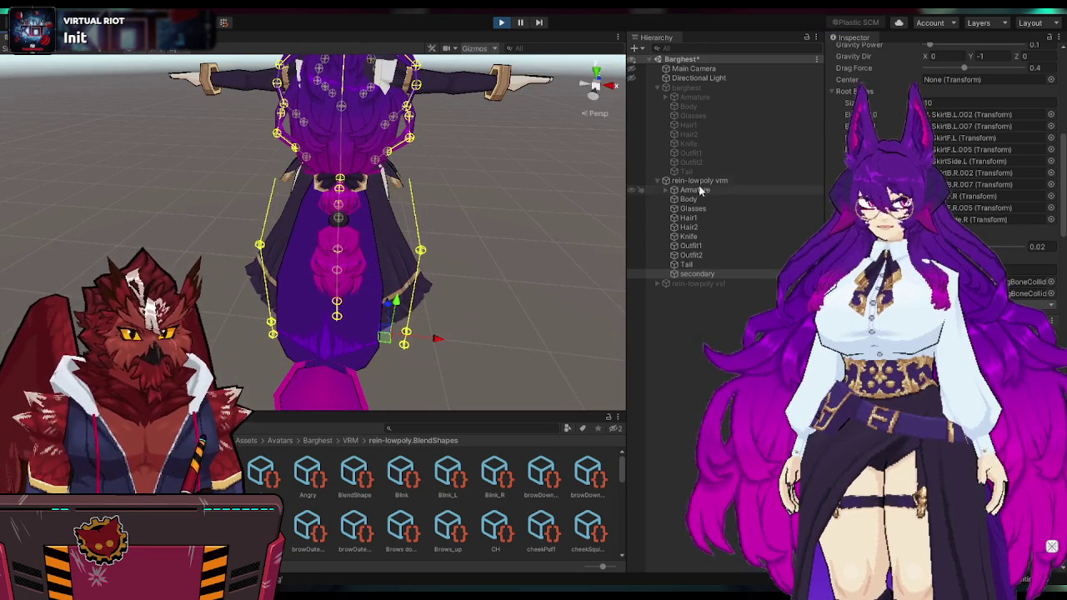
# Step: Recheck secondary spring settings (stiffness 0.5, gravity 0.1, drag 0.4), then exit Play mode
pyautogui.click(683, 180)
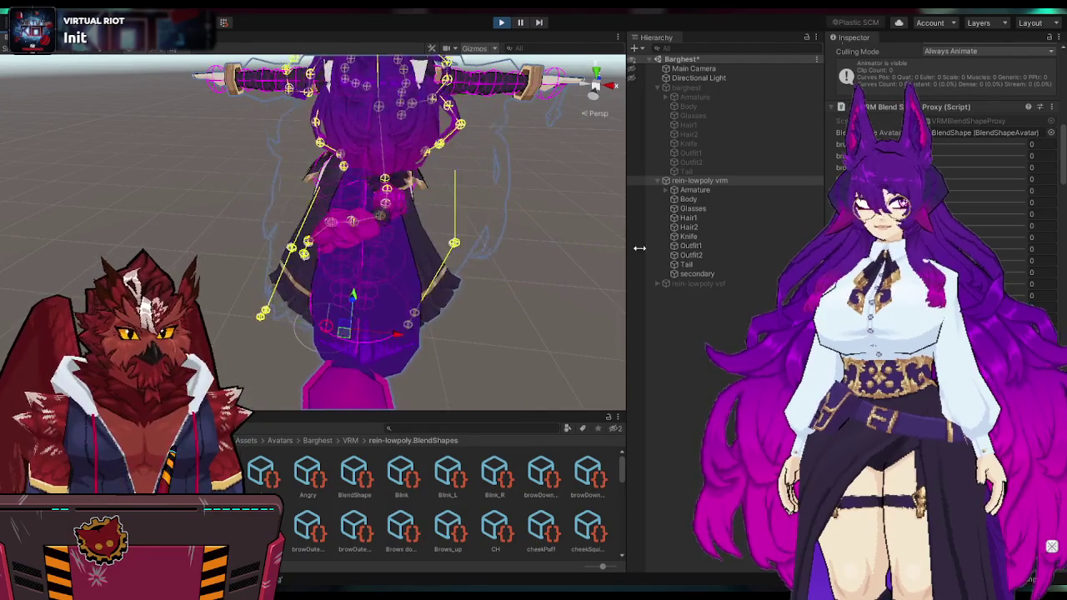
pyautogui.click(683, 274)
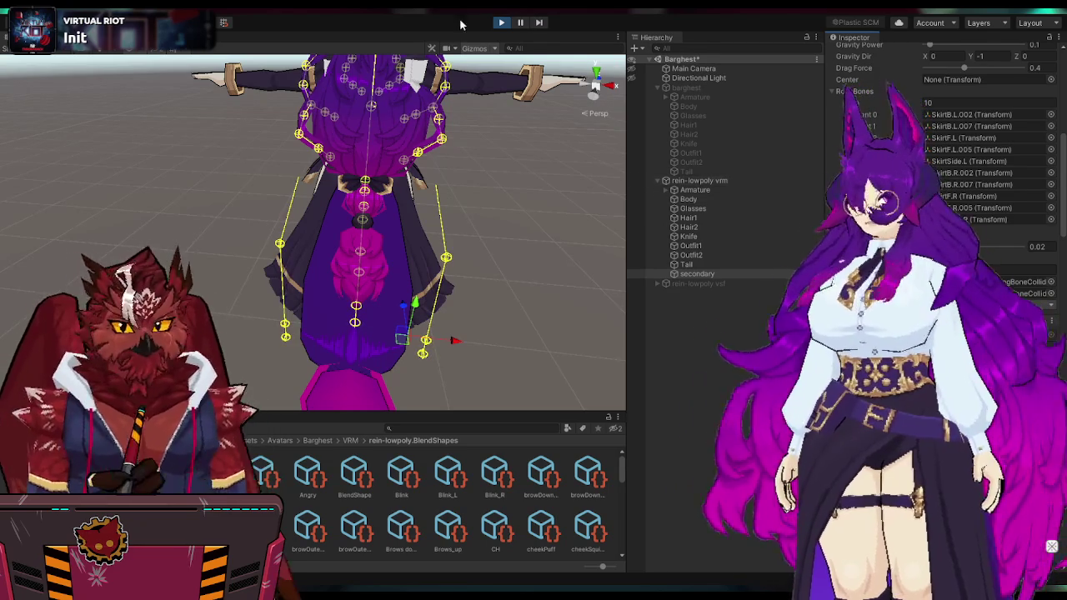
pyautogui.click(502, 23)
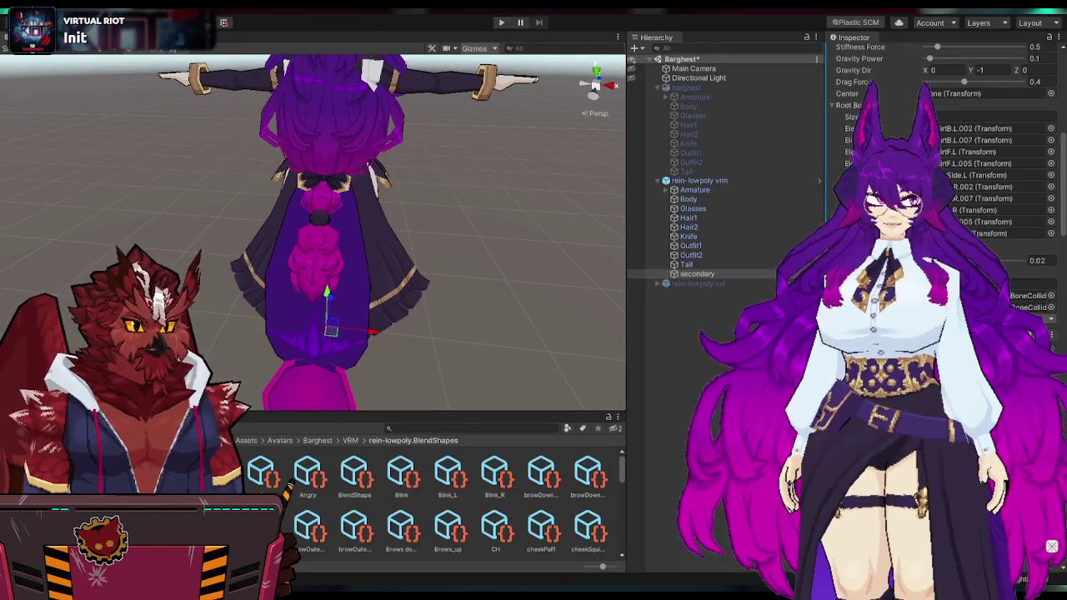
pyautogui.click(706, 181)
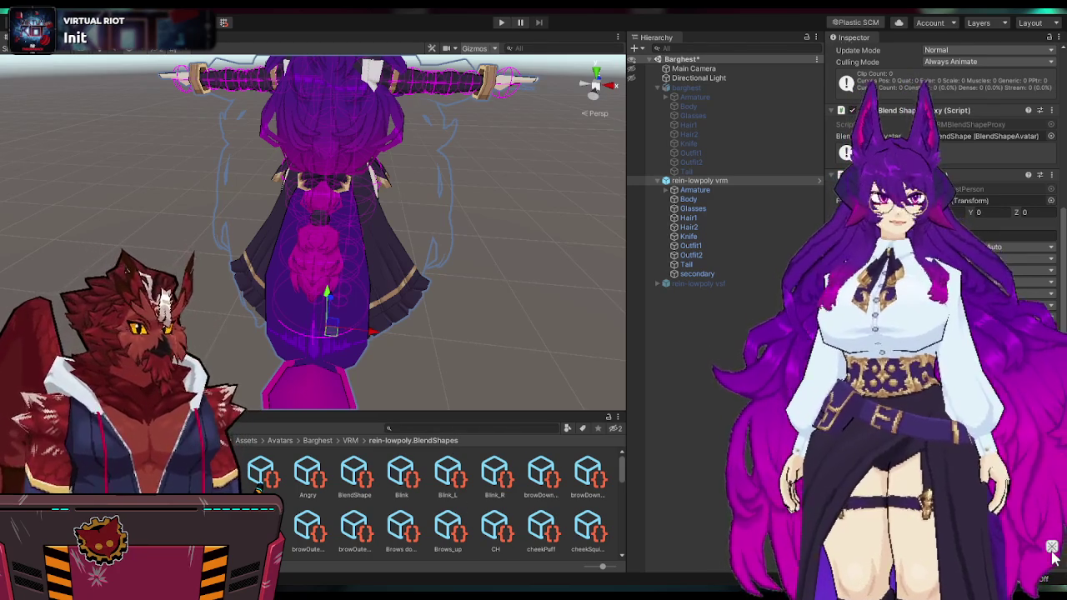
# Step: Remove the old Barg-Lowpoly entry in VSeeFace, re-add the exported VRM and load it
pyautogui.click(989, 48)
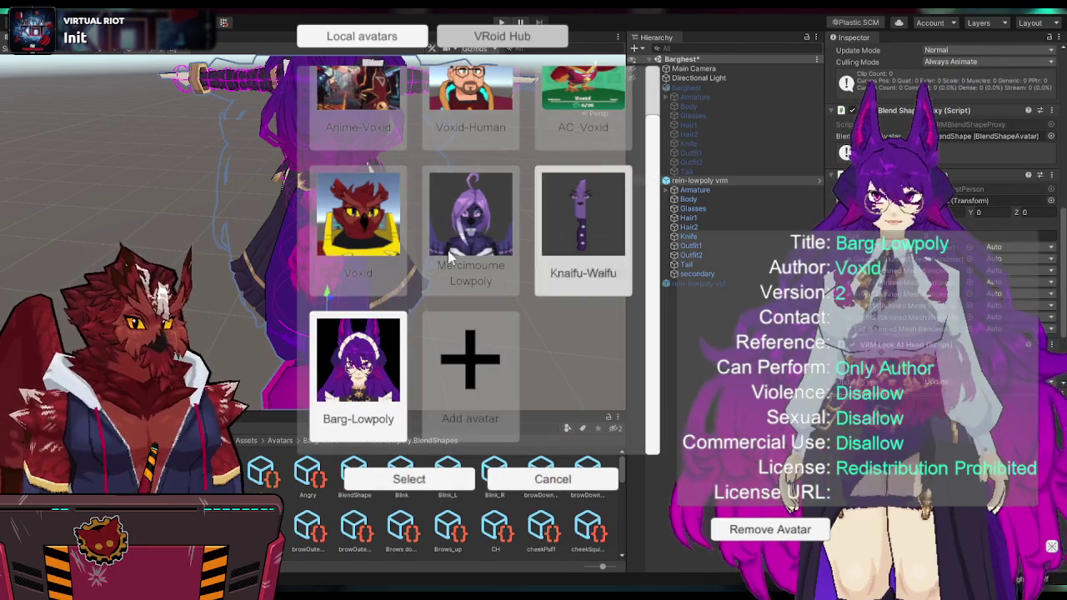
pyautogui.click(728, 534)
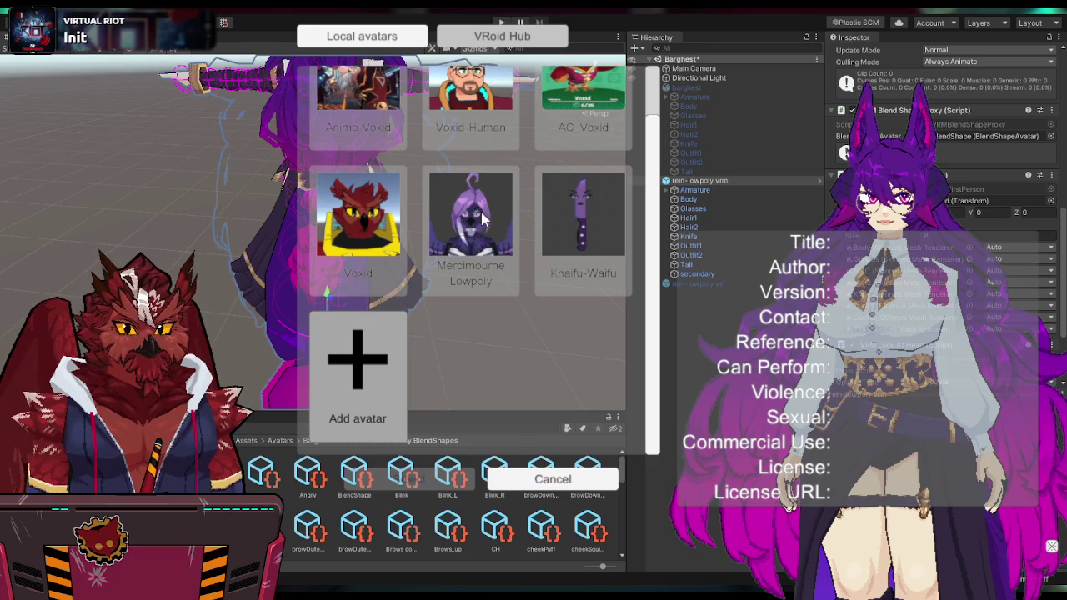
pyautogui.click(358, 375)
pyautogui.click(419, 484)
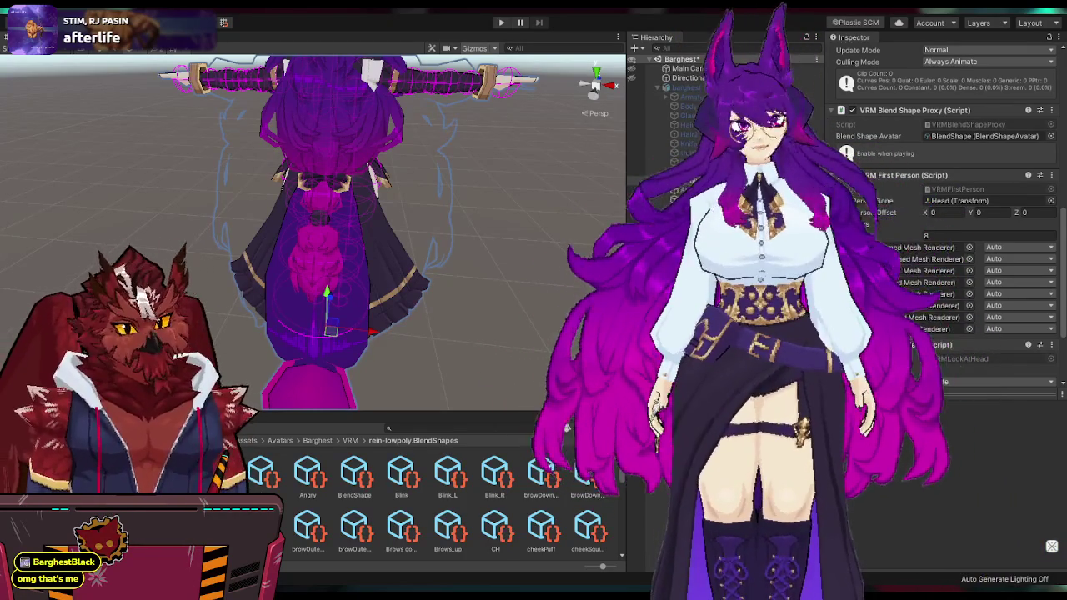
pyautogui.scroll(-10, 984, 333)
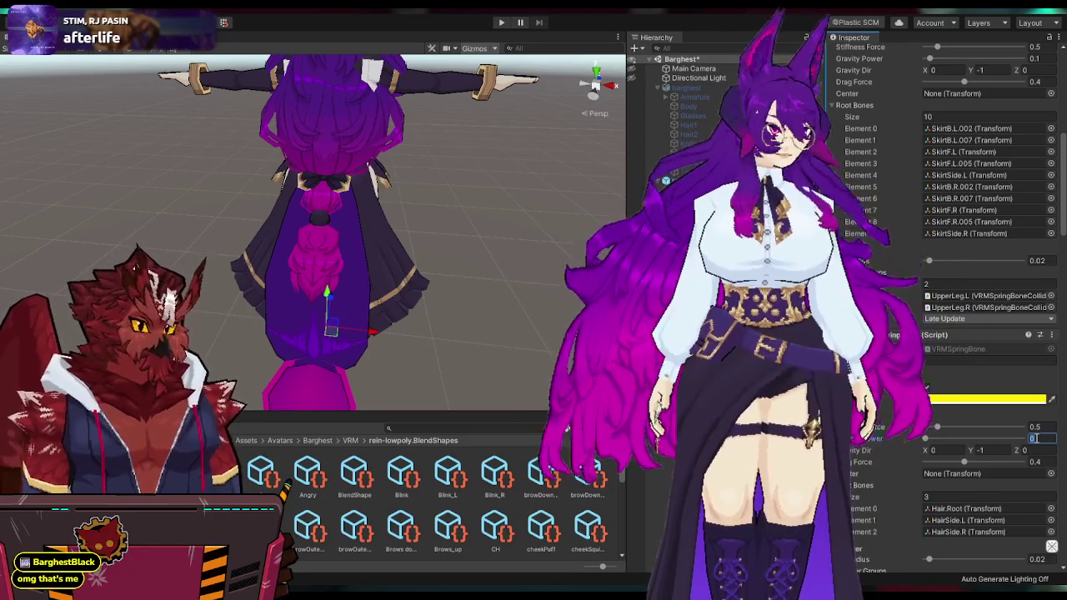
pyautogui.scroll(10, 984, 334)
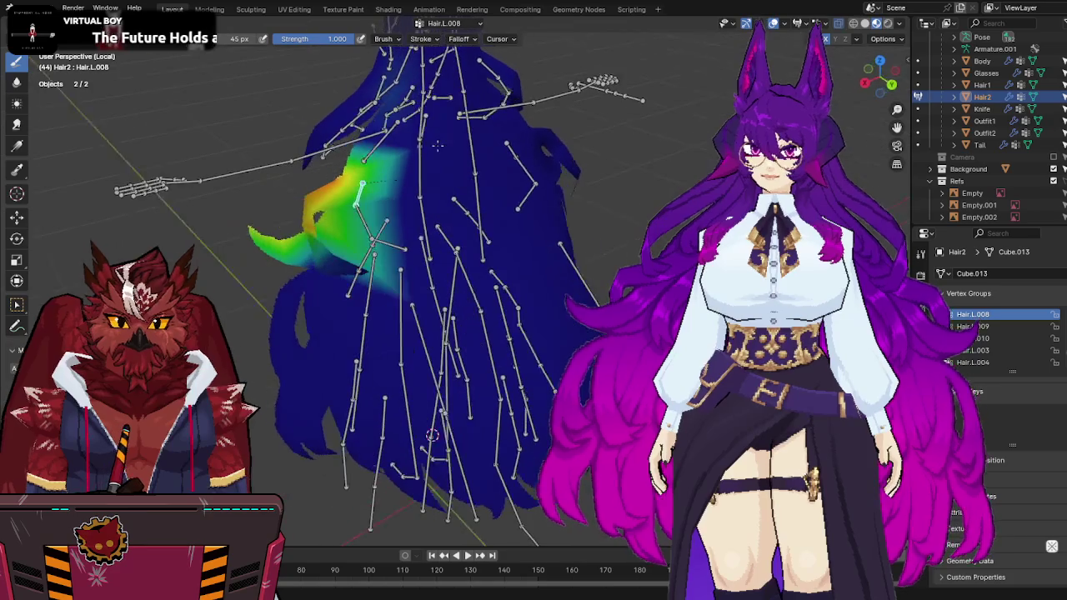
# Step: Inspect the weights of the Hair.L.004, Hair.002, Hair.003 and Hair.004 bones
pyautogui.keyDown('ctrl'); pyautogui.click(344, 118); pyautogui.keyUp('ctrl')
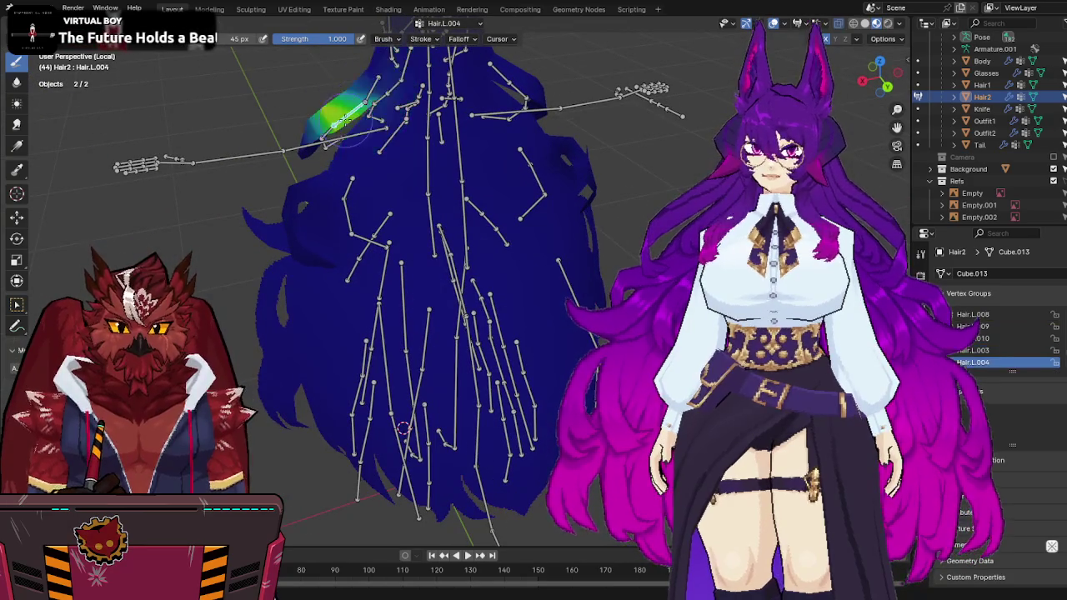
pyautogui.moveTo(437, 194)
pyautogui.mouseDown(button='middle')
pyautogui.moveTo(543, 209)
pyautogui.moveTo(520, 193)
pyautogui.moveTo(505, 233)
pyautogui.moveTo(517, 283)
pyautogui.mouseUp(button='middle')
pyautogui.keyDown('ctrl'); pyautogui.click(517, 218); pyautogui.keyUp('ctrl')
pyautogui.keyDown('ctrl'); pyautogui.click(517, 285); pyautogui.keyUp('ctrl')
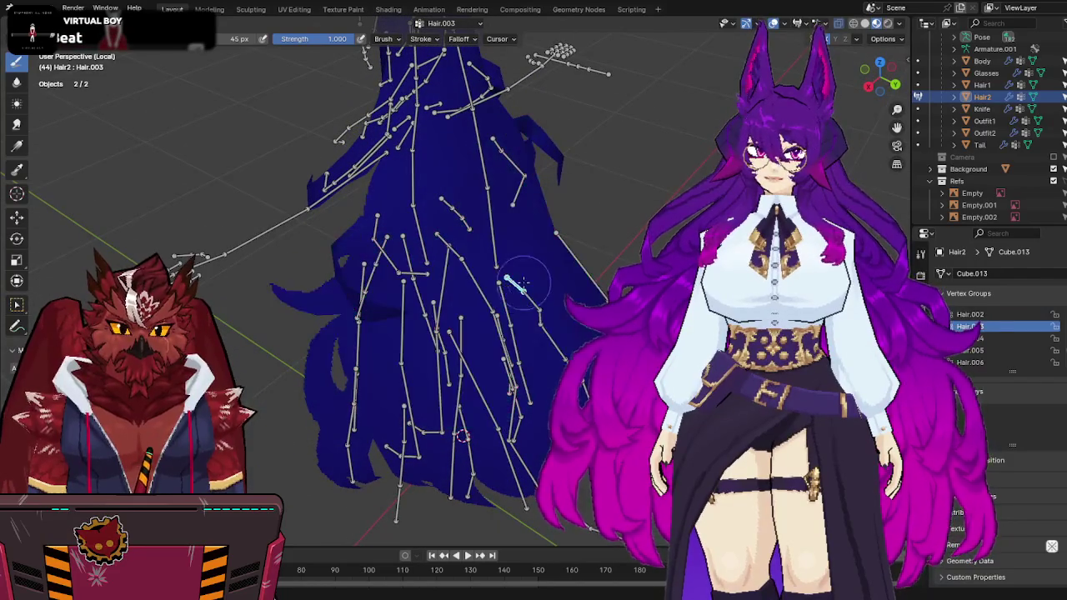
pyautogui.keyDown('ctrl'); pyautogui.click(535, 301); pyautogui.keyUp('ctrl')
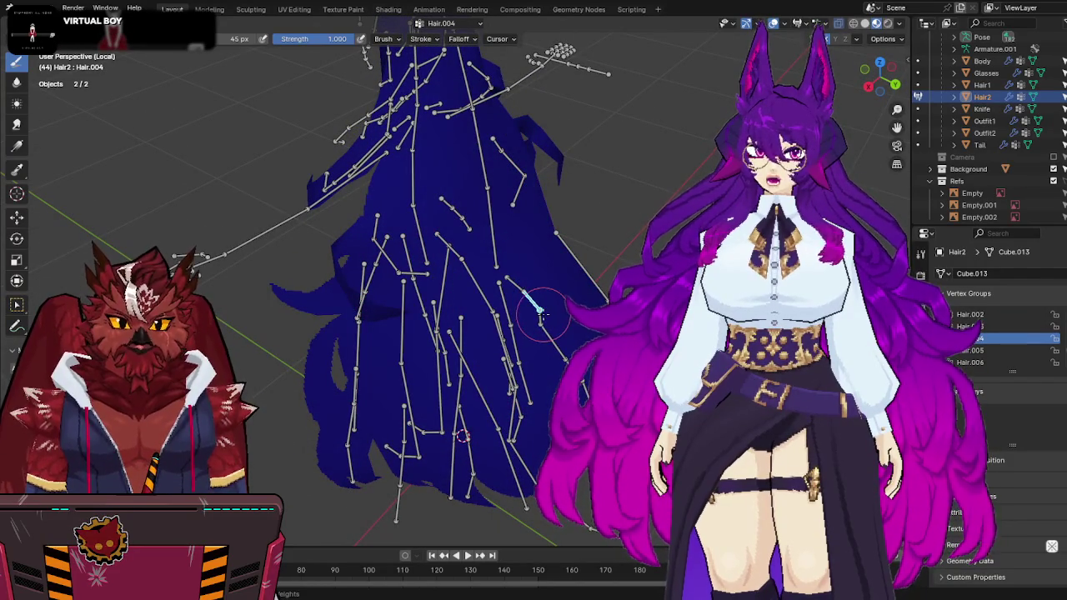
pyautogui.keyDown('ctrl'); pyautogui.click(557, 305); pyautogui.keyUp('ctrl')
# Step: Return to Object Mode, save barghest1.blend, and leave Local view to see the whole character
pyautogui.hotkey('ctrl', 'Tab')
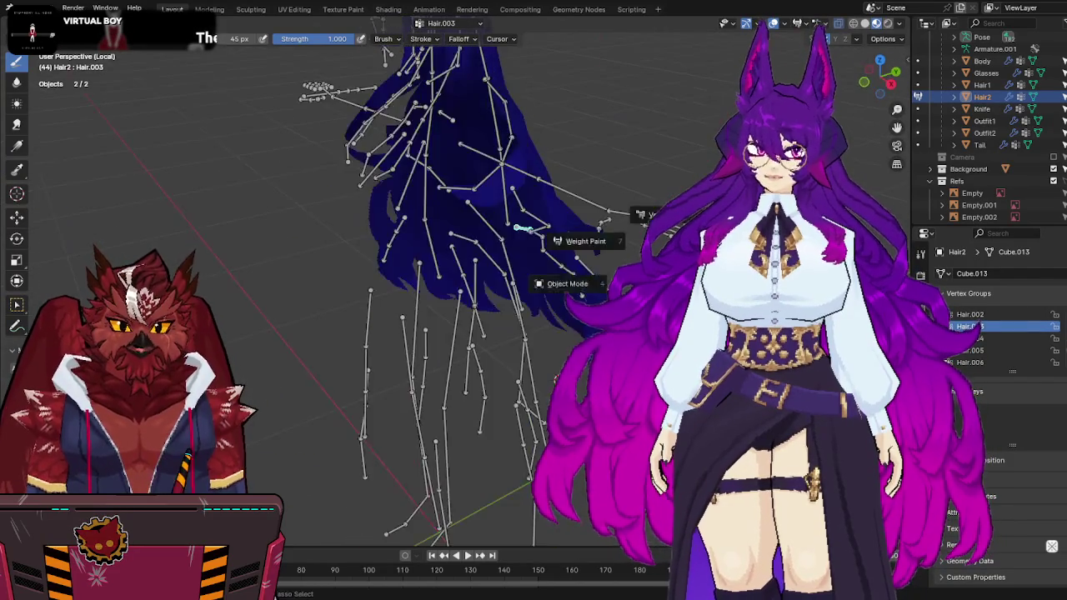
pyautogui.hotkey('ctrl', 's')
pyautogui.press('/')
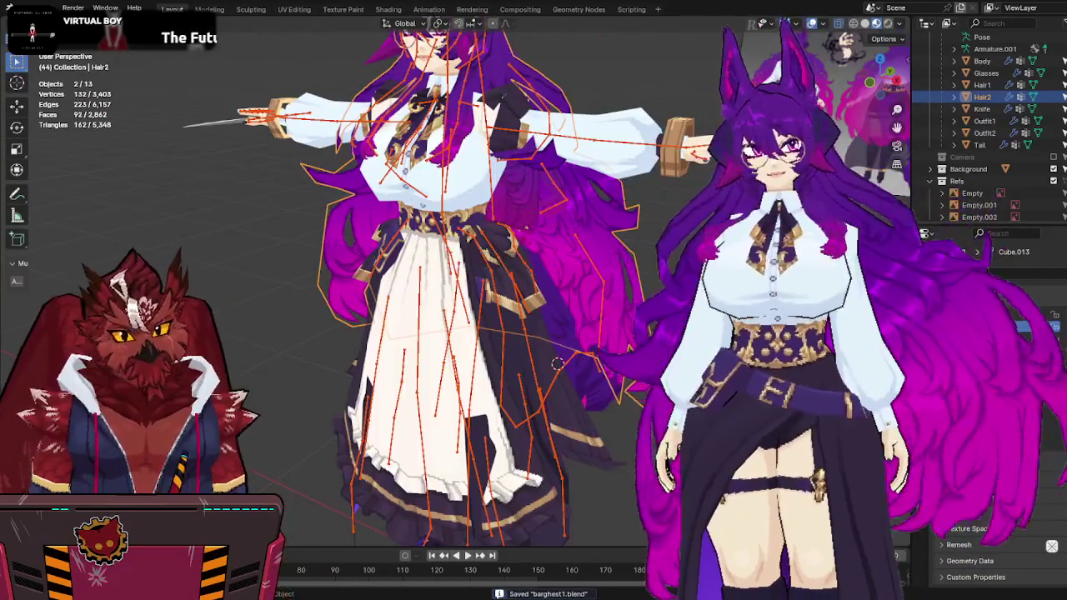
pyautogui.scroll(-3, 610, 285)
pyautogui.moveTo(584, 291); pyautogui.dragTo(611, 285, button='middle')
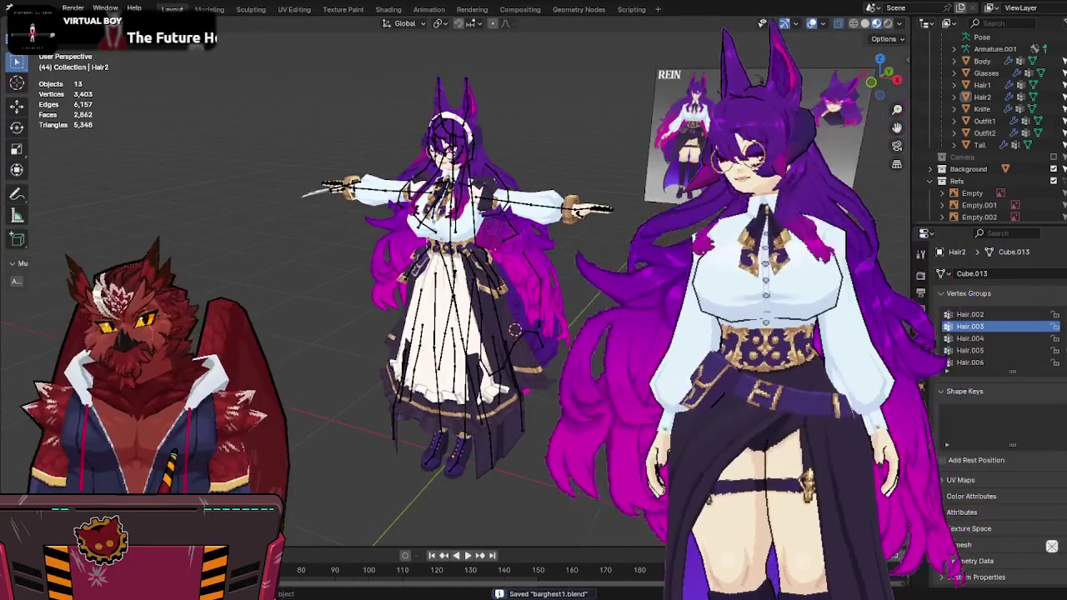